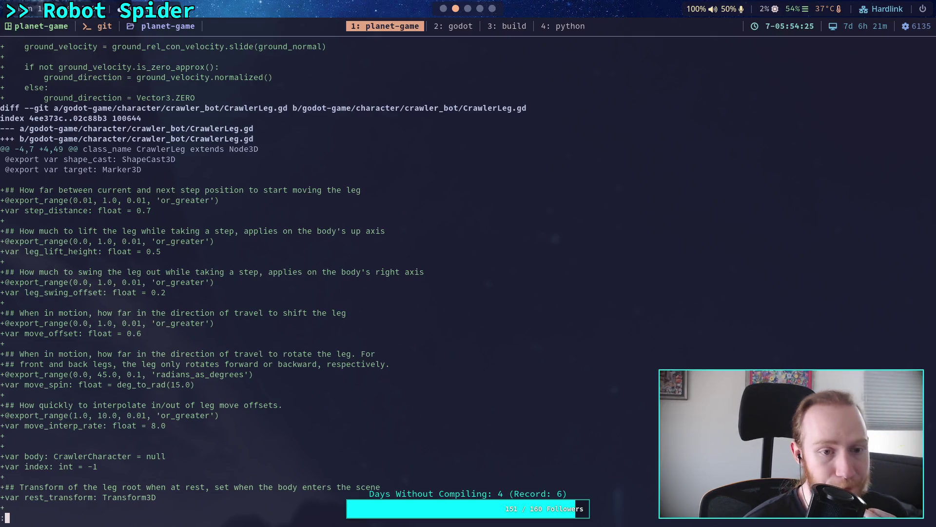
# - Page through the git diff to the player.gd changes, checking CrawlerLeg.gd in Godot along the way
pyautogui.press('space')
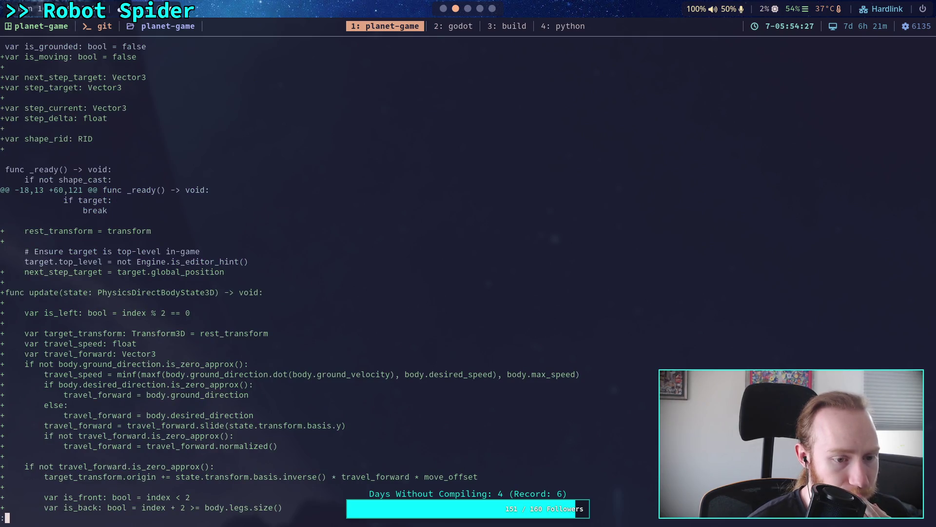
pyautogui.press('space')
pyautogui.press('space')
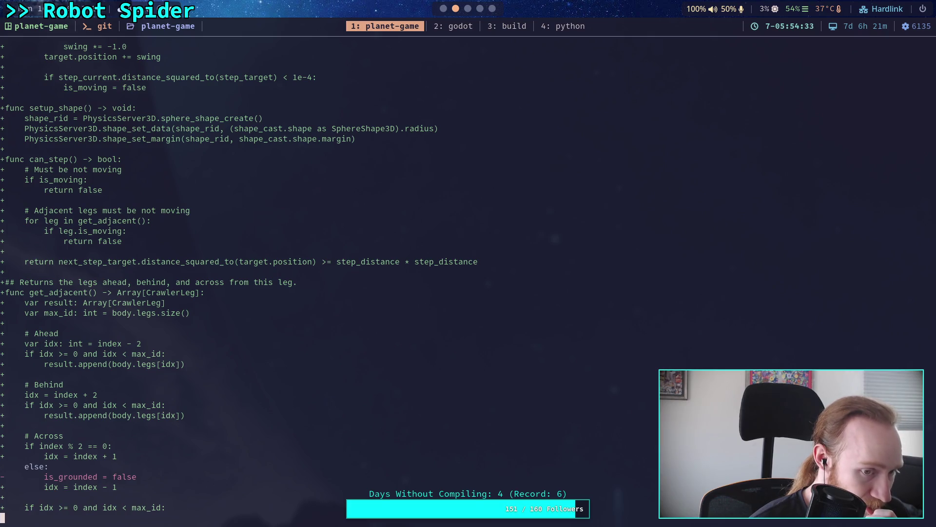
pyautogui.press('space')
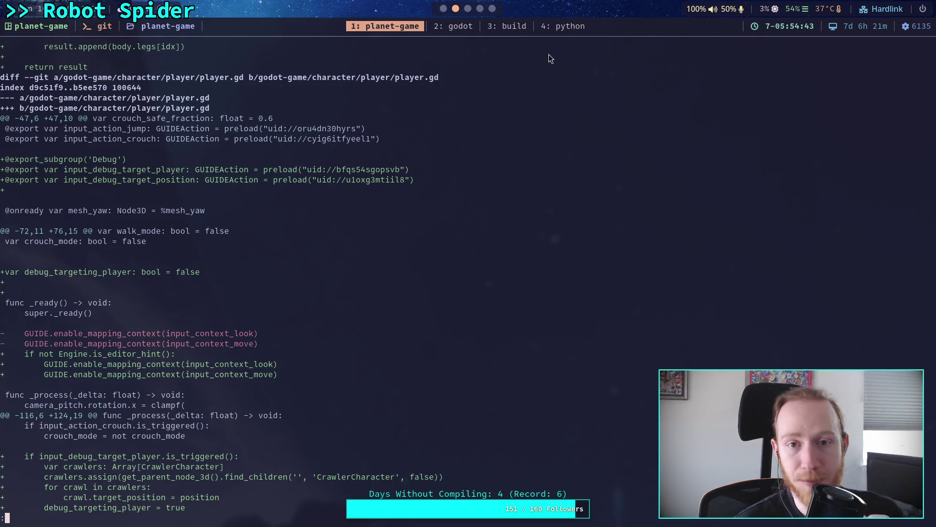
pyautogui.press('super+2')
pyautogui.click(451, 12)
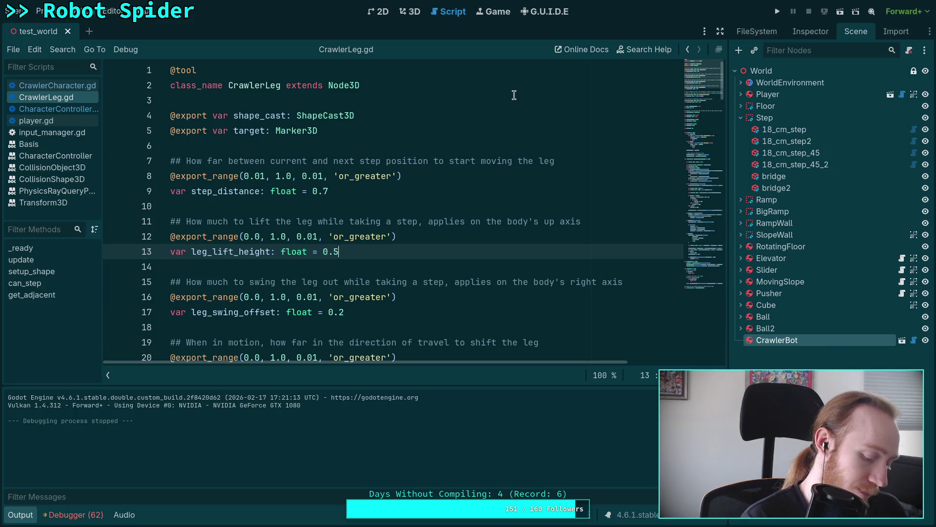
pyautogui.press('super+1')
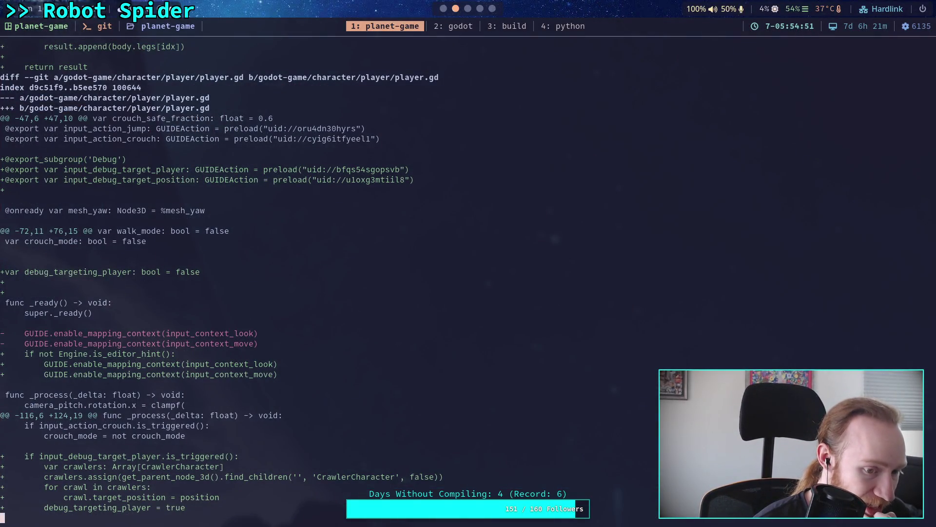
# - Page through the remaining diff, including the input mapping changes, until it reaches (END)
pyautogui.press('space')
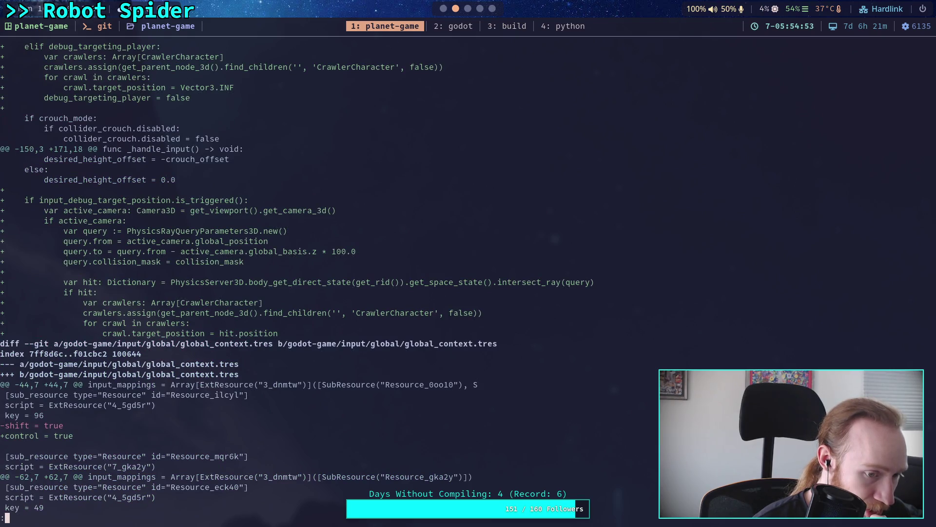
pyautogui.press('space')
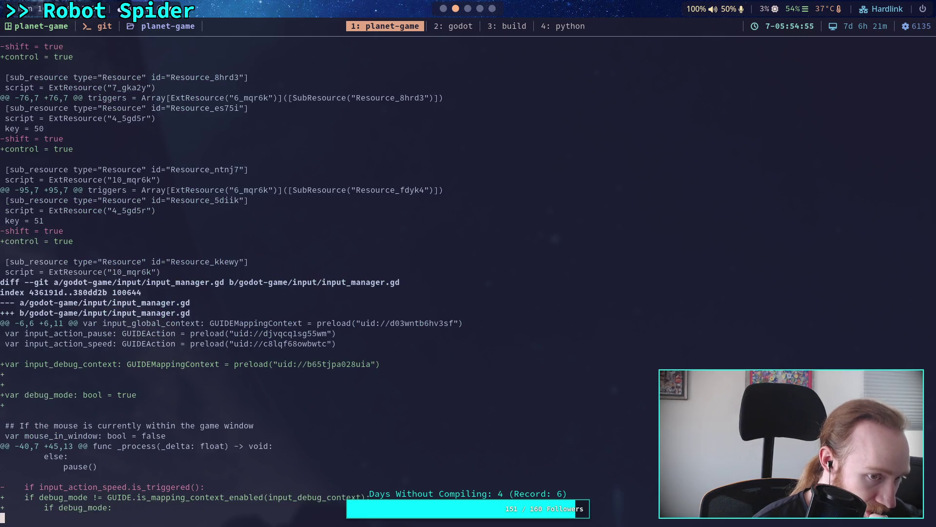
pyautogui.press('space')
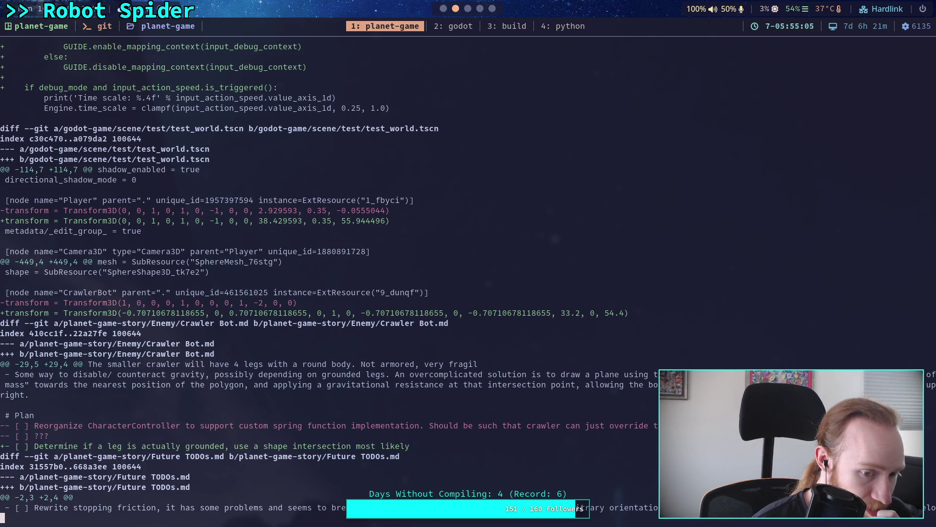
pyautogui.press('space')
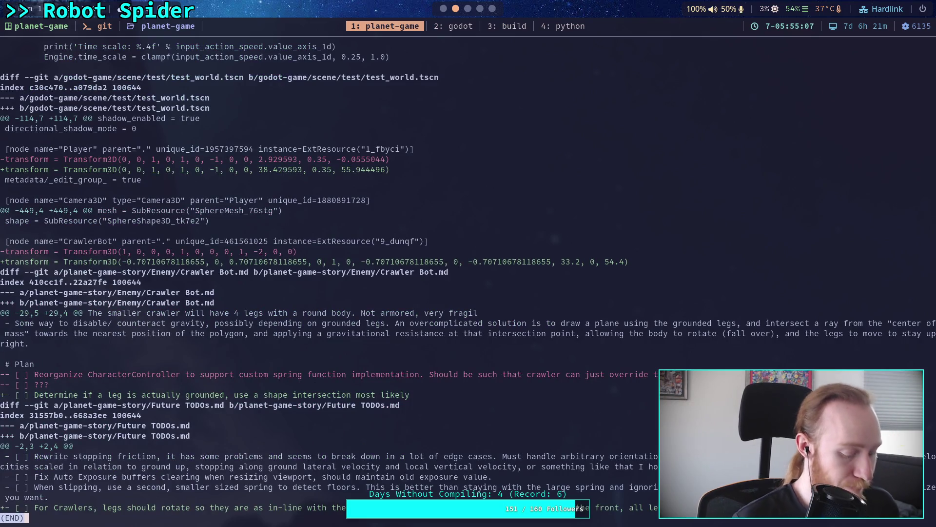
# - Quit the pager, run git status, and type git add . to stage everything
pyautogui.write('qgit status')
pyautogui.press('Return')
pyautogui.write('git add ')
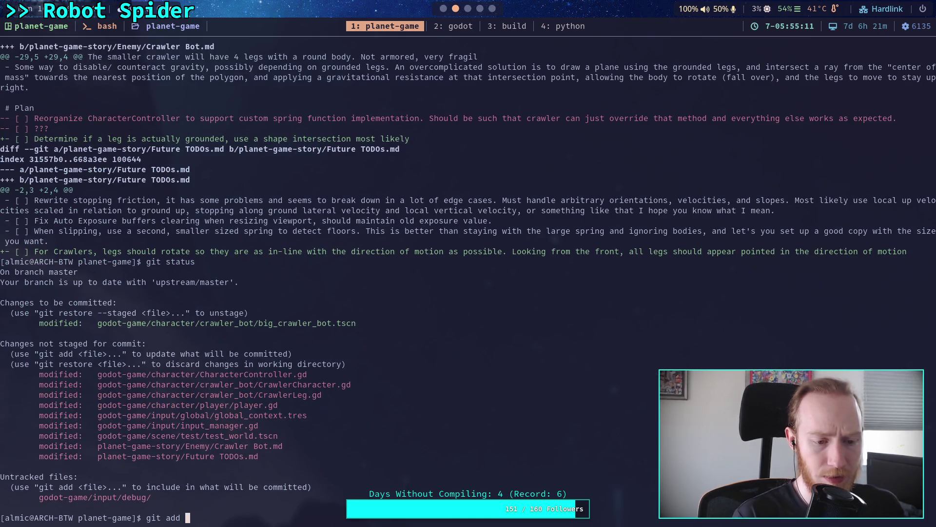
pyautogui.write('.')
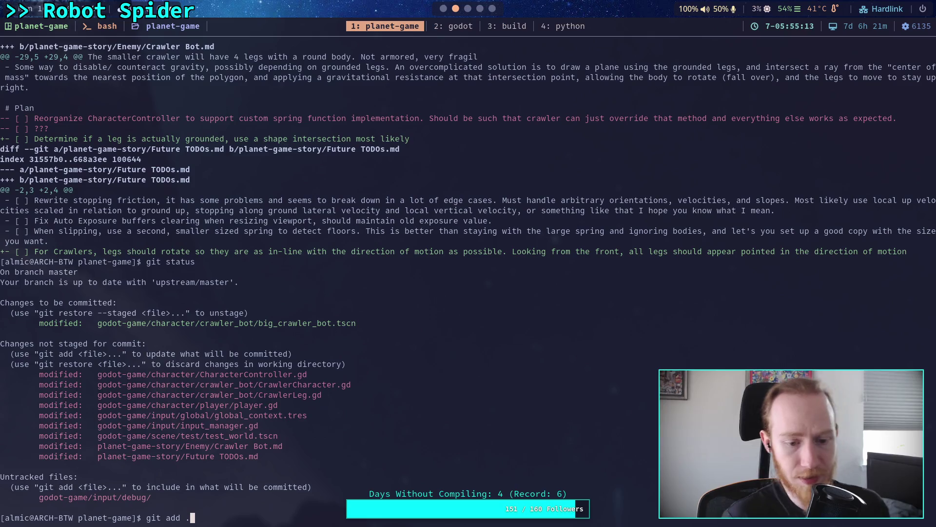
# - Stage all changes and start a commit titled 'Work on crawler stepping'
pyautogui.press('Return')
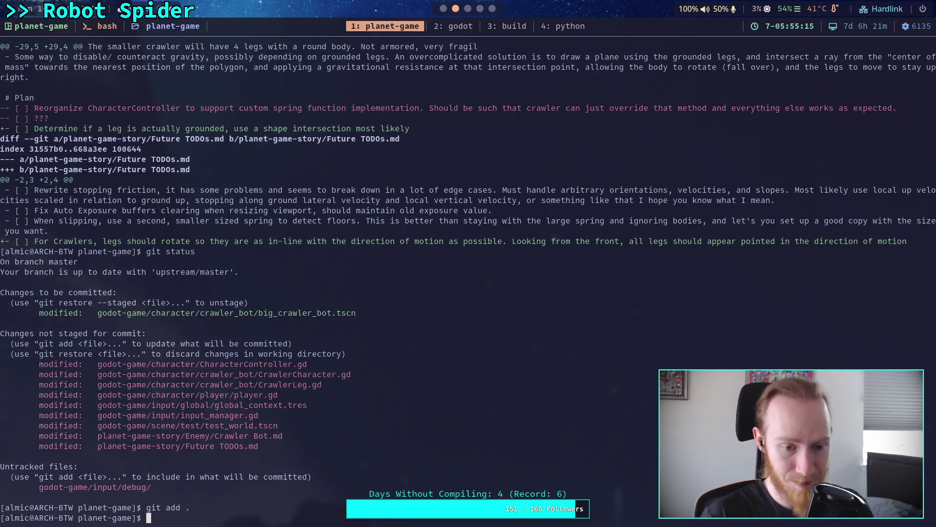
pyautogui.write('git commit')
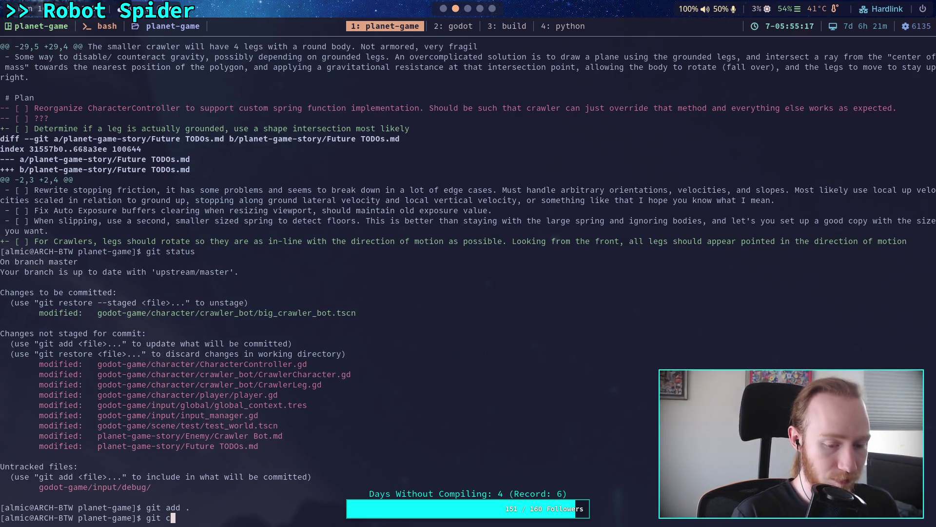
pyautogui.press('Return')
pyautogui.write('O')
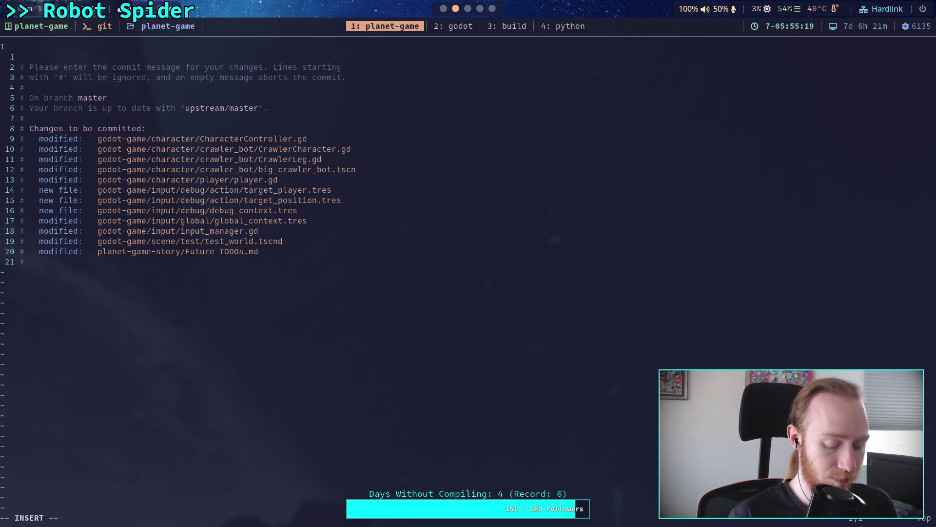
pyautogui.write('M')
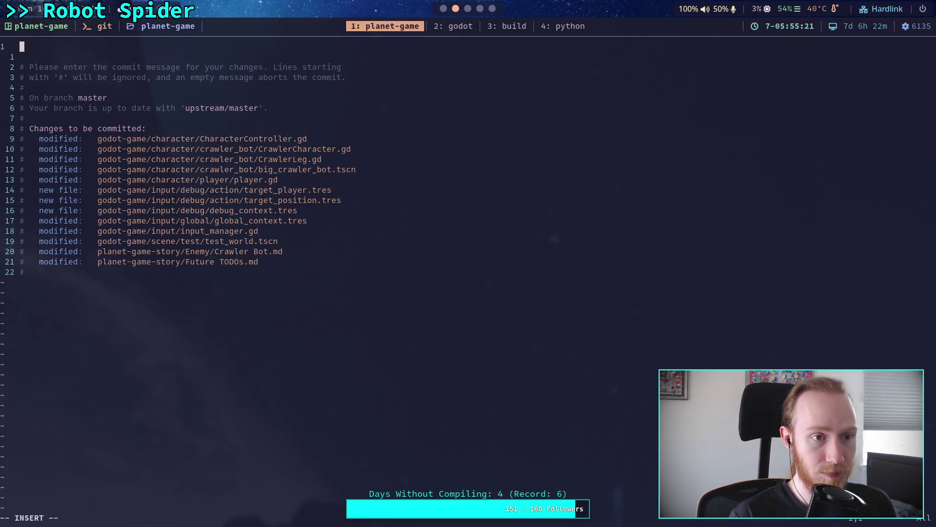
pyautogui.write('ork on ')
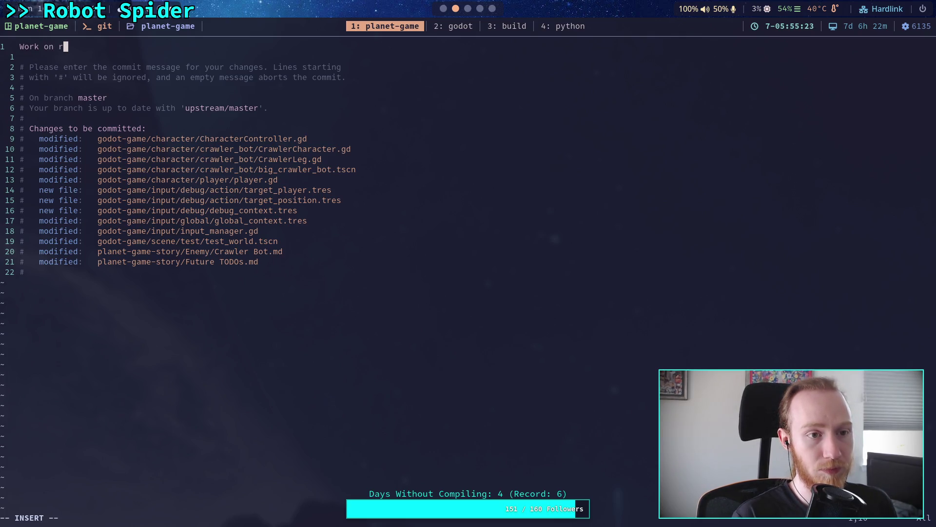
pyautogui.write('crawe')
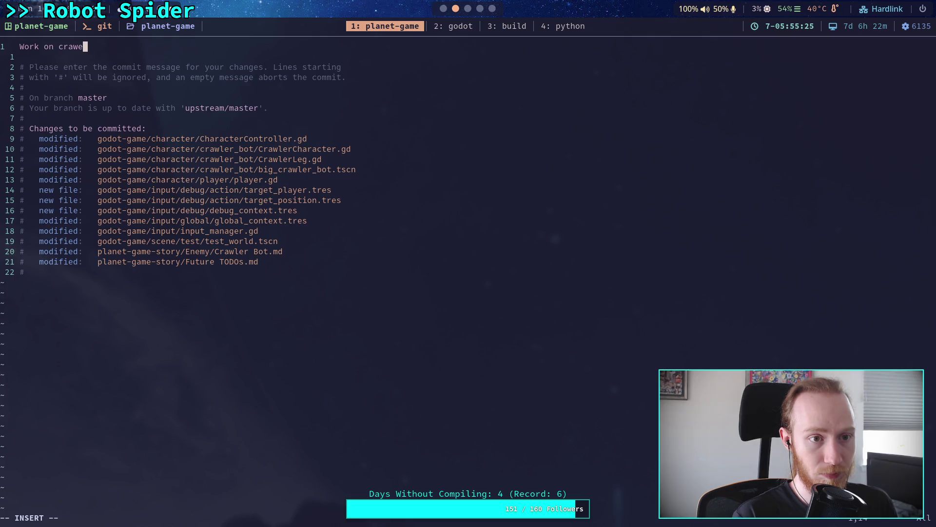
pyautogui.press('BackSpace')
pyautogui.write('ler stepp')
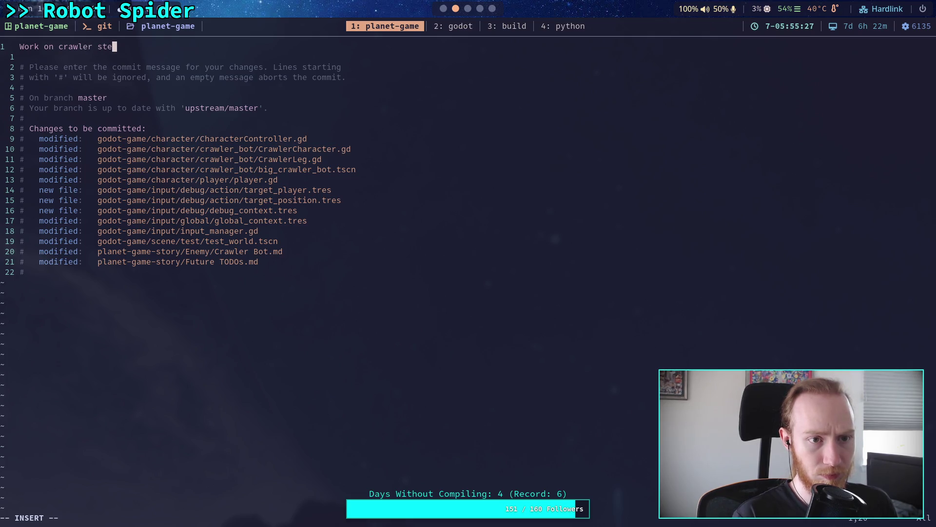
pyautogui.write('ing')
# - Add the bullet '- Legs lift and step in sequence' under the commit title
pyautogui.press('Return')
pyautogui.press('Return')
pyautogui.write('- ')
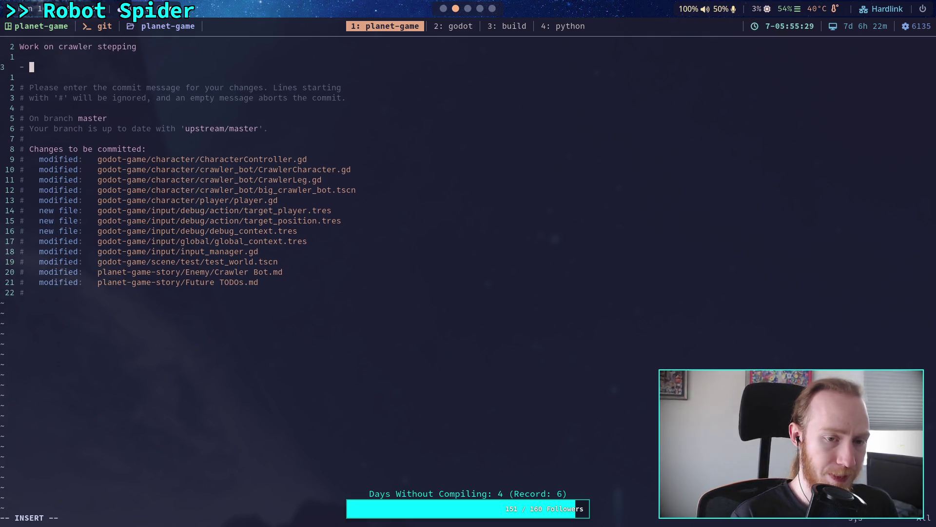
pyautogui.write('Legs')
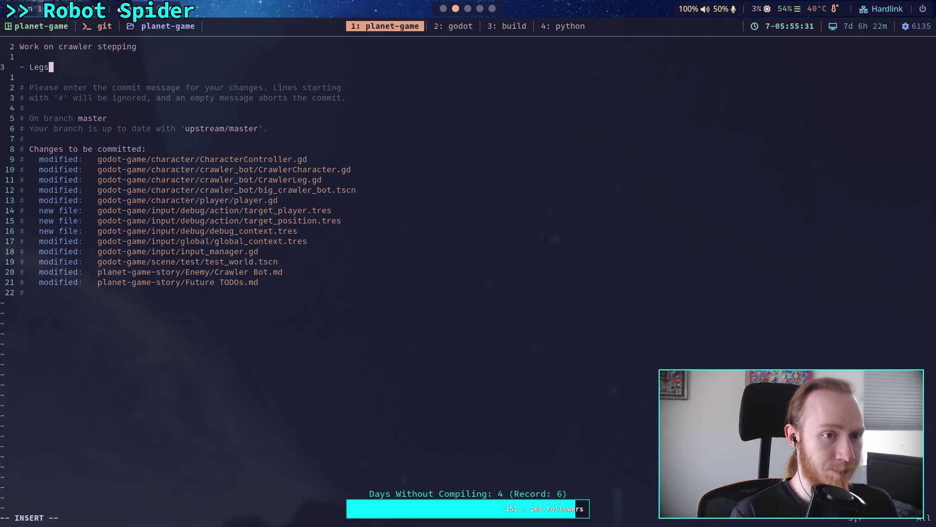
pyautogui.write(' now ')
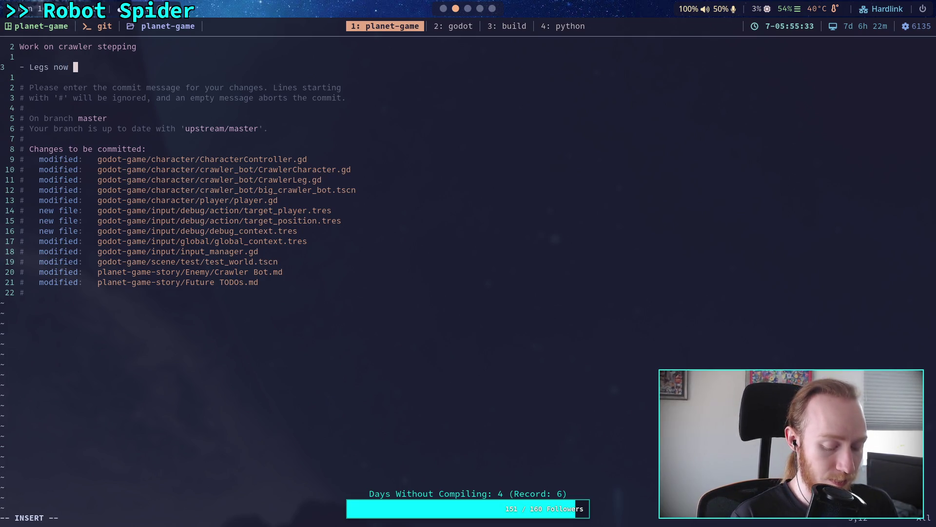
pyautogui.write('step')
pyautogui.press('BackSpace')
pyautogui.press('BackSpace')
pyautogui.press('BackSpace')
pyautogui.write('lift and step in ')
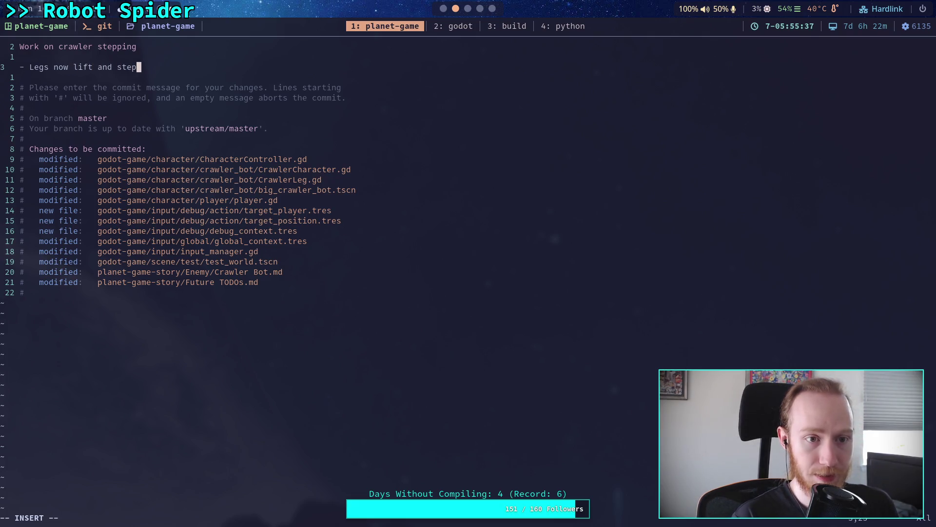
pyautogui.write('sequence')
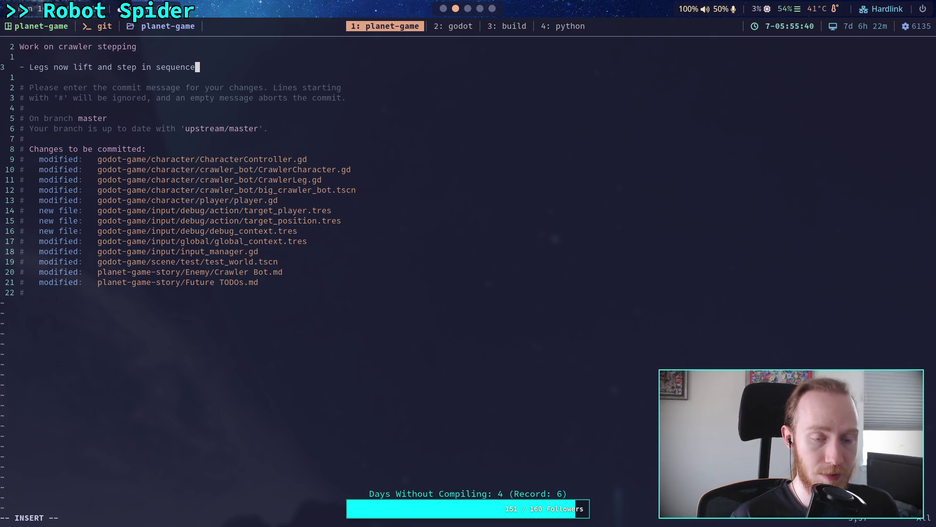
# - Add a second bullet: '- Leg targets shift and rotate when in motion'
pyautogui.press('Return')
pyautogui.write('-')
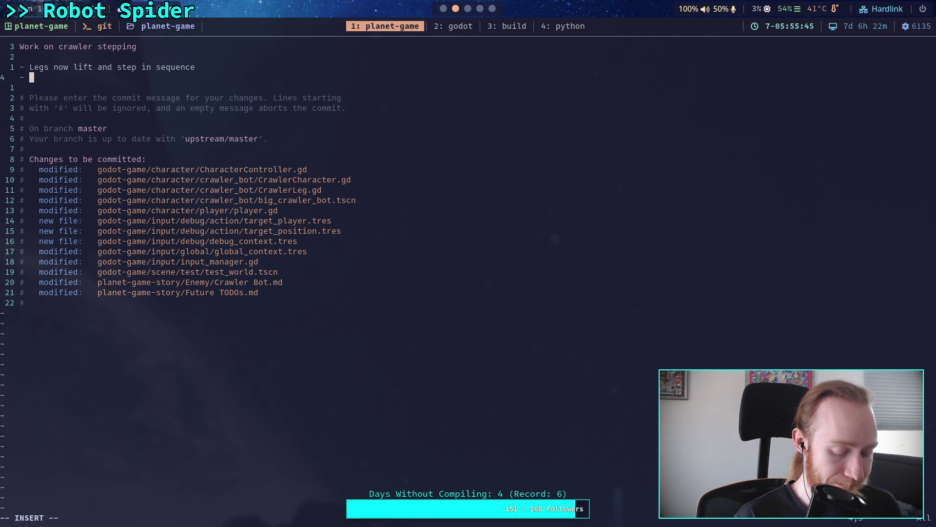
pyautogui.write('Legs')
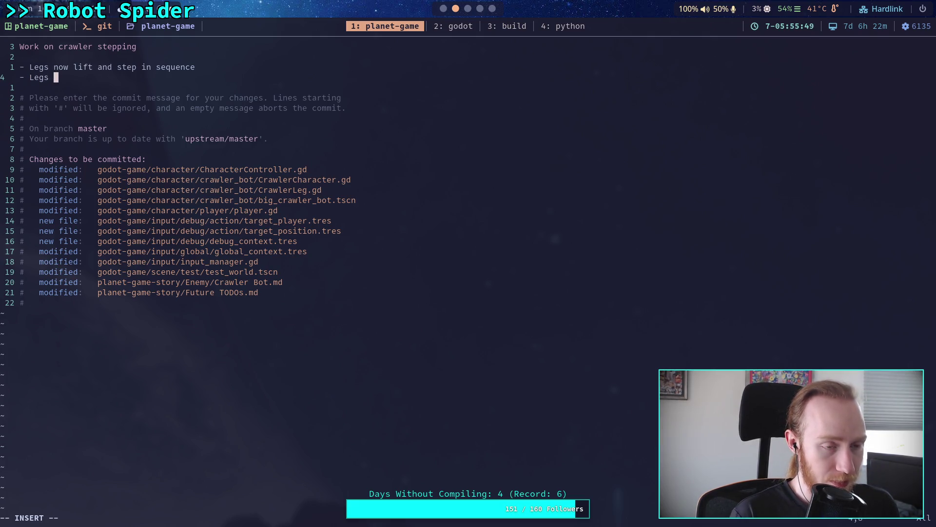
pyautogui.press('BackSpace')
pyautogui.press('BackSpace')
pyautogui.write('targ')
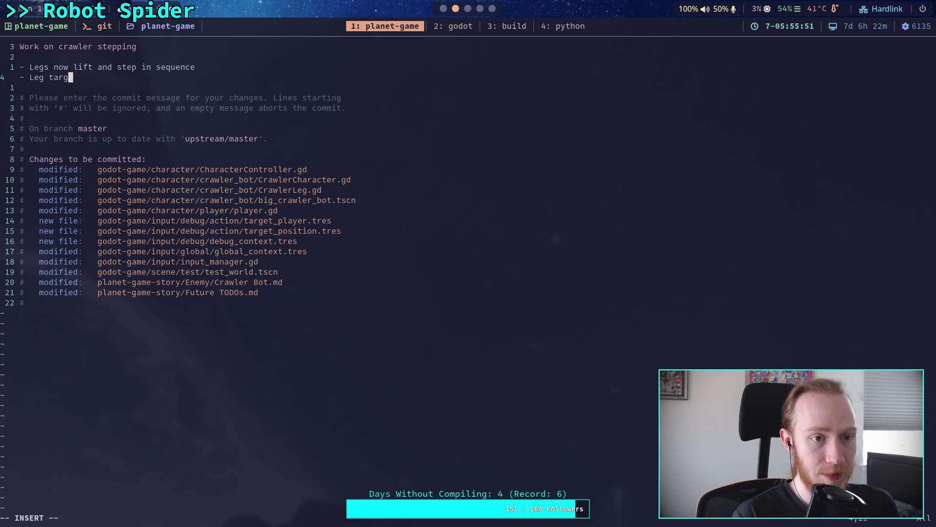
pyautogui.write('ets shuft')
pyautogui.press('BackSpace')
pyautogui.write('ift andd')
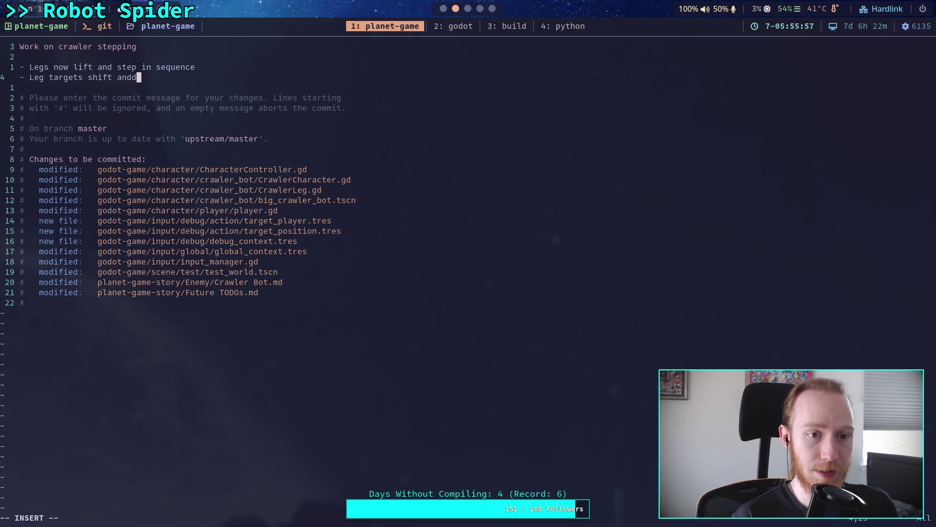
pyautogui.press('BackSpace')
pyautogui.write(' rota')
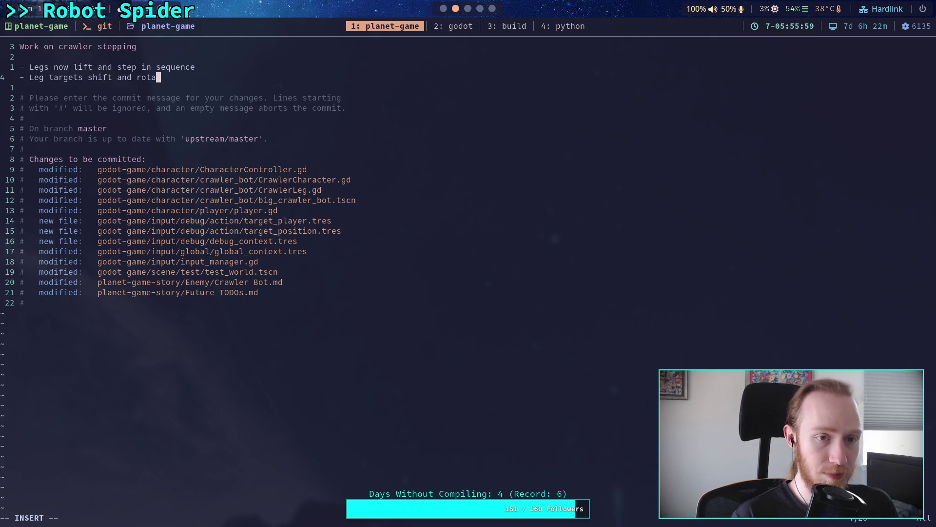
pyautogui.write('te when in motion')
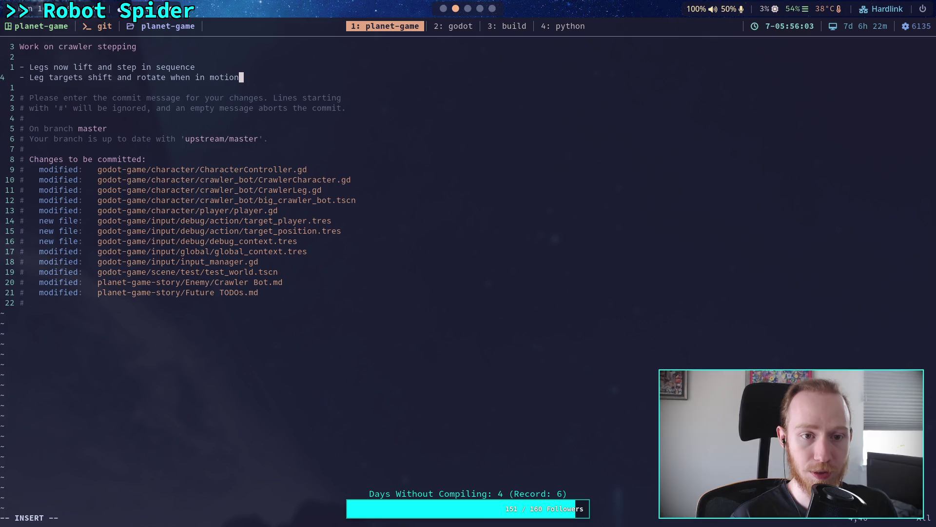
# - Extend the leg-targets bullet so it mentions leading the body
pyautogui.press('Return')
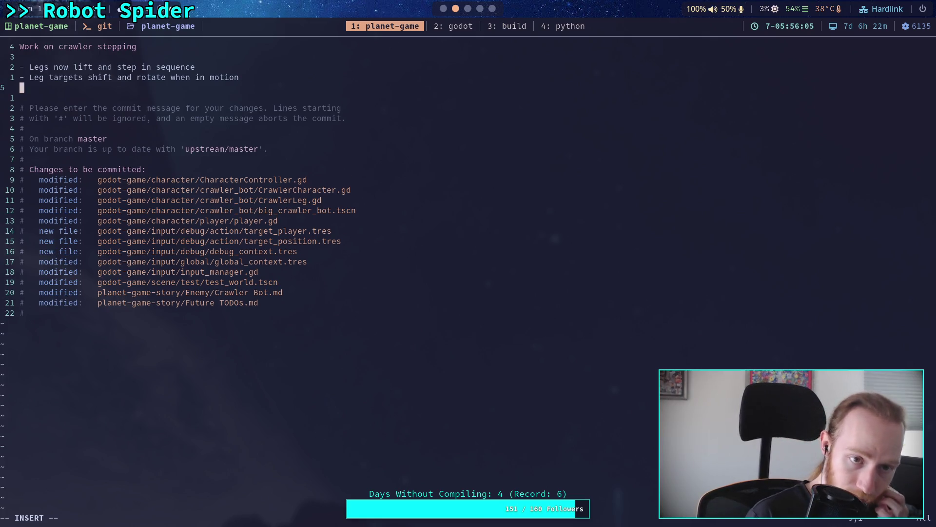
pyautogui.press('BackSpace')
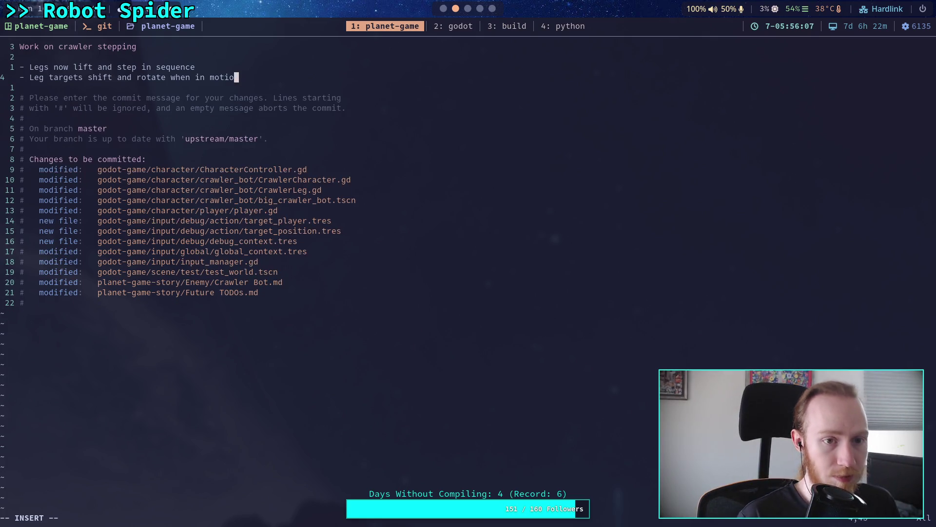
pyautogui.write('te')
pyautogui.write(' lead the')
pyautogui.press('Return')
pyautogui.write('body')
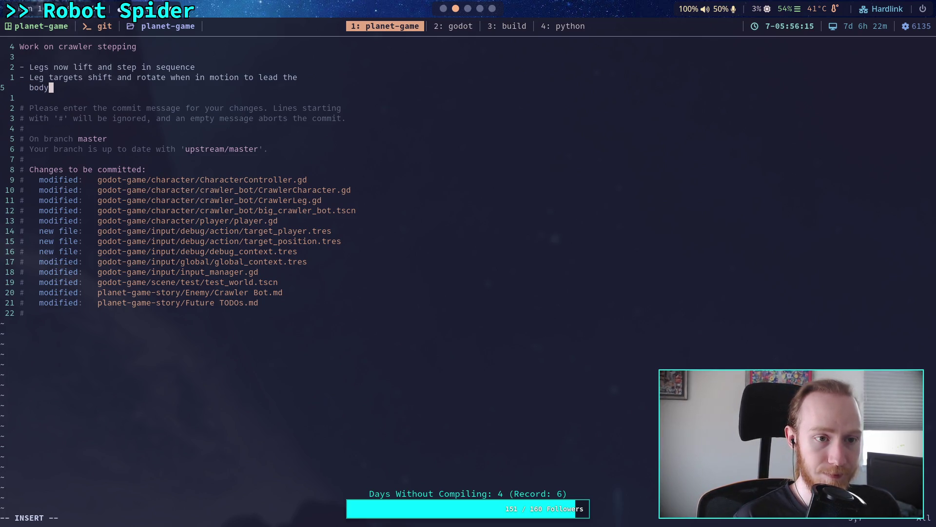
pyautogui.press('Return')
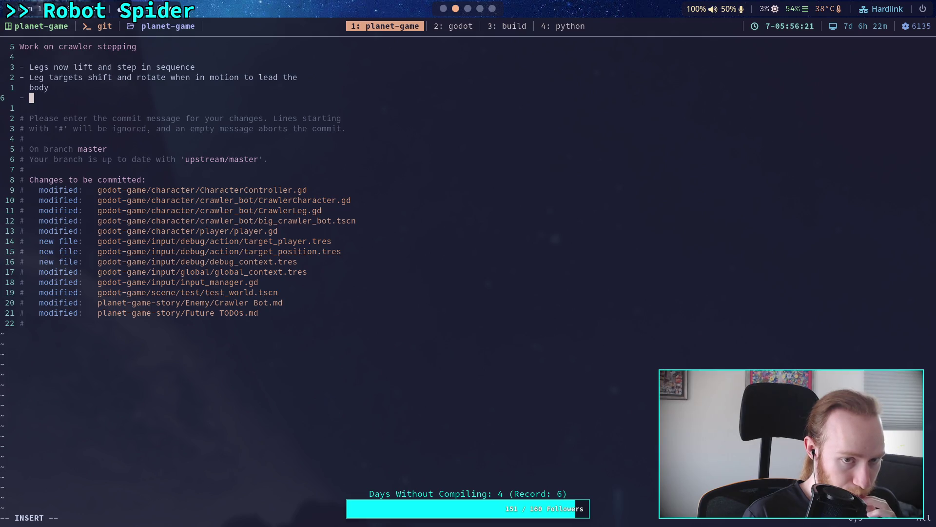
pyautogui.press('BackSpace')
pyautogui.press('BackSpace')
pyautogui.press('BackSpace')
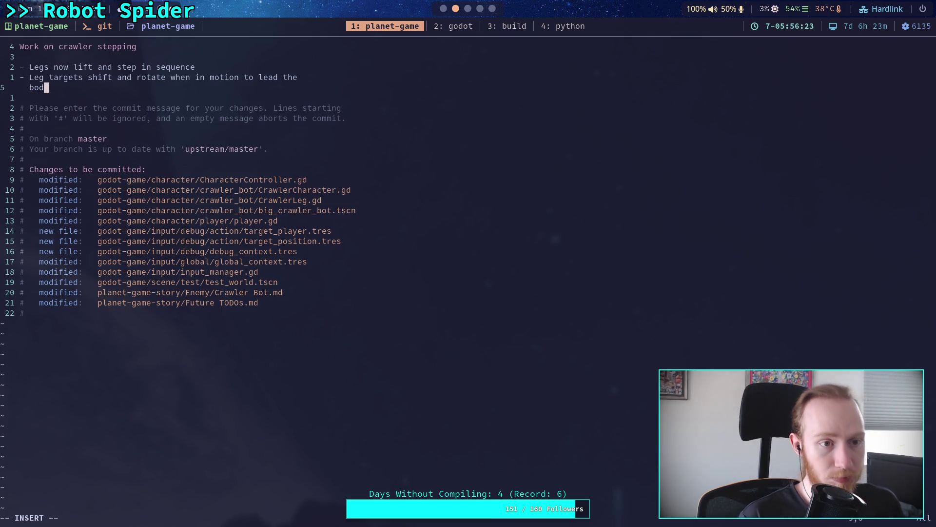
pyautogui.press('BackSpace')
pyautogui.press('BackSpace')
pyautogui.write('body')
# - Reword the leg-targets bullet to use a comma and 'leading the body', and remove 'when'
pyautogui.press('Left')
pyautogui.press('Left')
pyautogui.press('Left')
pyautogui.press('BackSpace')
pyautogui.press('BackSpace')
pyautogui.press('BackSpace')
pyautogui.write(',')
pyautogui.press('Right')
pyautogui.press('Right')
pyautogui.press('Right')
pyautogui.write('ing')
pyautogui.press('Right')
pyautogui.press('Right')
pyautogui.press('Right')
pyautogui.press('Right')
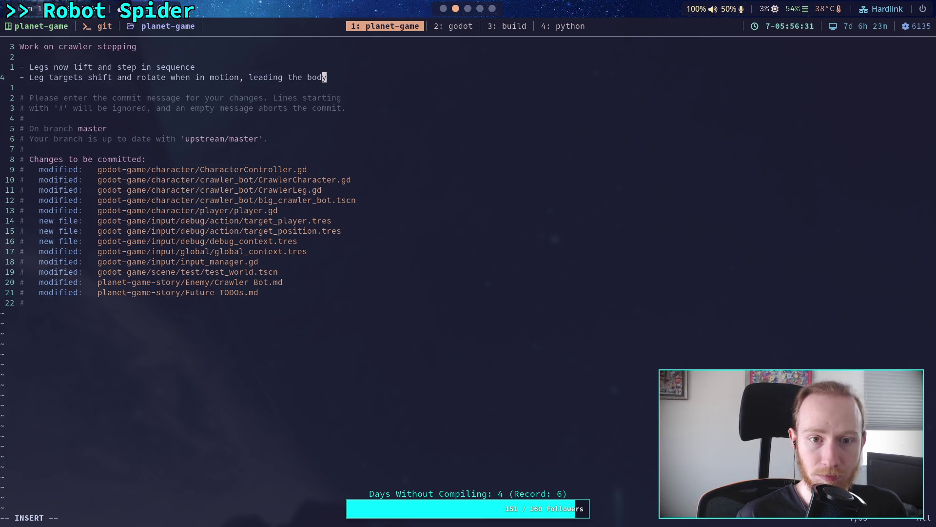
pyautogui.press('Left')
pyautogui.press('Left')
pyautogui.press('Left')
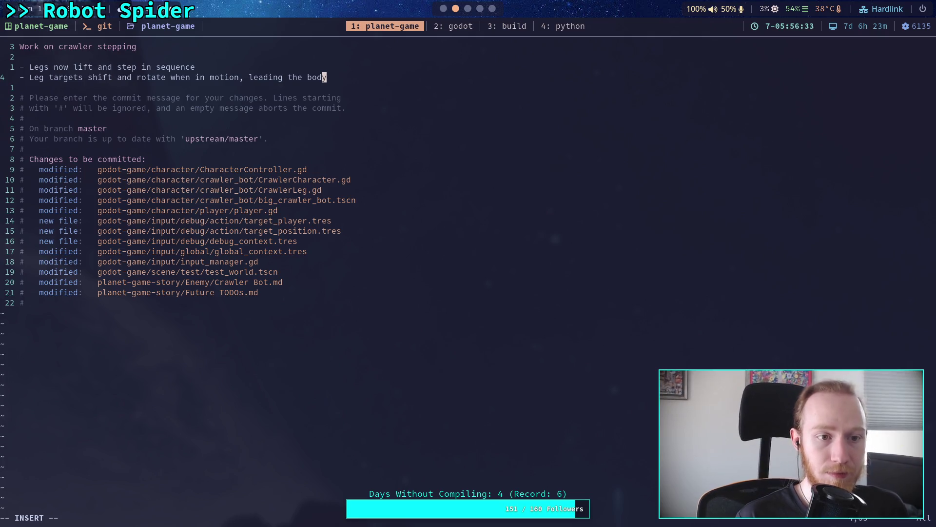
pyautogui.press('Left')
pyautogui.press('Left')
pyautogui.press('Left')
pyautogui.press('Right')
pyautogui.press('Right')
pyautogui.press('Right')
pyautogui.press('Right')
pyautogui.press('Right')
pyautogui.press('Right')
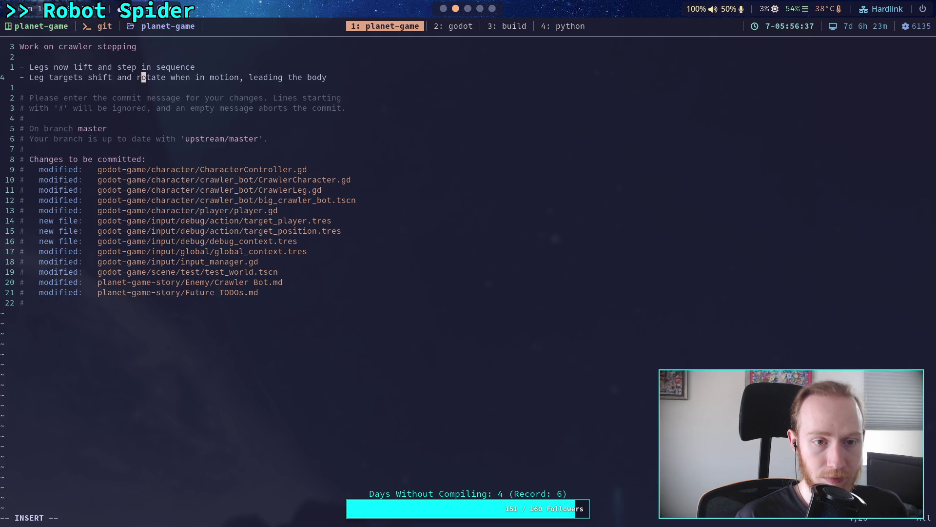
pyautogui.press('Delete')
pyautogui.press('Delete')
pyautogui.press('Delete')
pyautogui.press('Right')
pyautogui.press('Right')
pyautogui.press('Right')
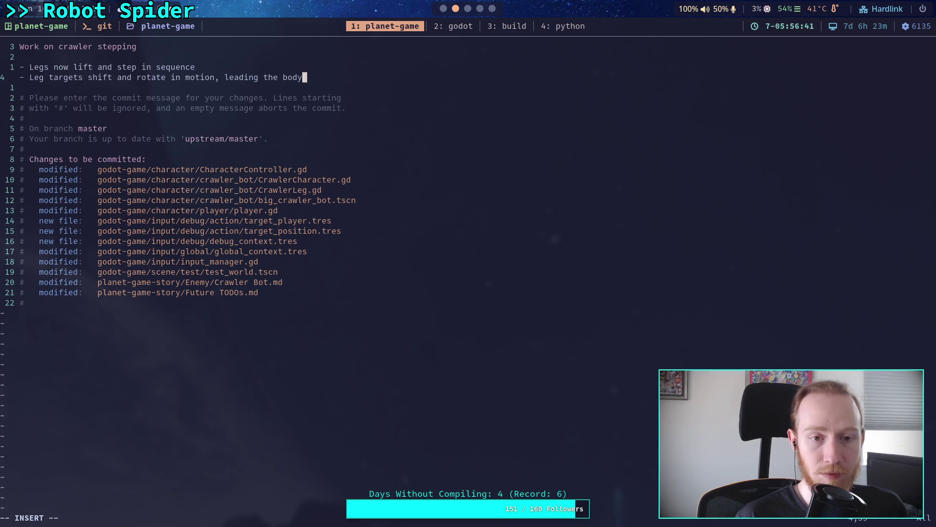
# - Add the bullet 'Add debug inputs to make crawlers travel to player or a target location'
pyautogui.press('Return')
pyautogui.write('- ')
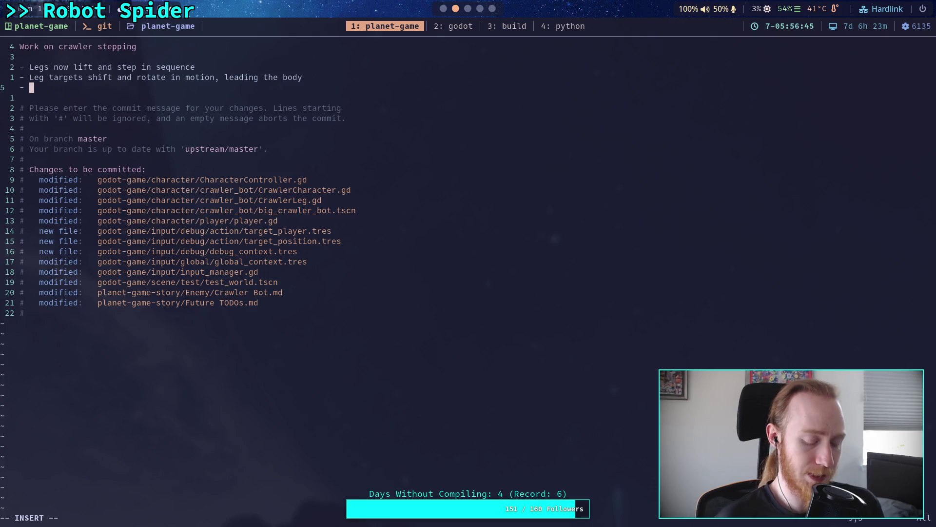
pyautogui.write('Add debug ')
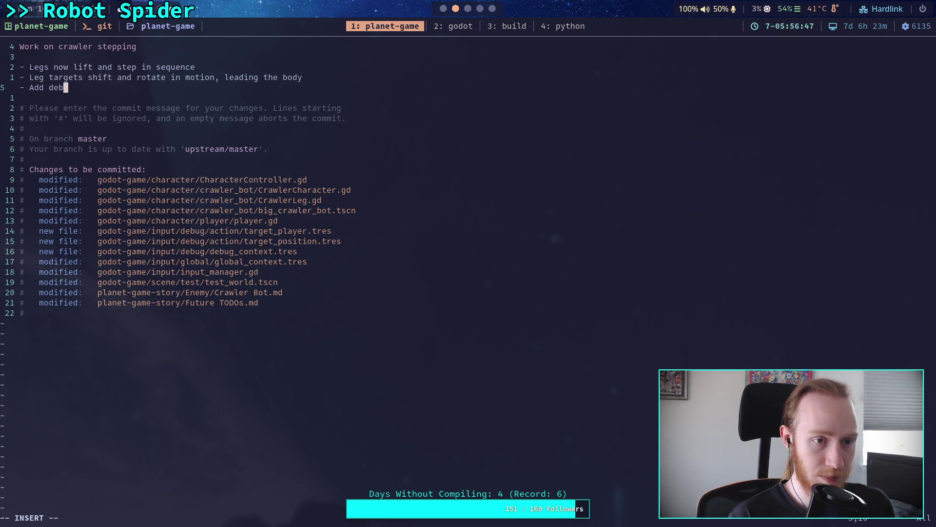
pyautogui.write('in')
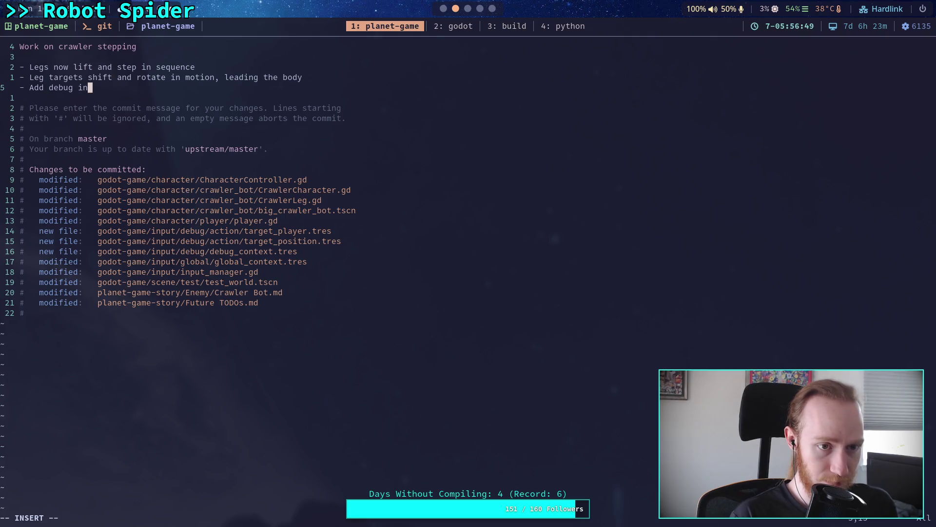
pyautogui.write('puts to make t')
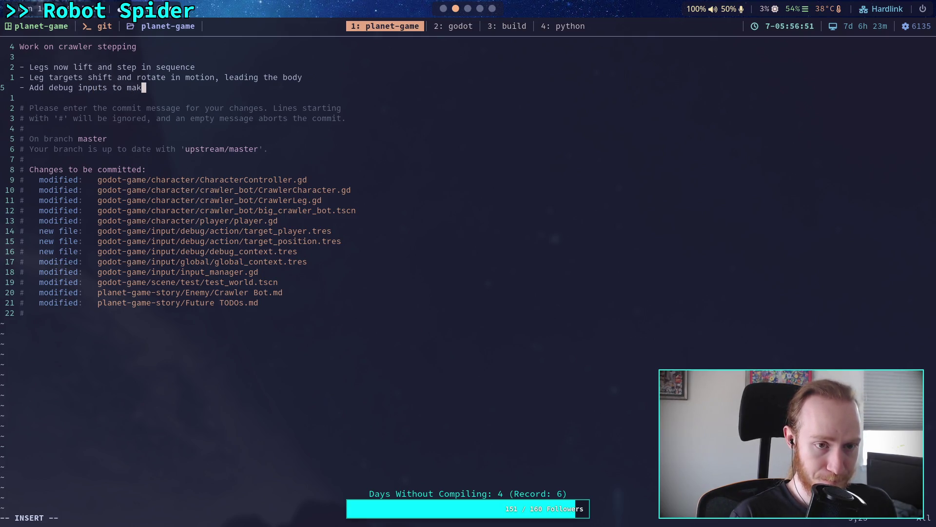
pyautogui.press('BackSpace')
pyautogui.write('craw')
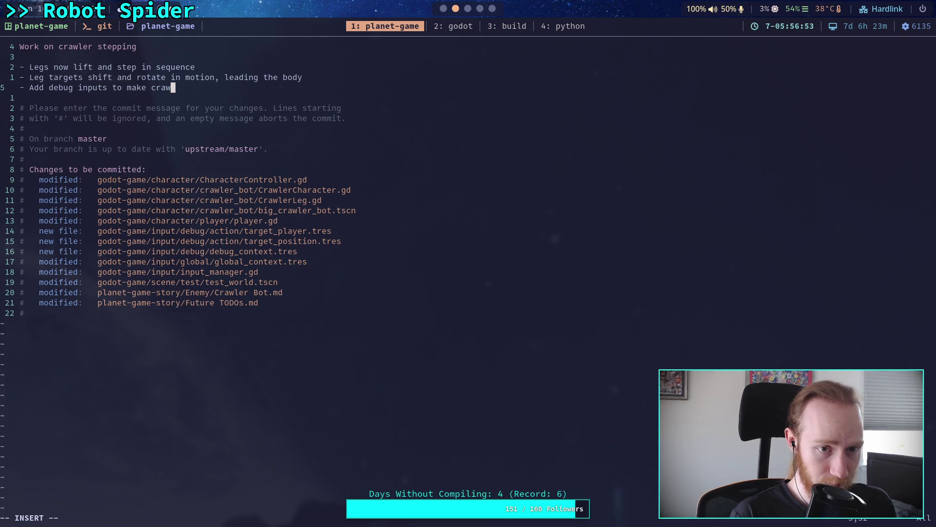
pyautogui.write('lers t')
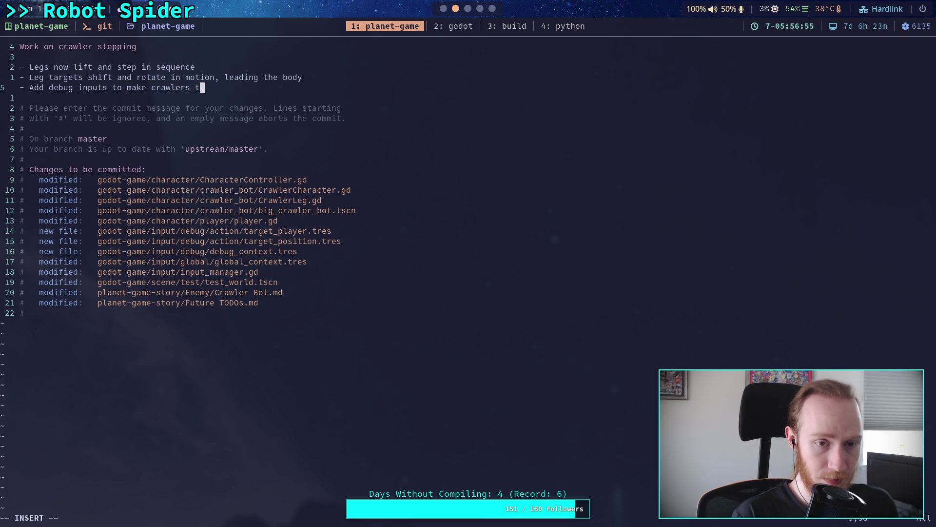
pyautogui.write('ravel to playe')
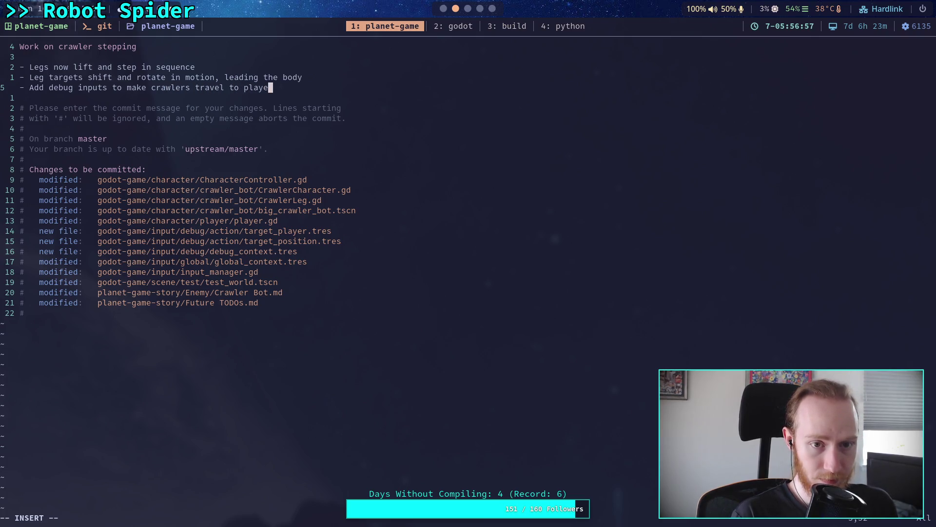
pyautogui.write('r/ ')
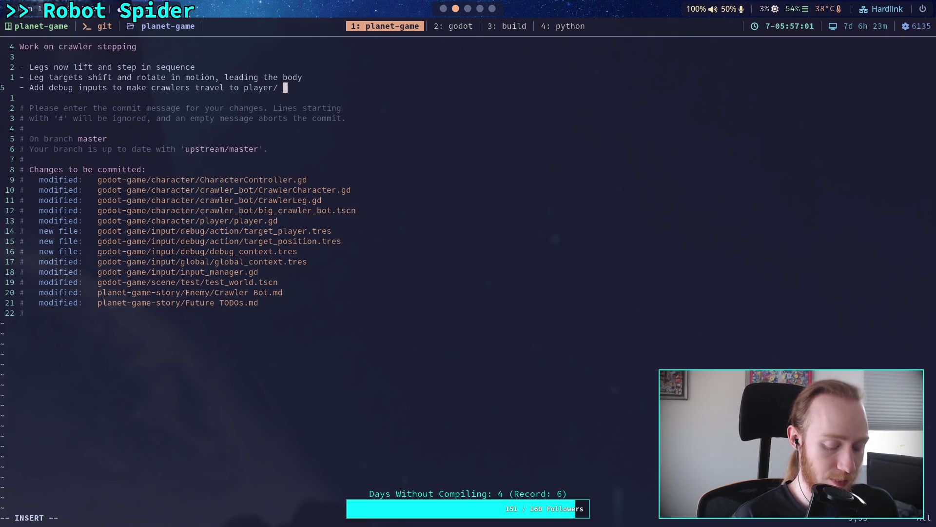
pyautogui.write('loo')
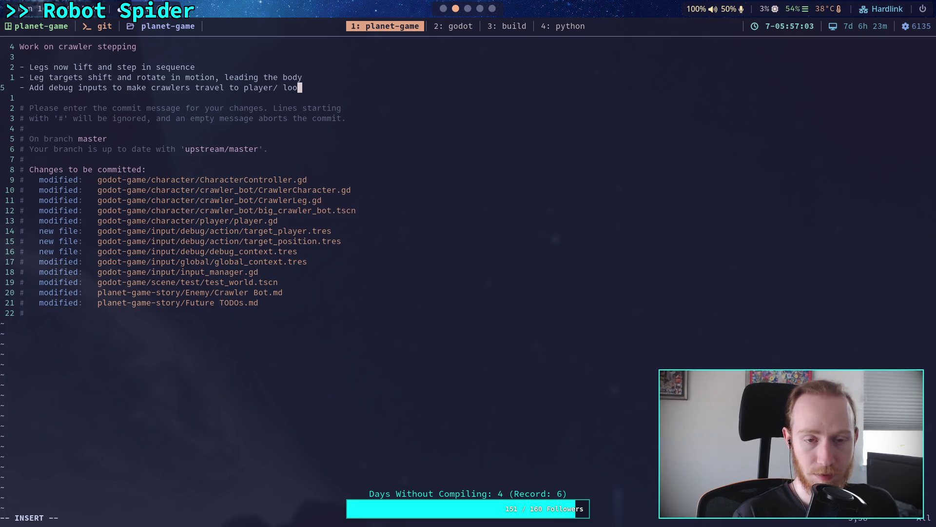
pyautogui.press('BackSpace')
pyautogui.press('BackSpace')
pyautogui.press('BackSpace')
pyautogui.write('tor')
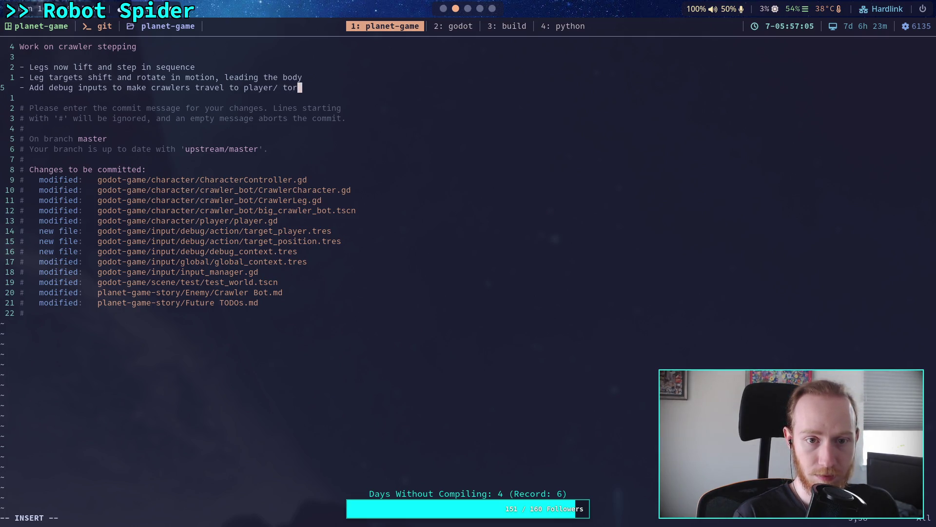
pyautogui.write('rget')
pyautogui.press('BackSpace')
pyautogui.press('BackSpace')
pyautogui.press('BackSpace')
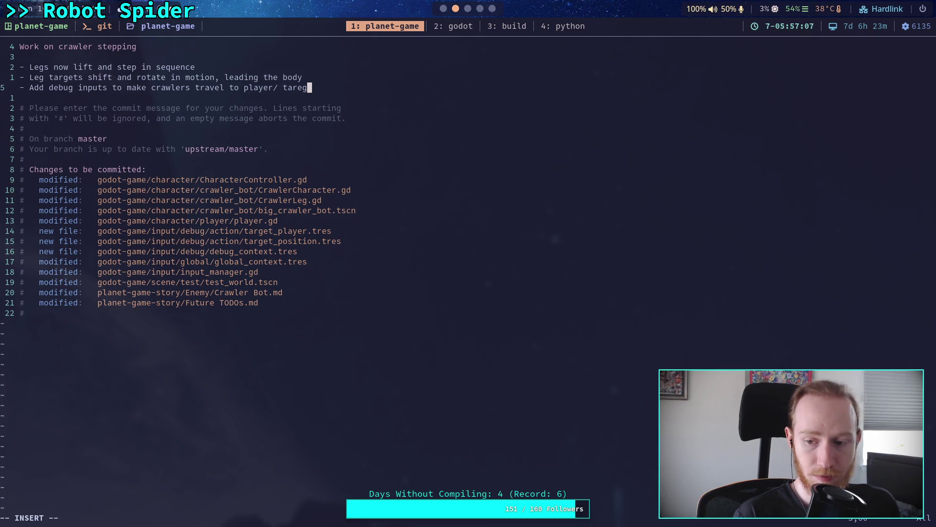
pyautogui.press('BackSpace')
pyautogui.press('BackSpace')
pyautogui.write('or a')
pyautogui.press('Return')
pyautogui.write('target lo')
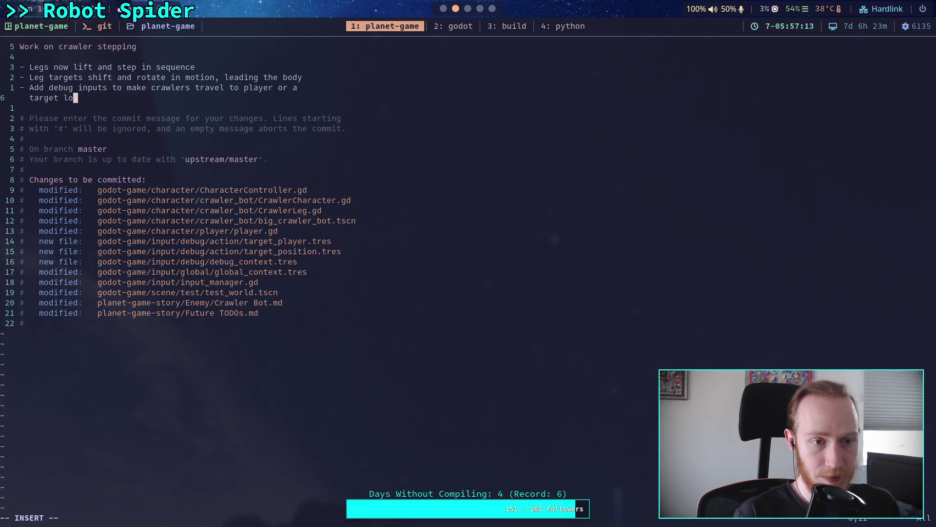
pyautogui.write('cation')
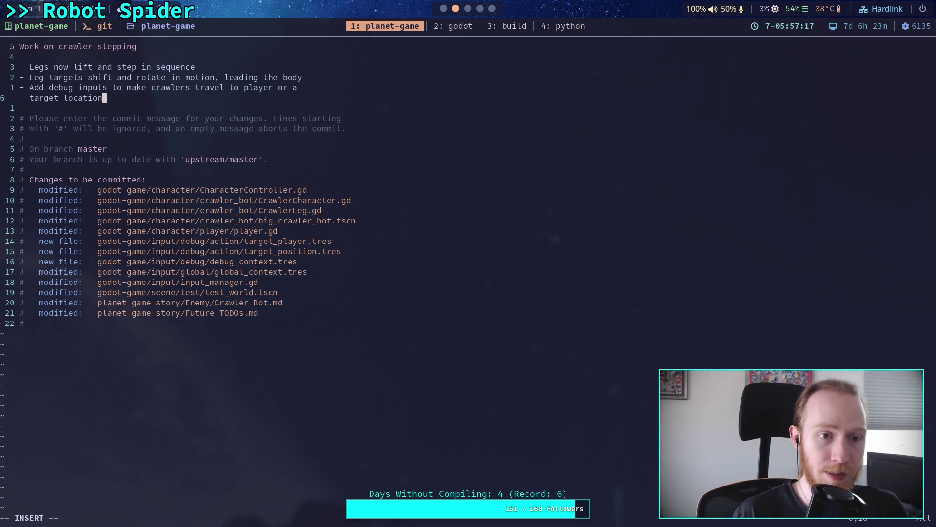
# - Add an 'Update Future TODOs' line, then save and quit Vim with :wq
pyautogui.press('Escape')
pyautogui.write(':')
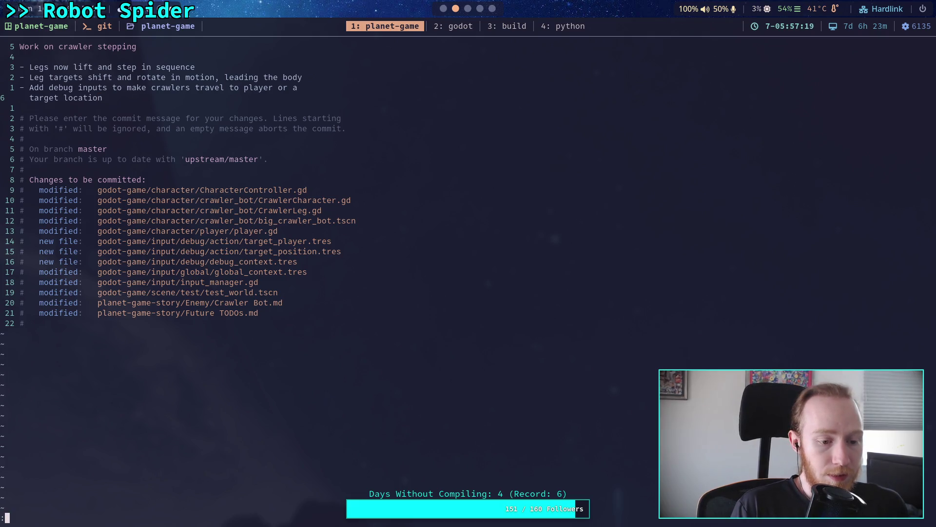
pyautogui.press('Escape')
pyautogui.write('o')
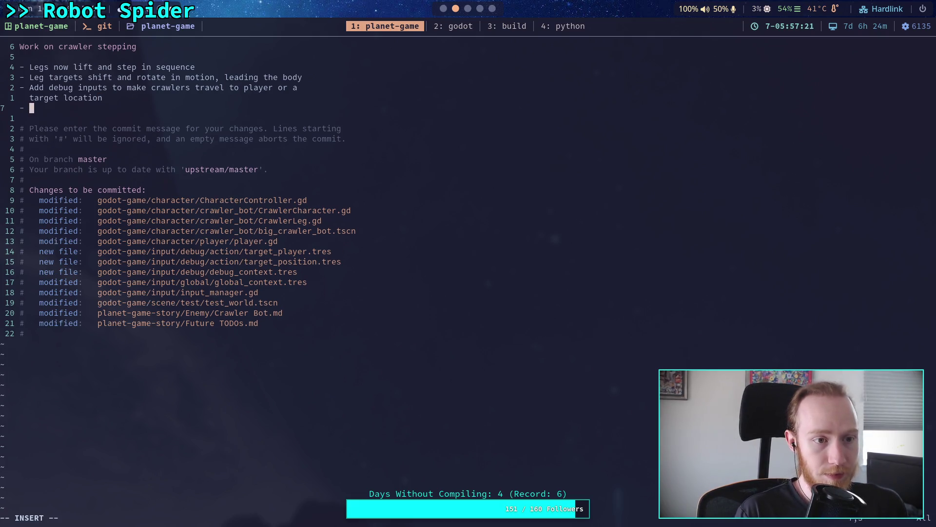
pyautogui.write('pdate ')
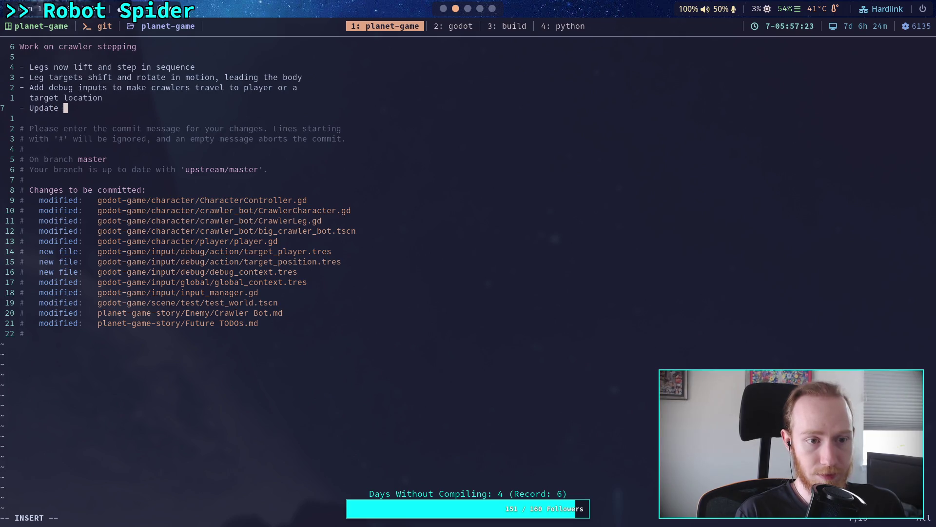
pyautogui.write('Future TOT')
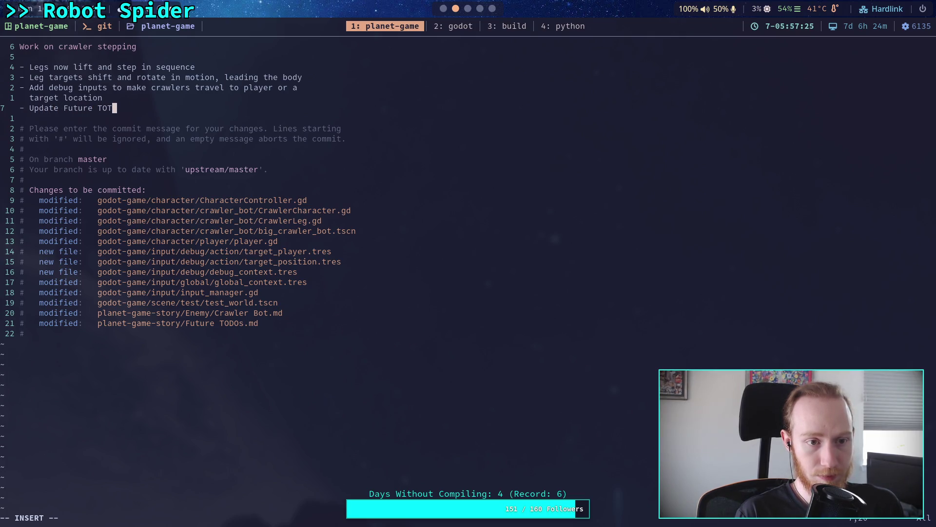
pyautogui.write('Os')
pyautogui.press('Escape')
pyautogui.write(':wq')
pyautogui.press('Return')
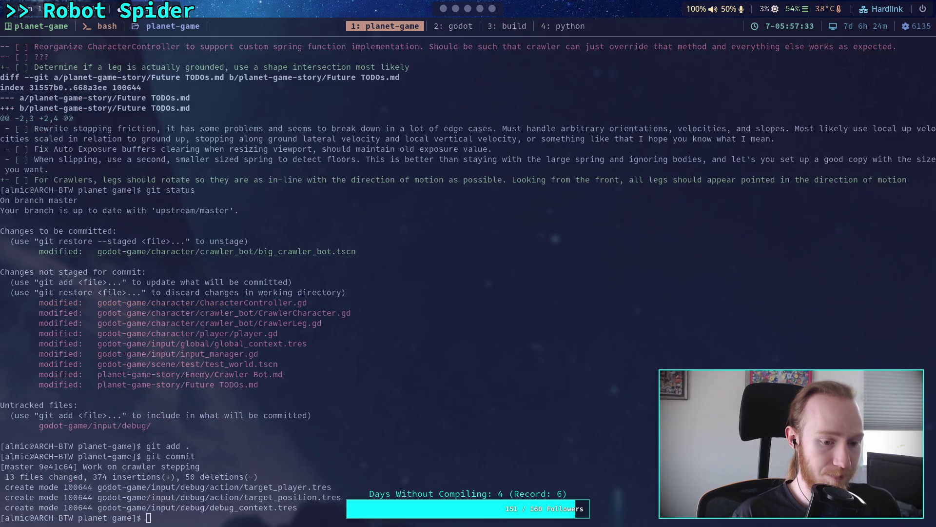
# - Run git push for the crawler stepping commit, then switch to the Godot editor
pyautogui.write('git push')
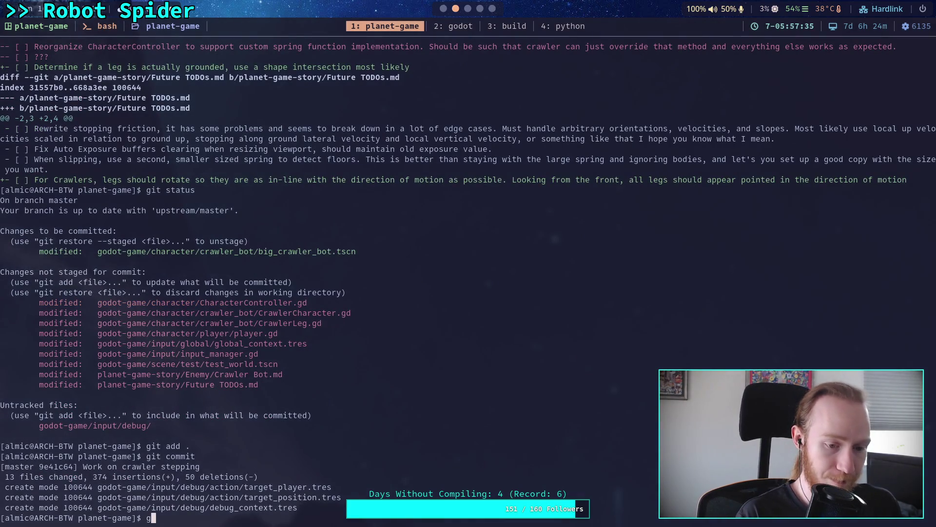
pyautogui.press('Return')
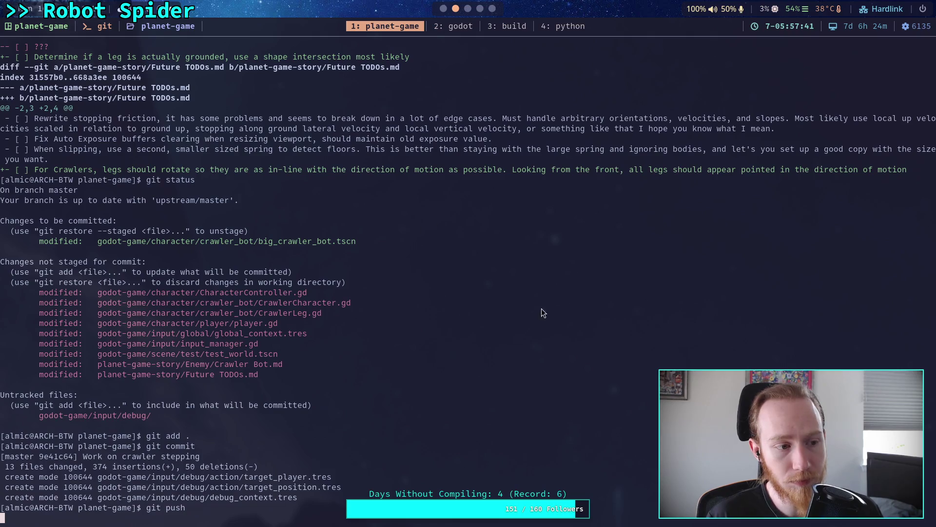
pyautogui.press('super+2')
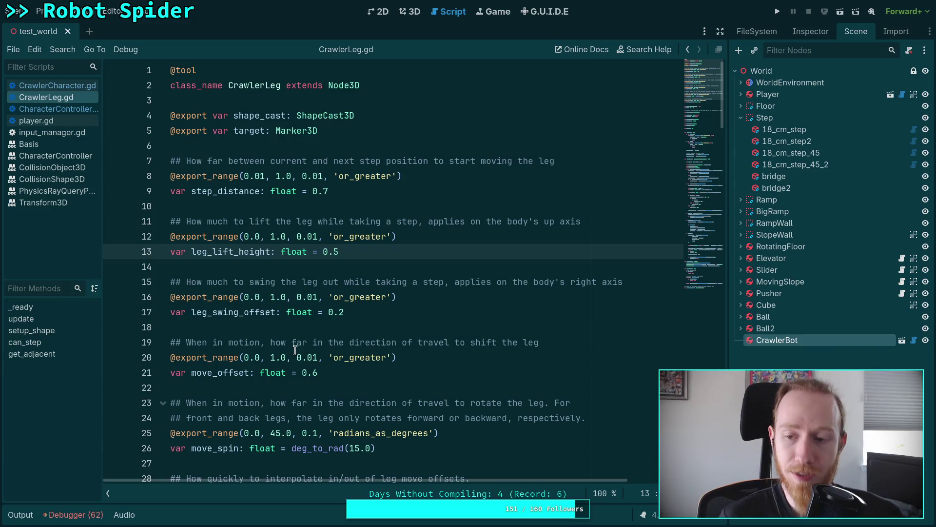
# - Open CrawlerCharacter.gd to review _calculate_ground_force, then return to the terminal with the finished push
pyautogui.click(354, 383)
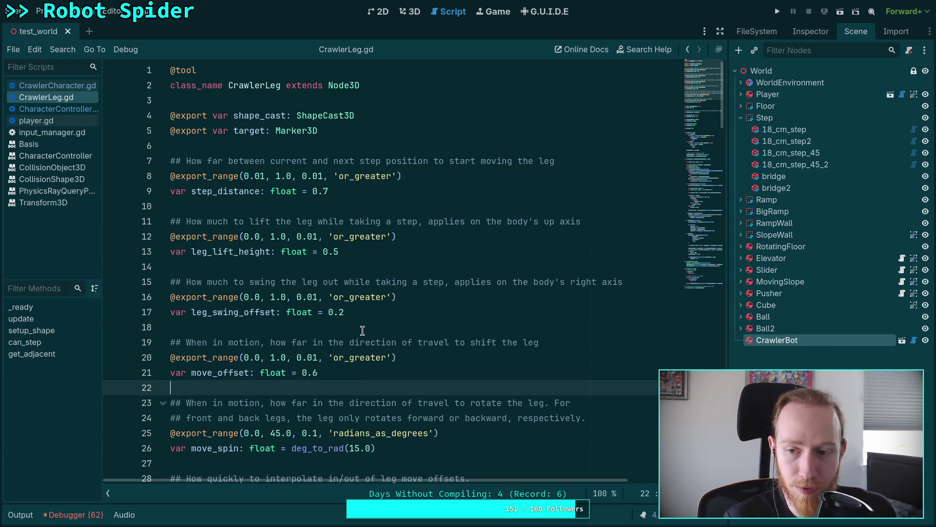
pyautogui.click(75, 86)
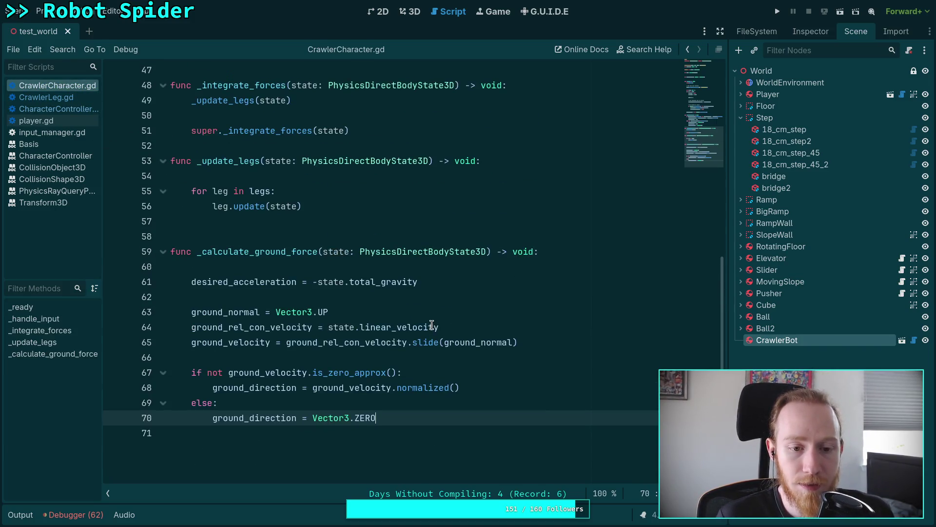
pyautogui.moveTo(375, 330)
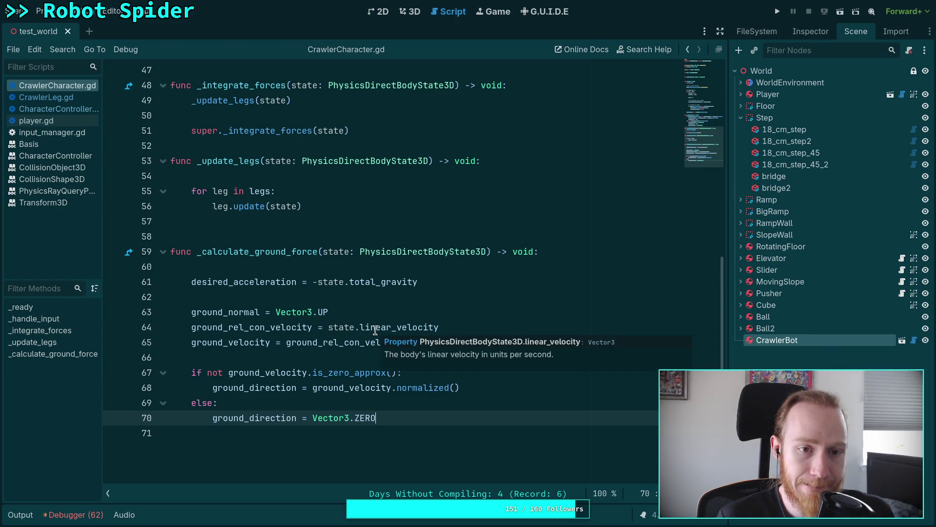
pyautogui.scroll(2, 311, 240)
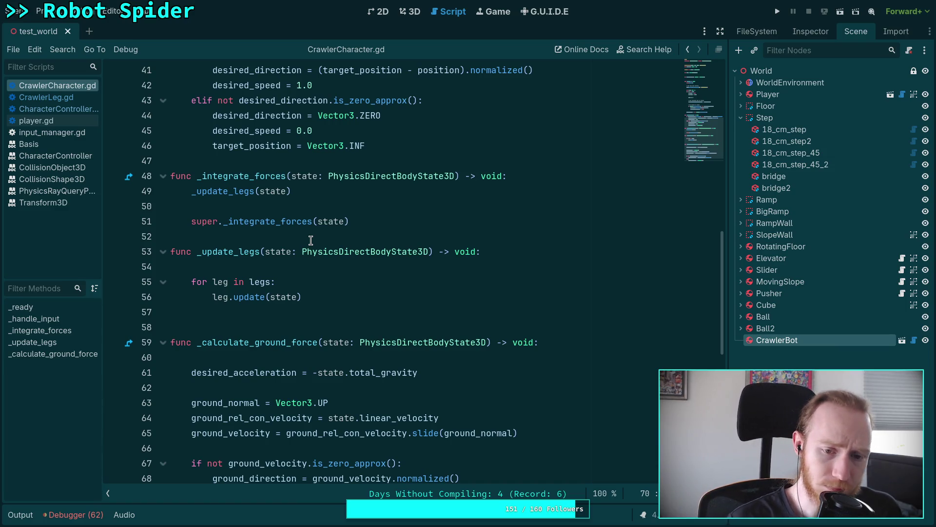
pyautogui.press('super+1')
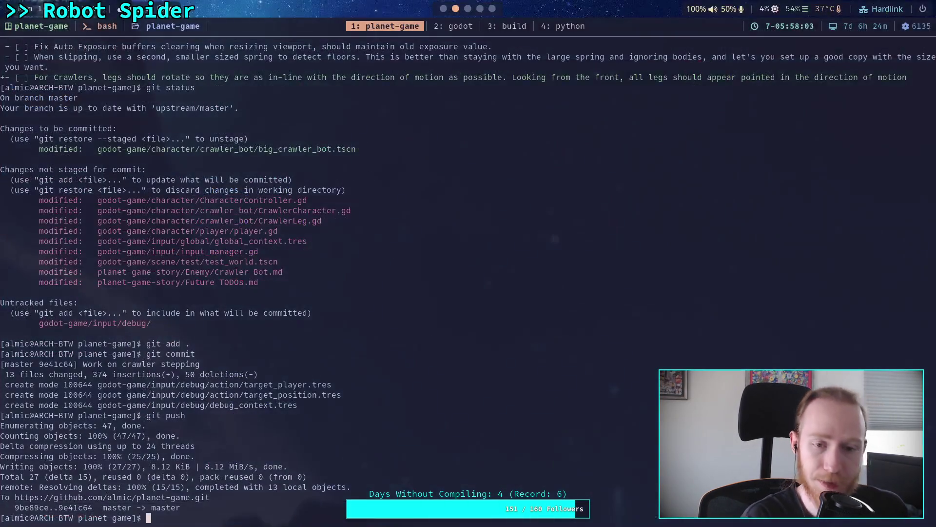
# - In Obsidian's Crawler Bot note, insert an empty task above the first Plan item
pyautogui.press('super+3')
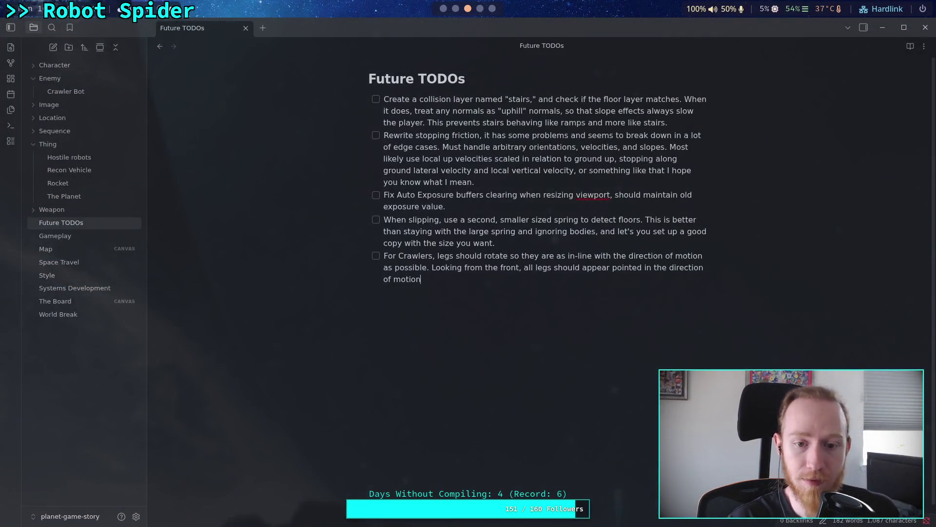
pyautogui.click(109, 92)
pyautogui.scroll(-10, 517, 334)
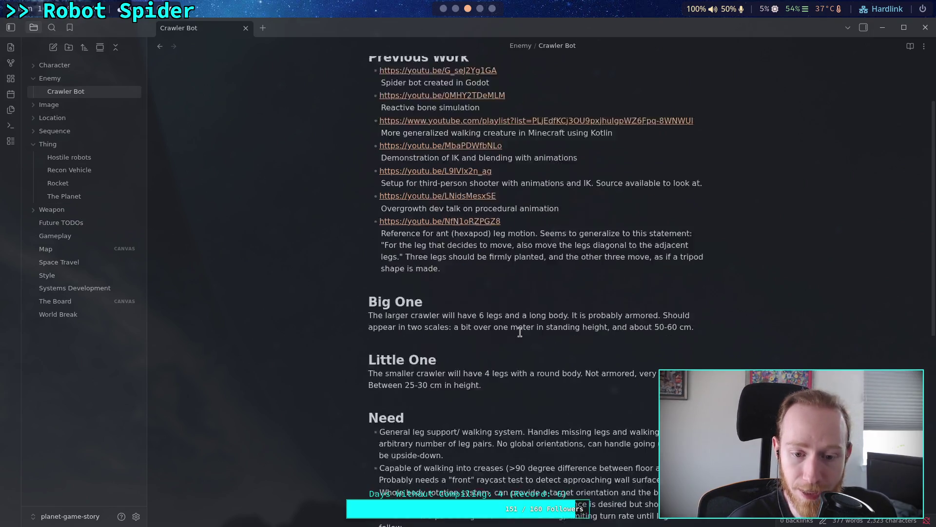
pyautogui.click(389, 313)
pyautogui.press('Return')
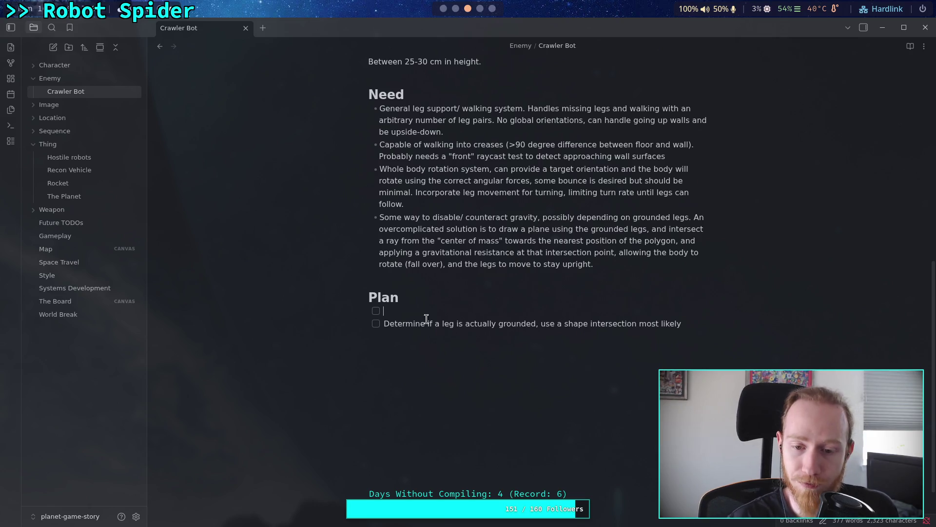
# - Below the grounded-leg task, add 'Apply anti-gravity force based on legs in contact with the ground'
pyautogui.click(683, 323)
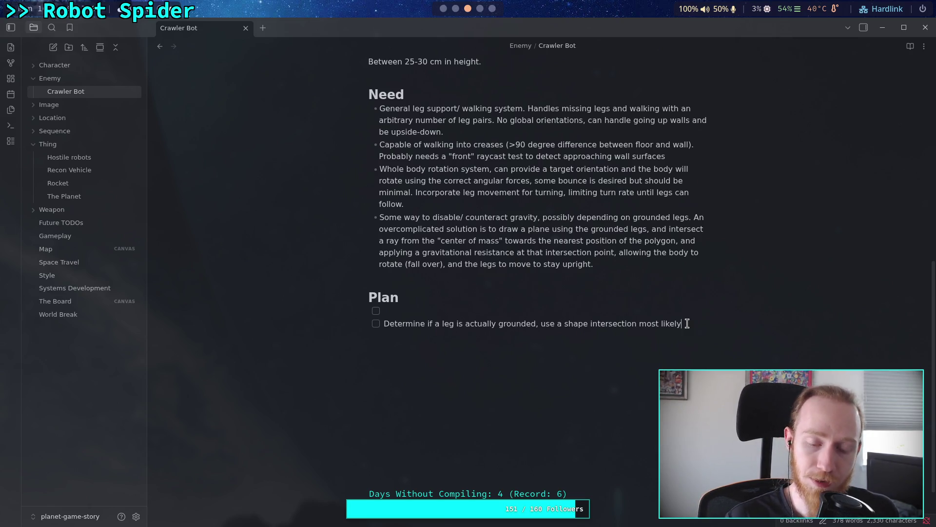
pyautogui.press('Return')
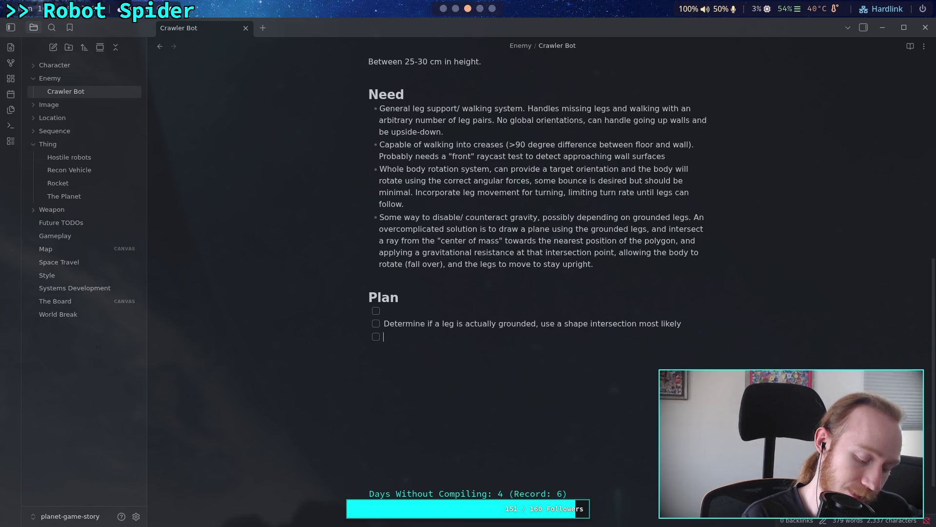
pyautogui.write('Apply ')
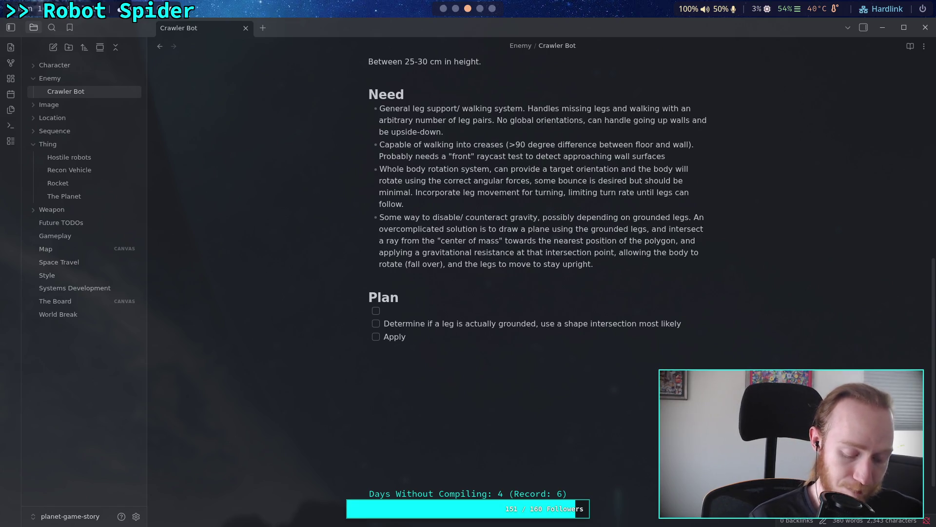
pyautogui.write('anti-')
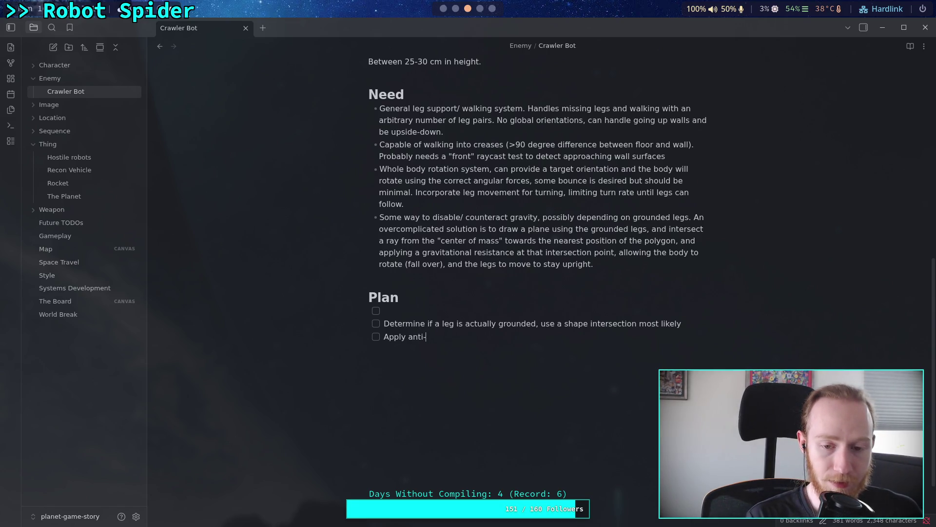
pyautogui.write('gravity fo')
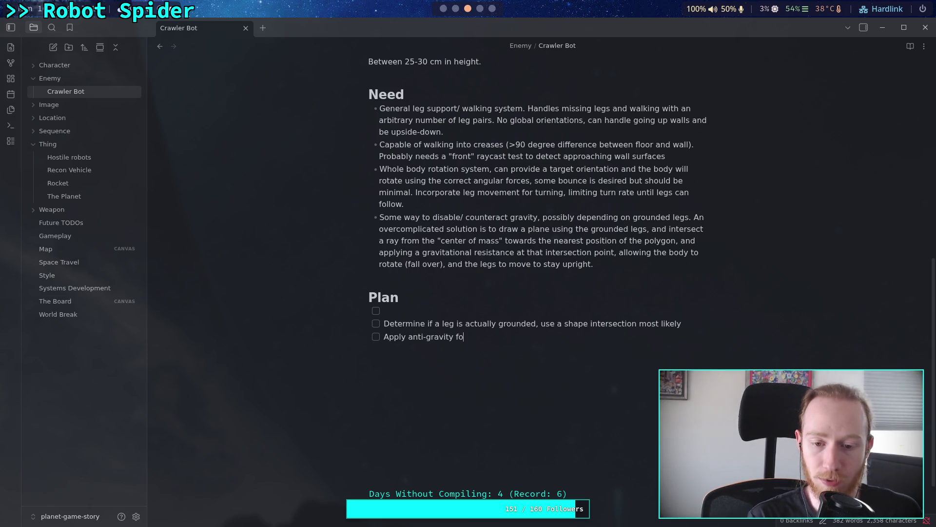
pyautogui.write('rce wi')
pyautogui.press('BackSpace')
pyautogui.press('BackSpace')
pyautogui.write('based on legs ')
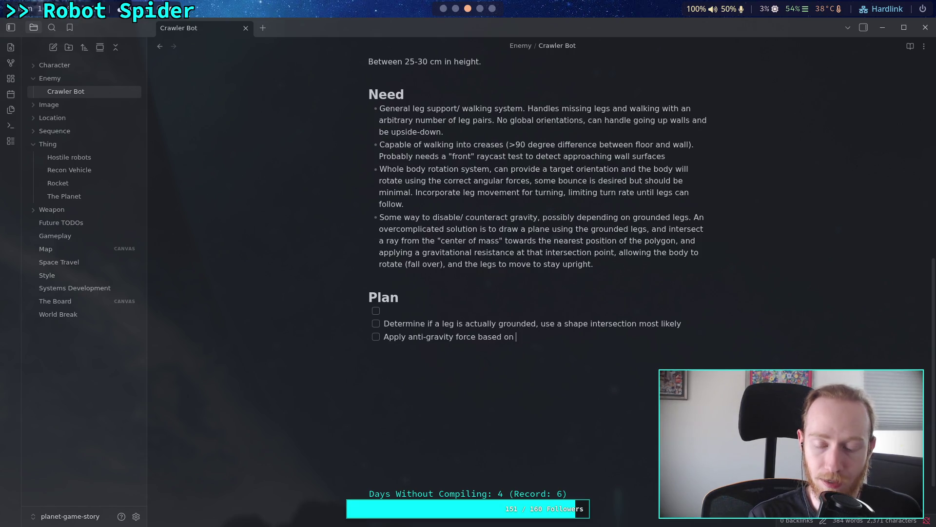
pyautogui.write('in ')
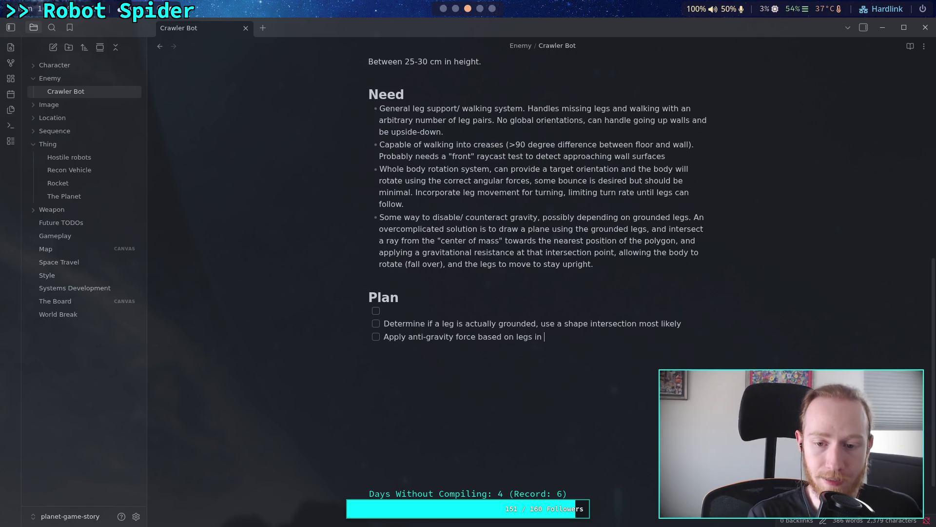
pyautogui.write('contact ')
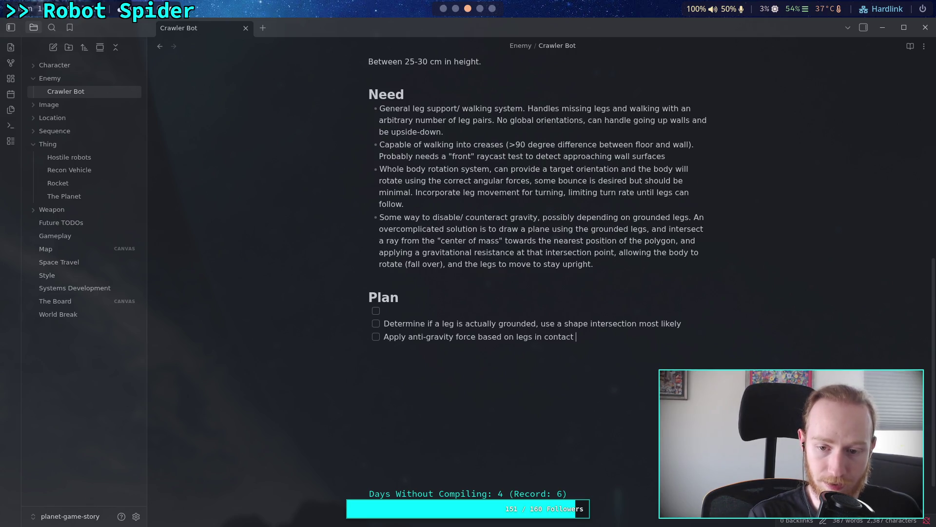
pyautogui.write('with the ground')
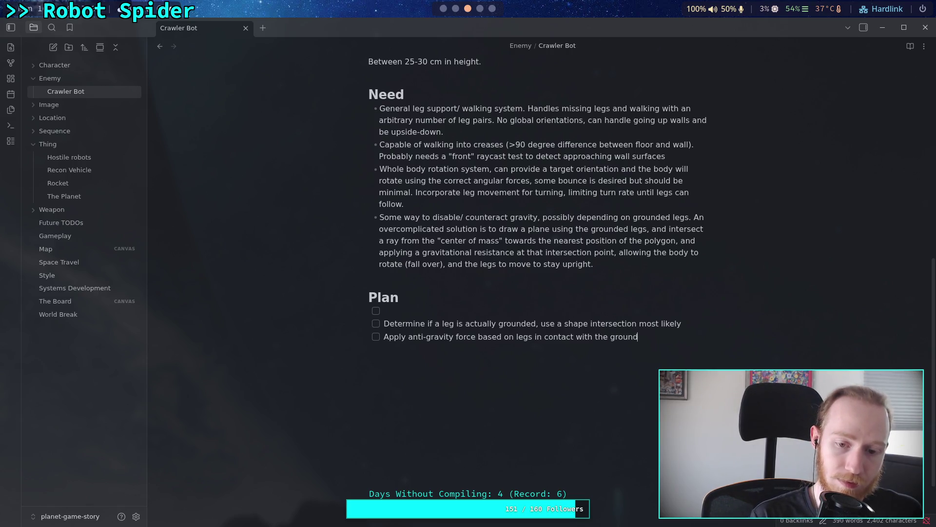
pyautogui.press('Return')
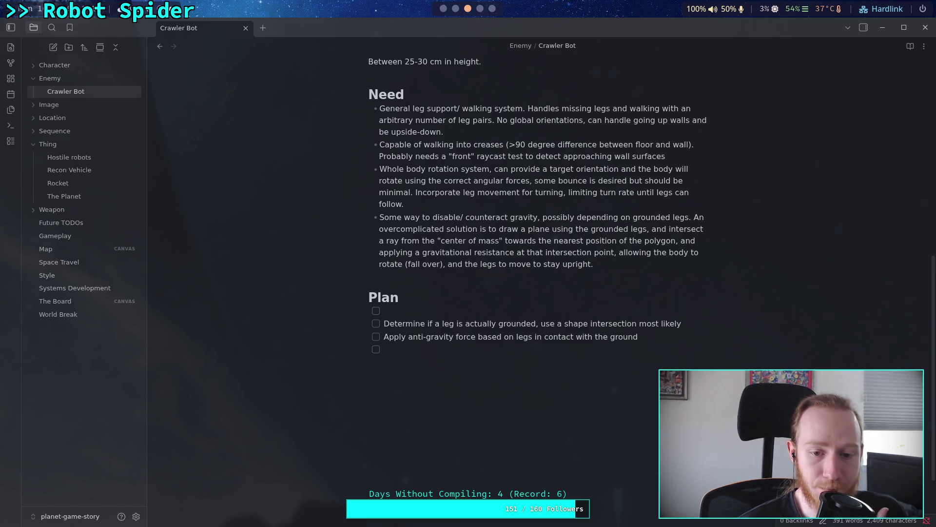
pyautogui.click(645, 308)
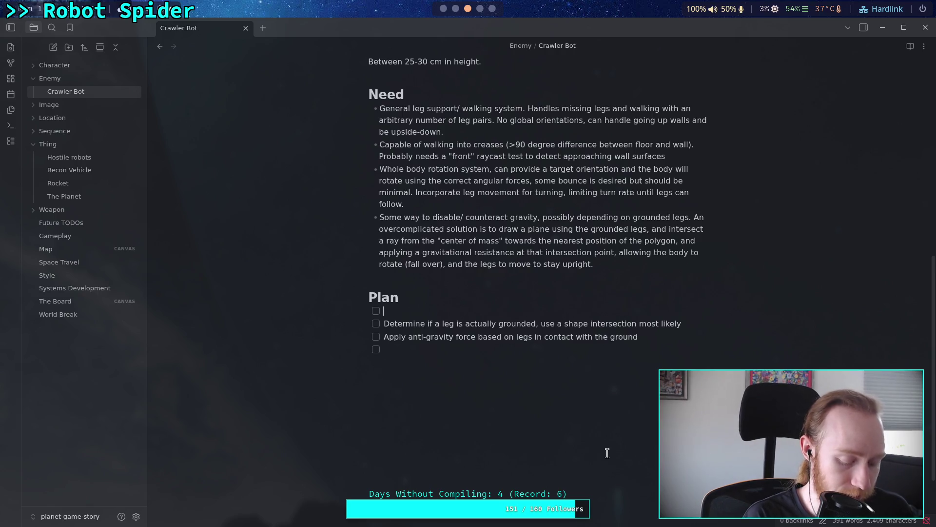
# - Fill the empty first Plan task with 'Make them face target direction using angular forces', then return to Godot
pyautogui.write('Make them face')
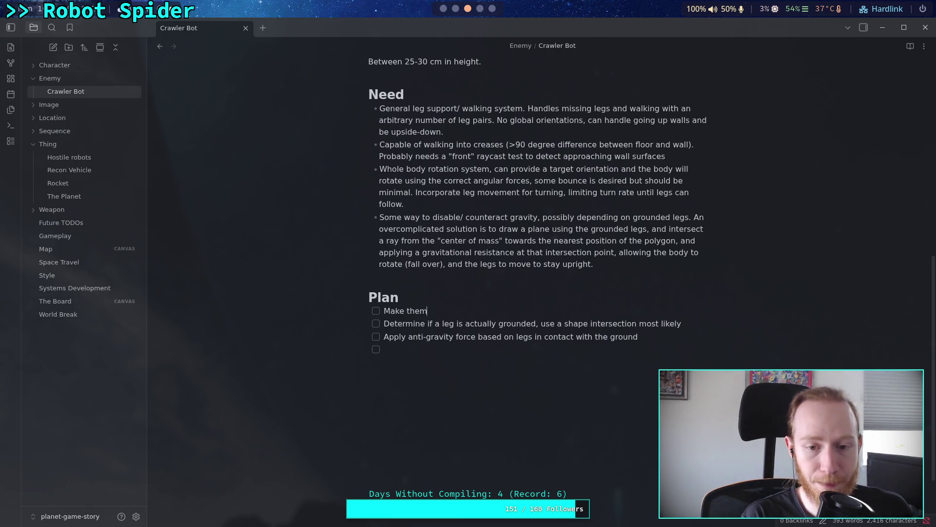
pyautogui.write(' targ')
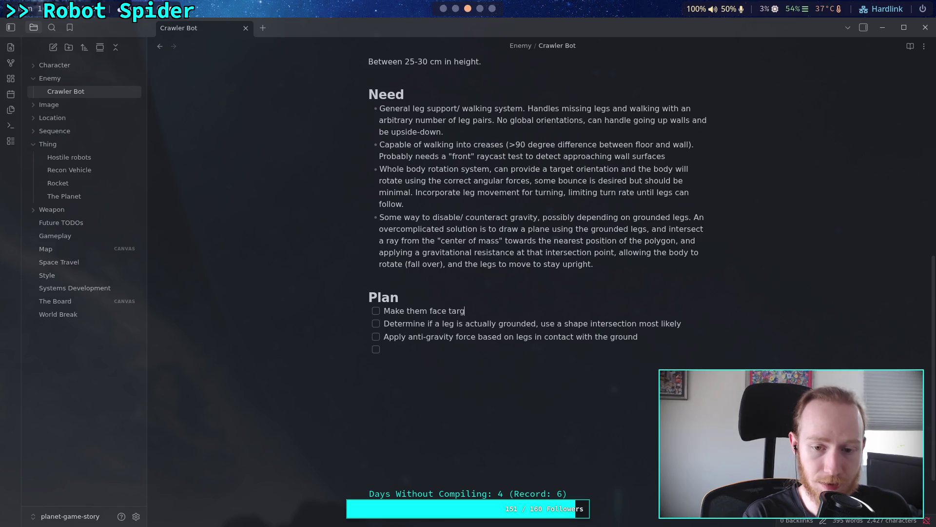
pyautogui.write('et dir')
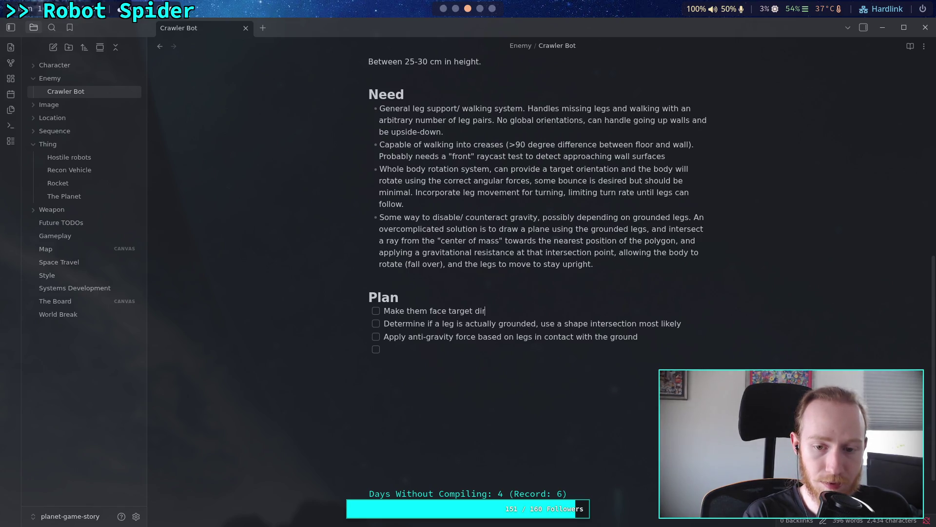
pyautogui.write('ection ')
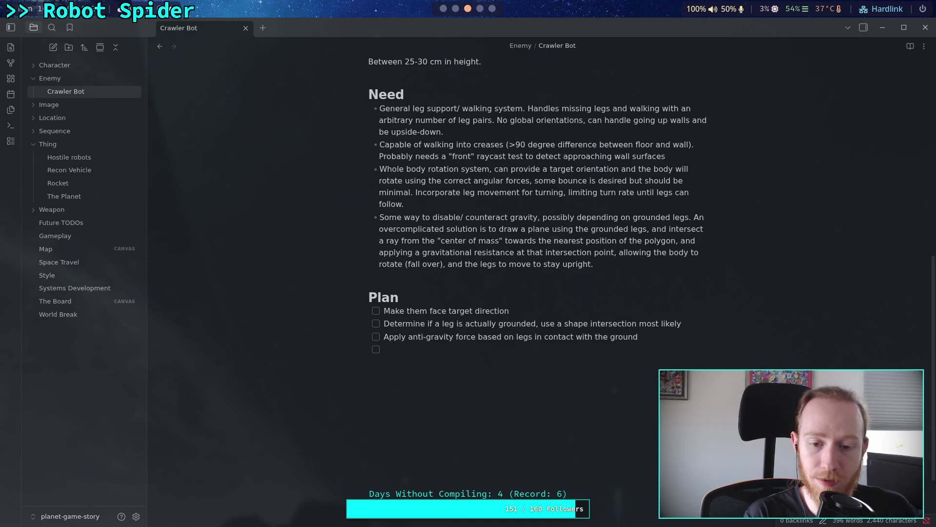
pyautogui.write('using an')
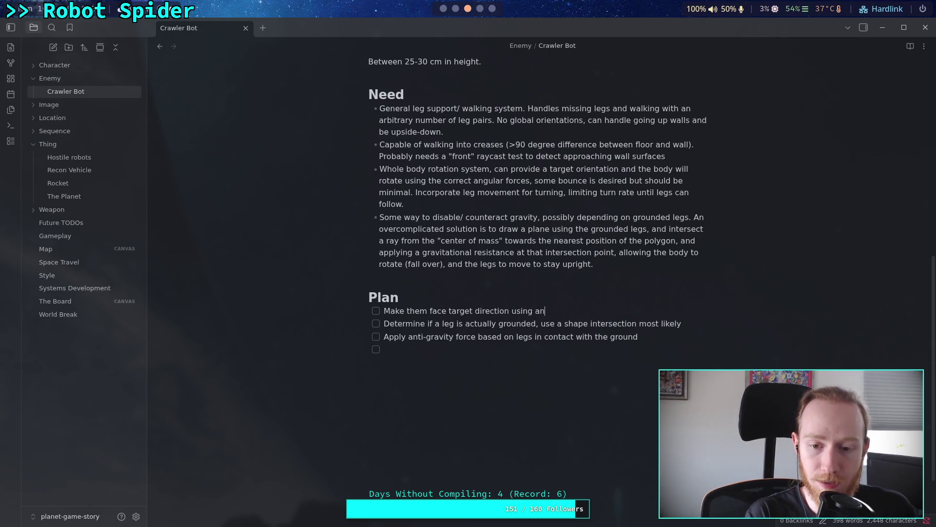
pyautogui.write('cular')
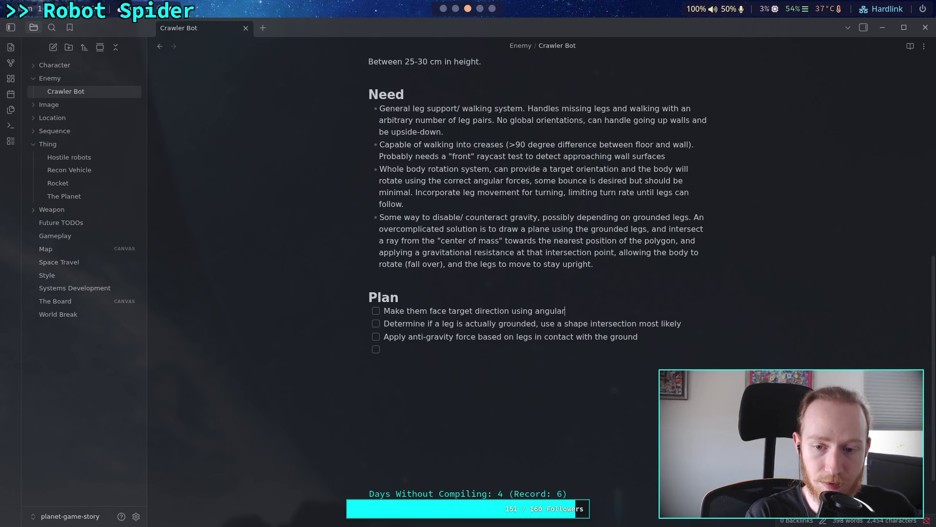
pyautogui.write('oc')
pyautogui.press('BackSpace')
pyautogui.press('BackSpace')
pyautogui.press('BackSpace')
pyautogui.write('forces')
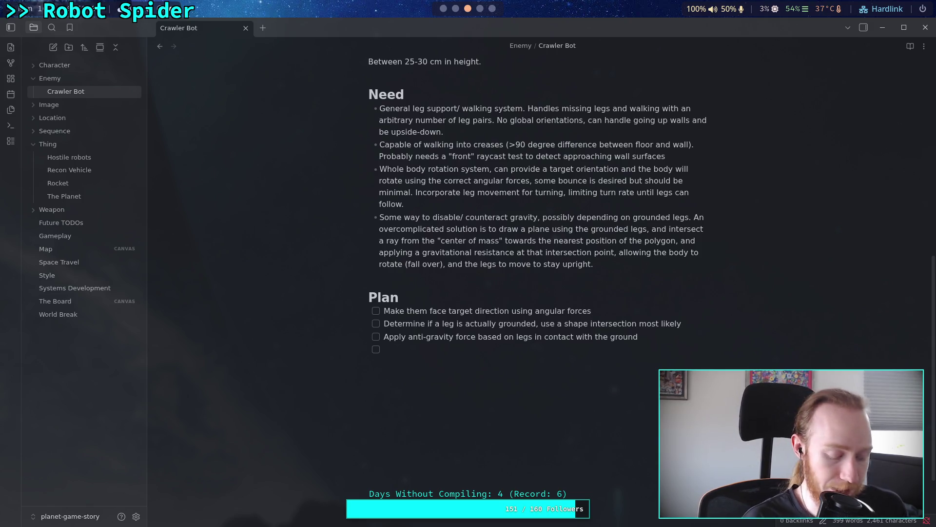
pyautogui.hotkey('alt', 'Tab')
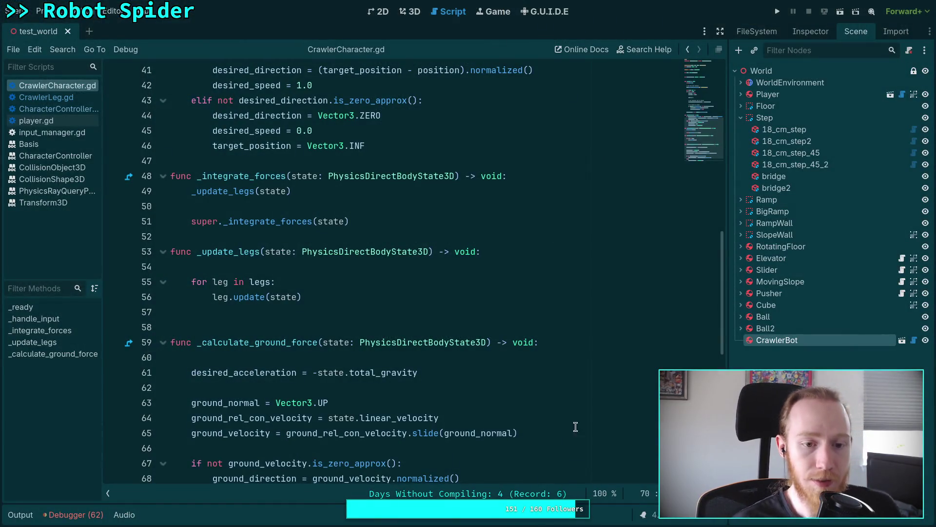
# - Below target_position, type the unfinished declaration 'var target_direction: Vector3 ='
pyautogui.scroll(2, 327, 352)
pyautogui.scroll(12, 327, 352)
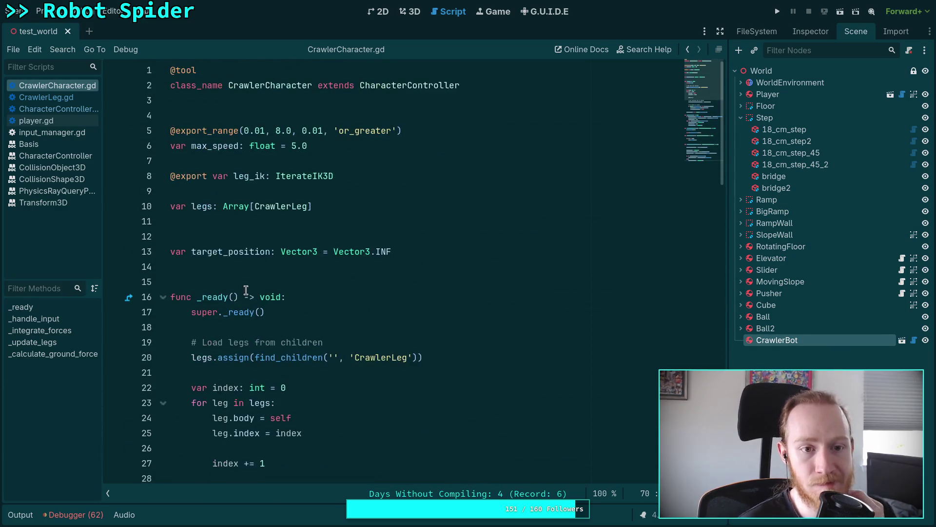
pyautogui.click(458, 252)
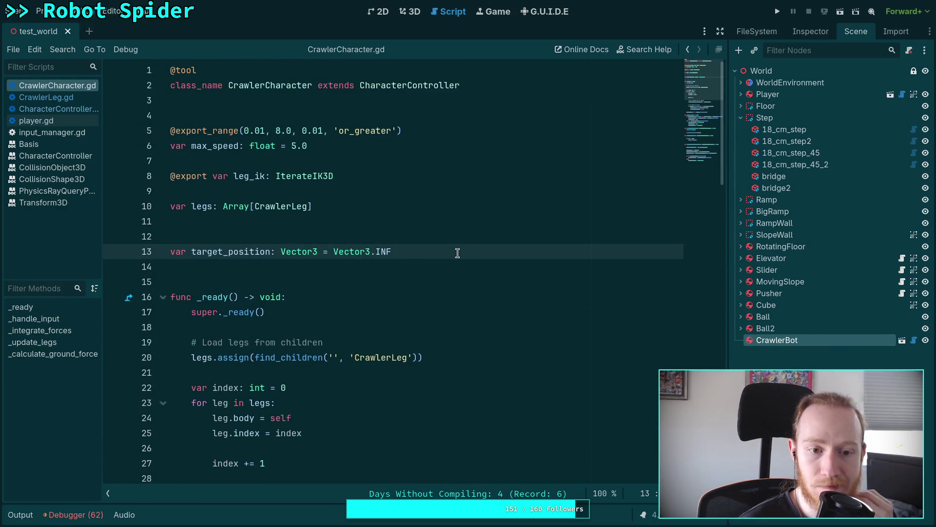
pyautogui.press('Return')
pyautogui.press('Return')
pyautogui.write('var target_')
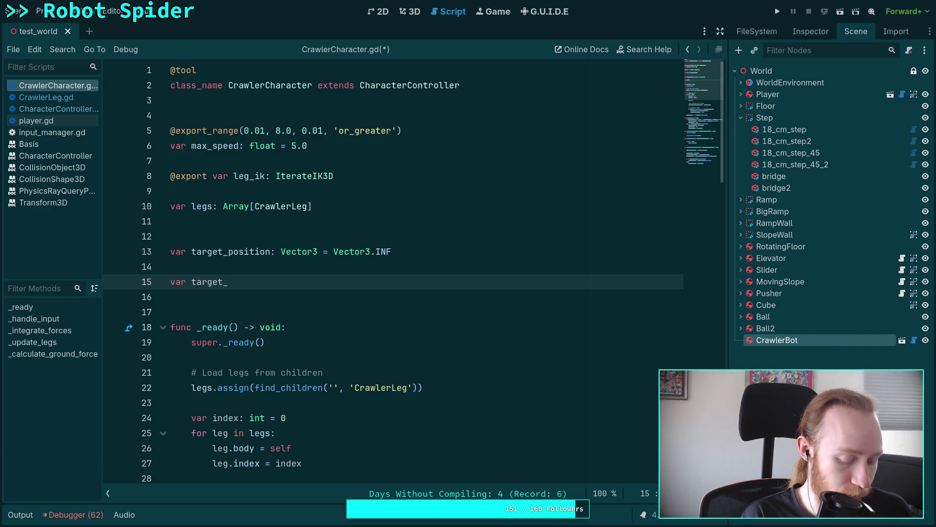
pyautogui.write('dir')
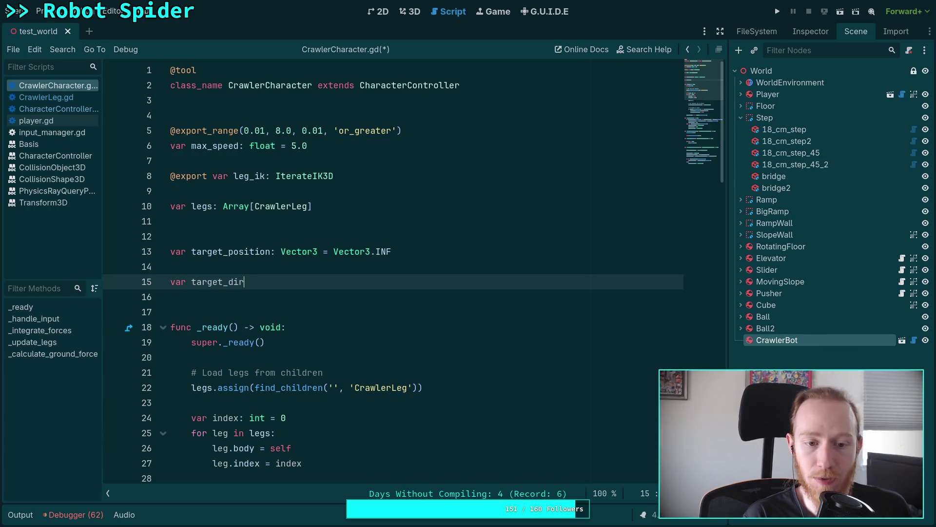
pyautogui.write('ection: Vec')
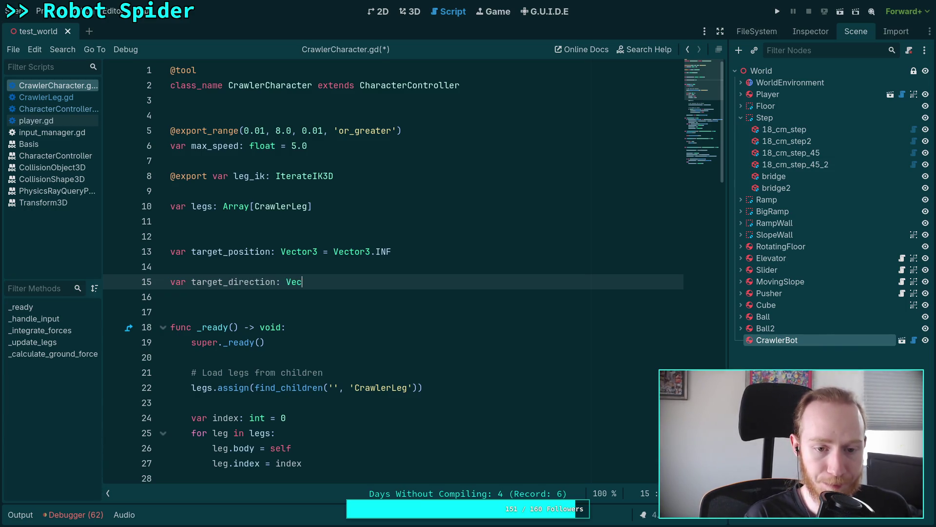
pyautogui.write('tor3 =')
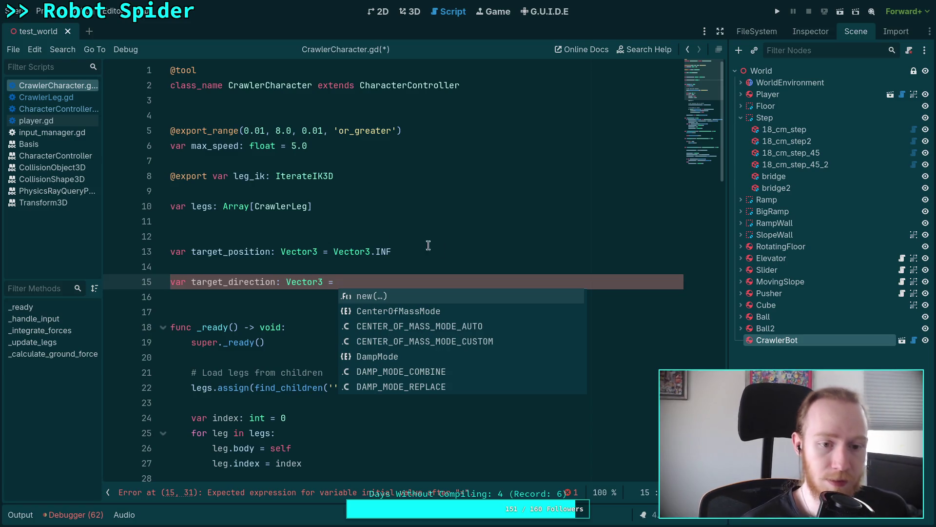
pyautogui.moveTo(229, 282); pyautogui.dragTo(275, 286)
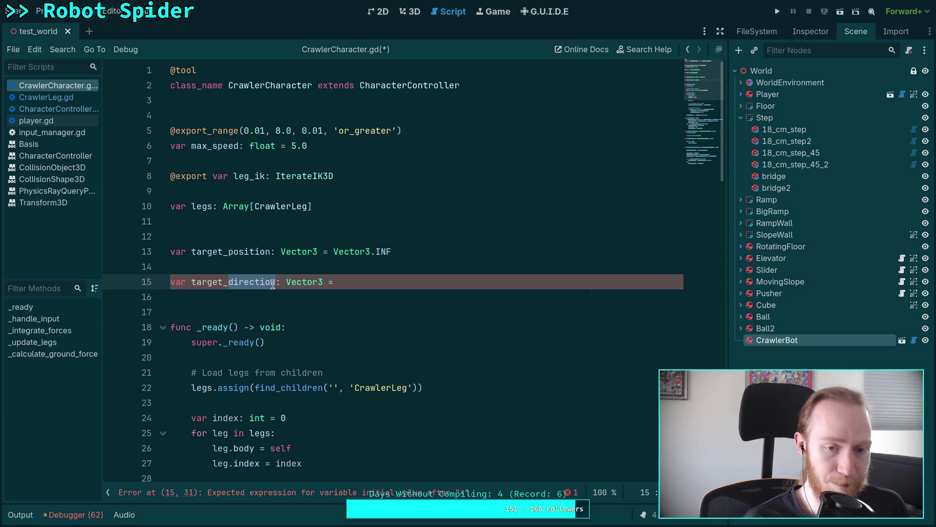
pyautogui.click(435, 283)
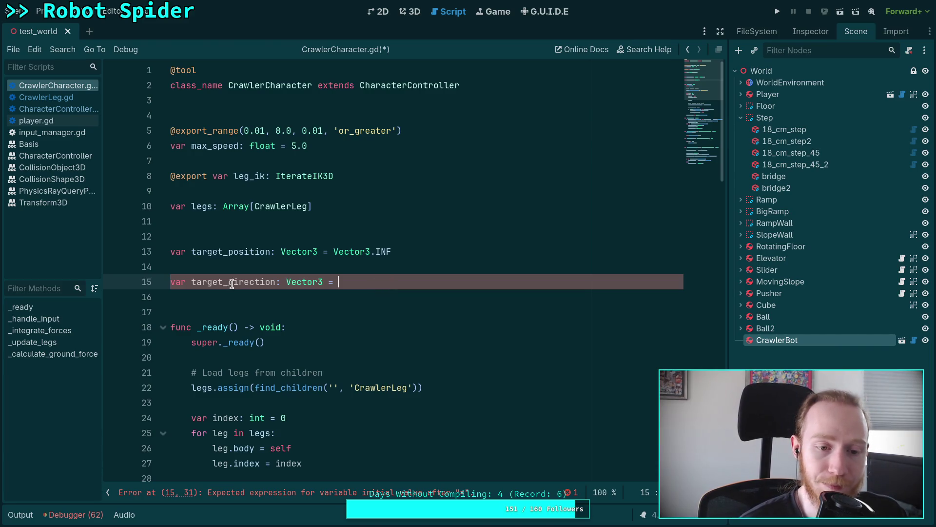
# - Give target_direction the Vector3.INF default and remove the blank line above it
pyautogui.moveTo(192, 282); pyautogui.dragTo(275, 284)
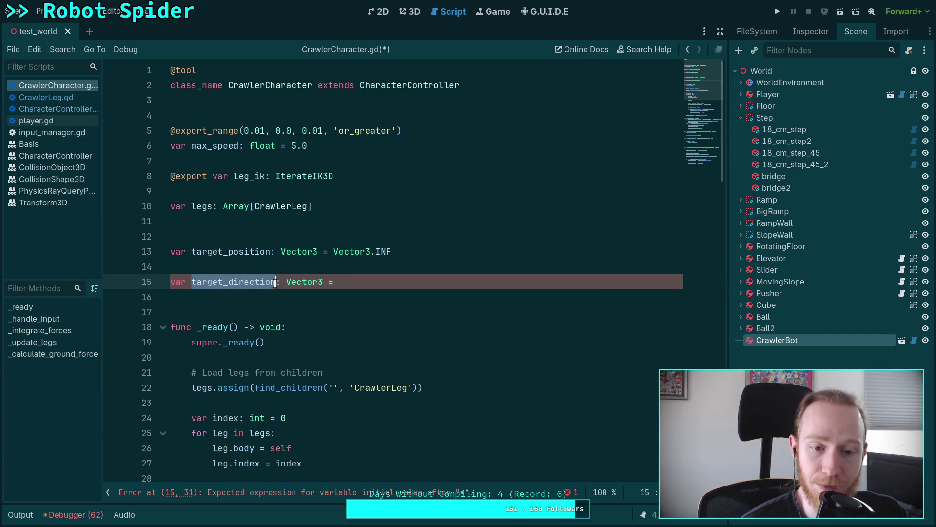
pyautogui.click(432, 284)
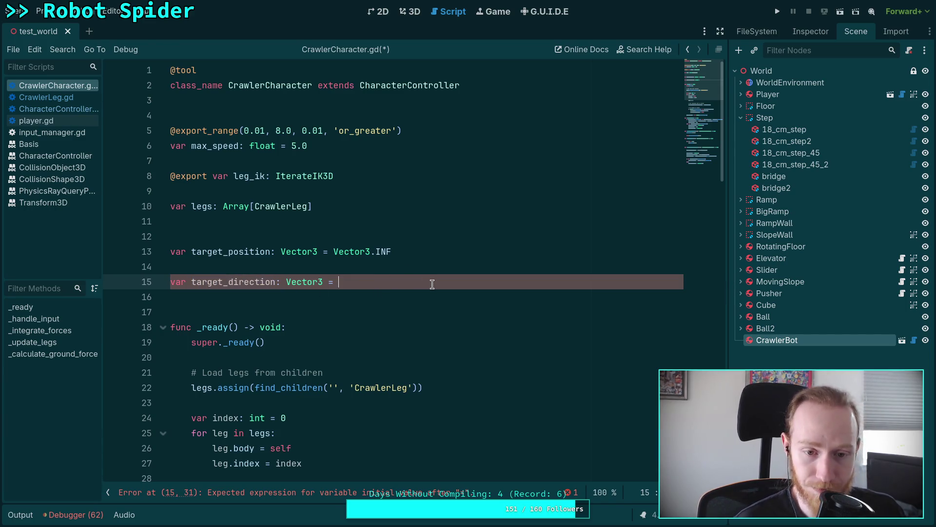
pyautogui.write('Vec')
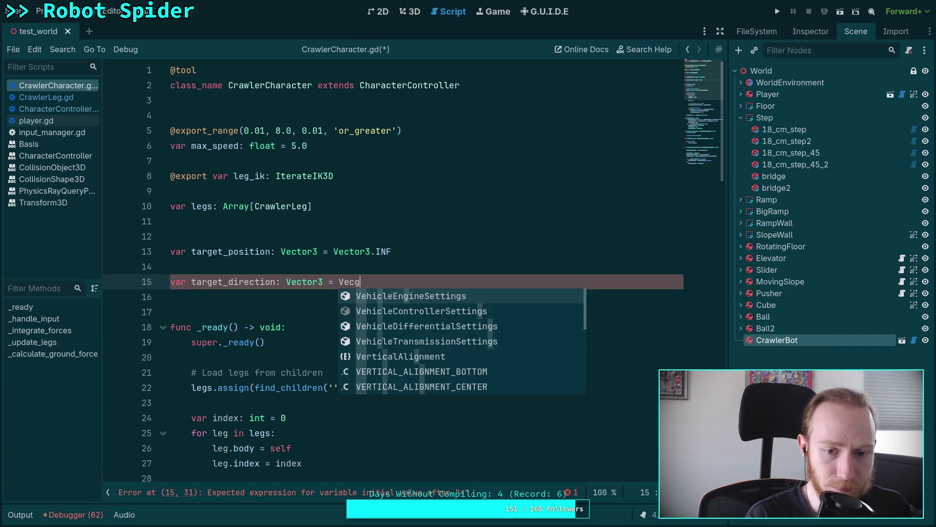
pyautogui.write('tor3.IN')
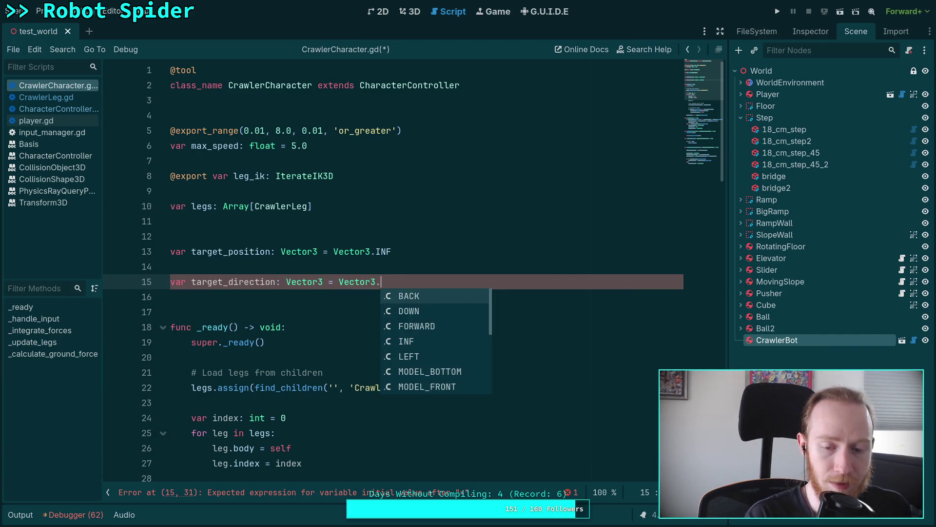
pyautogui.press('Return')
pyautogui.click(340, 268)
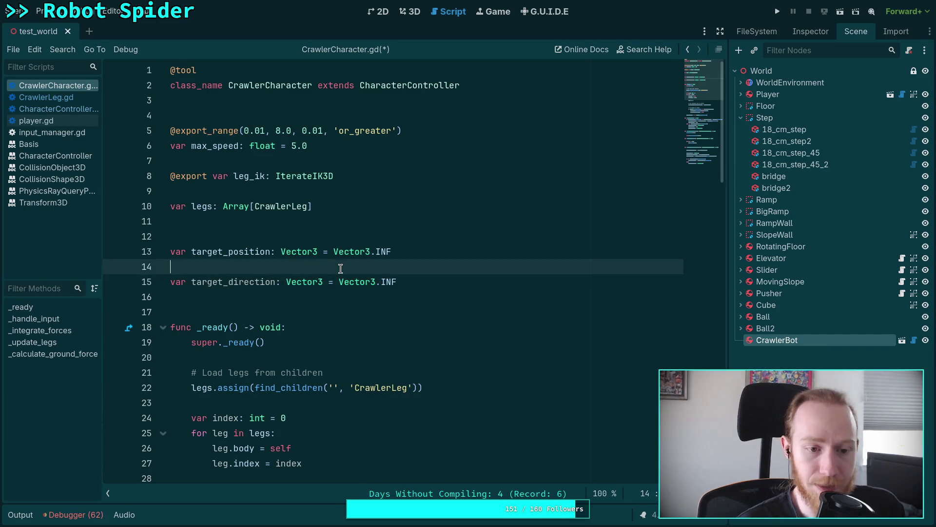
pyautogui.press('BackSpace')
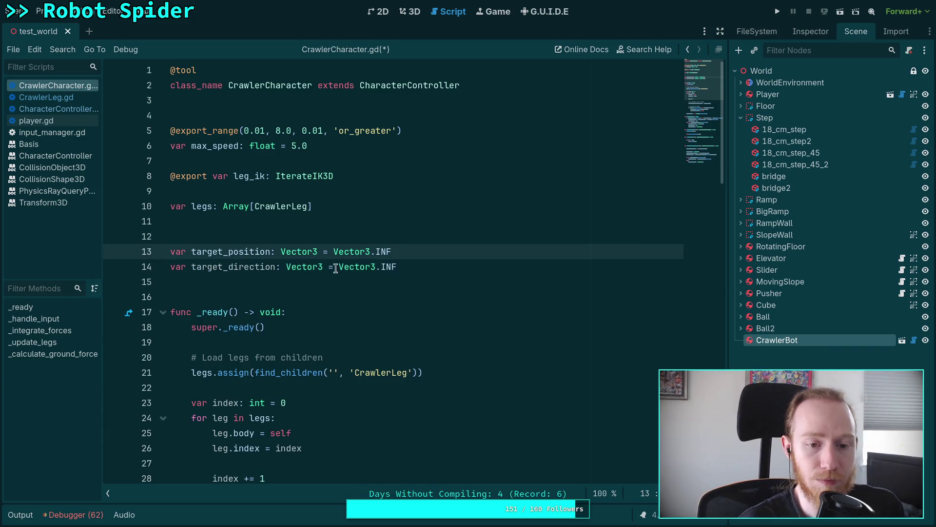
# - Review the _ready function and the finished target_direction declaration with its Vector3.INF default
pyautogui.click(295, 280)
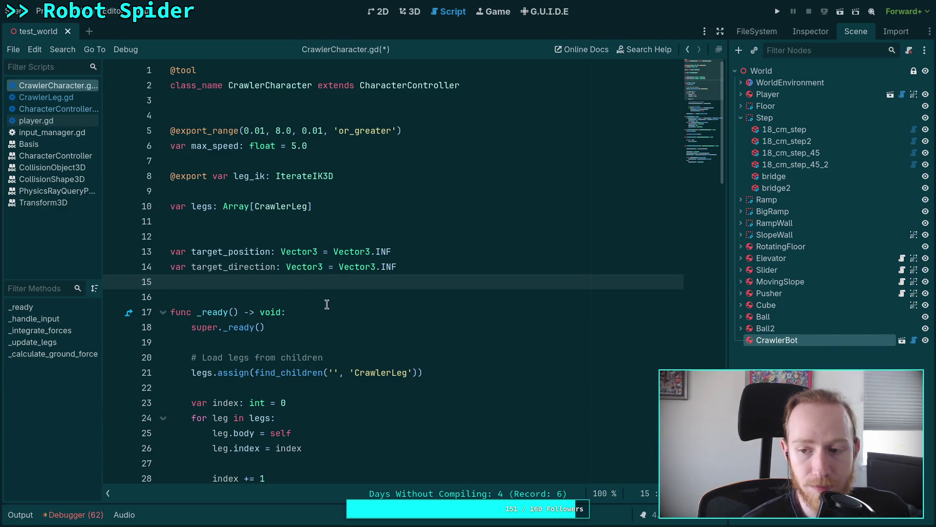
pyautogui.scroll(-1, 326, 304)
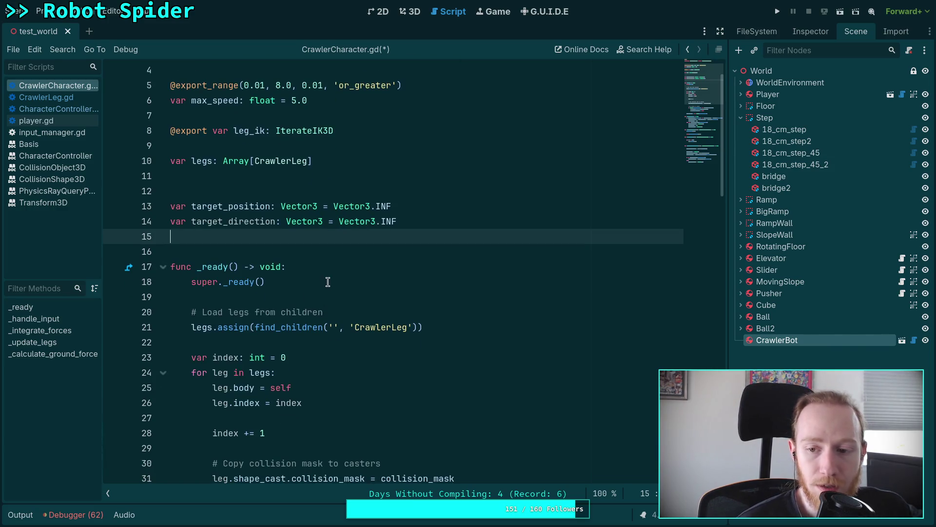
pyautogui.click(312, 294)
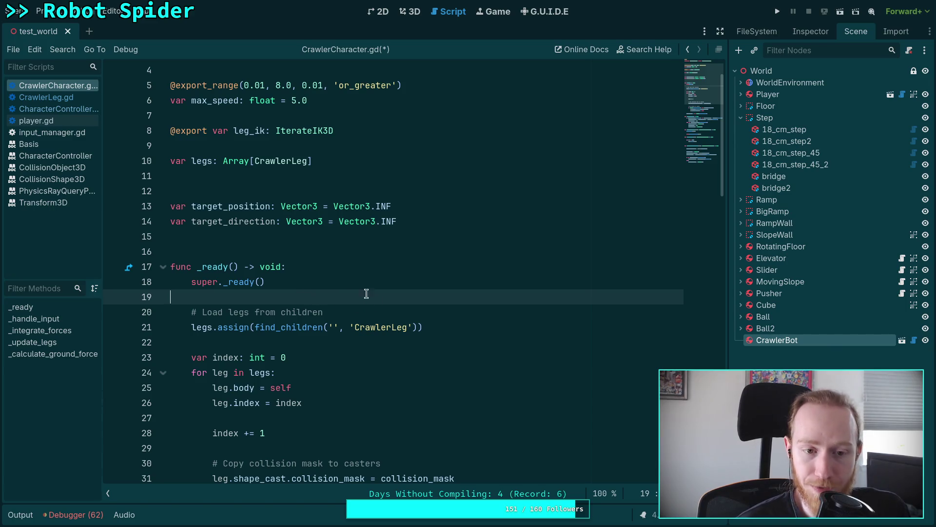
pyautogui.doubleClick(231, 221)
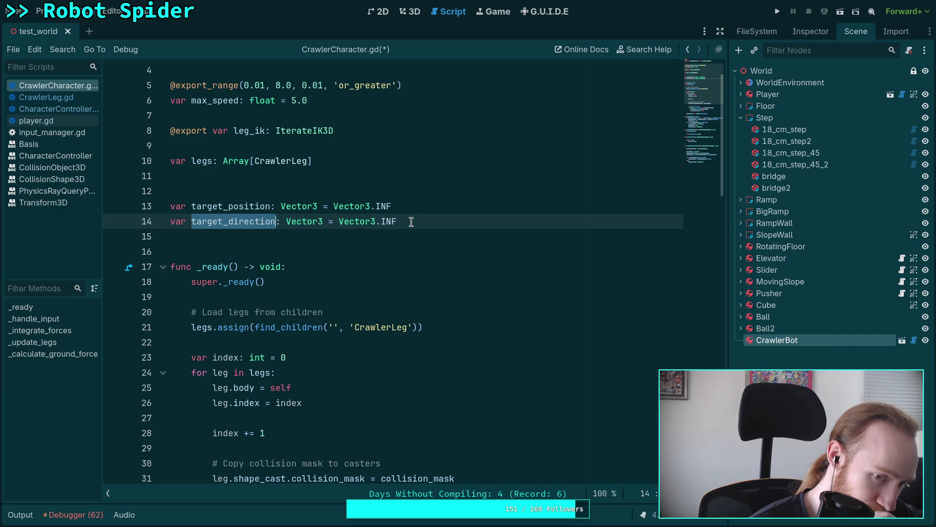
pyautogui.moveTo(397, 221); pyautogui.dragTo(323, 221)
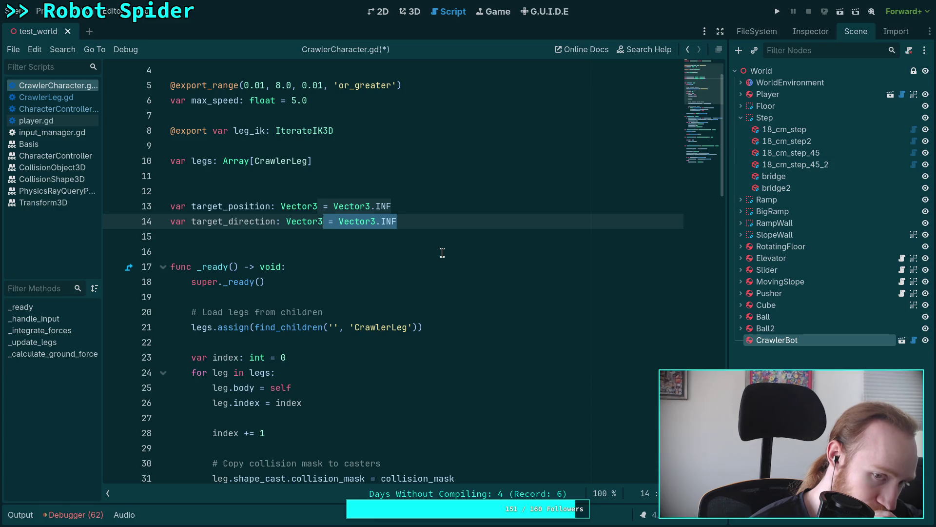
pyautogui.click(412, 248)
pyautogui.scroll(-5, 410, 247)
# - Insert blank lines between _update_legs(state) and the super._integrate_forces call
pyautogui.scroll(-4, 407, 248)
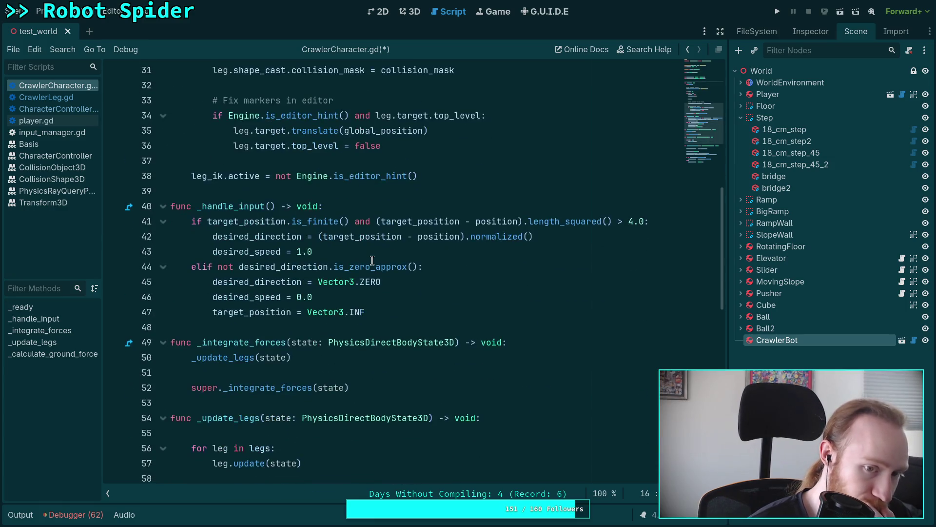
pyautogui.scroll(-1, 390, 268)
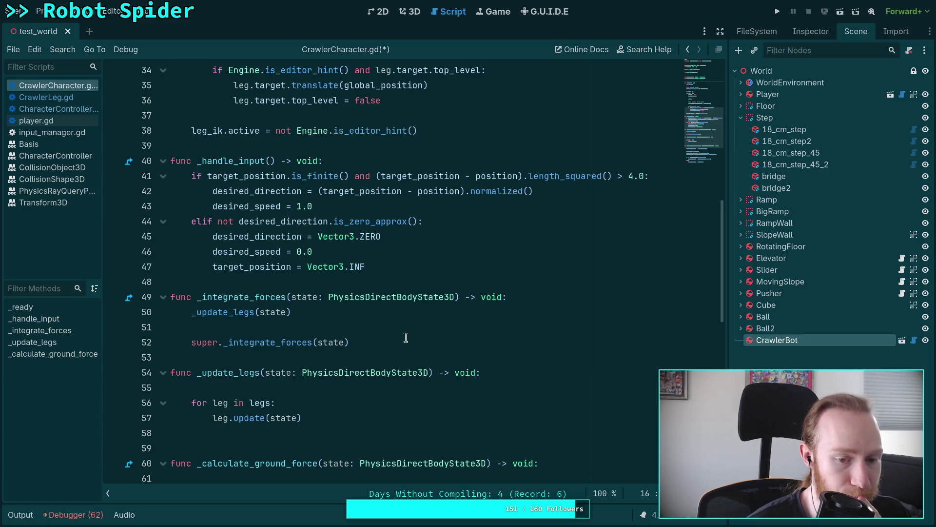
pyautogui.click(409, 317)
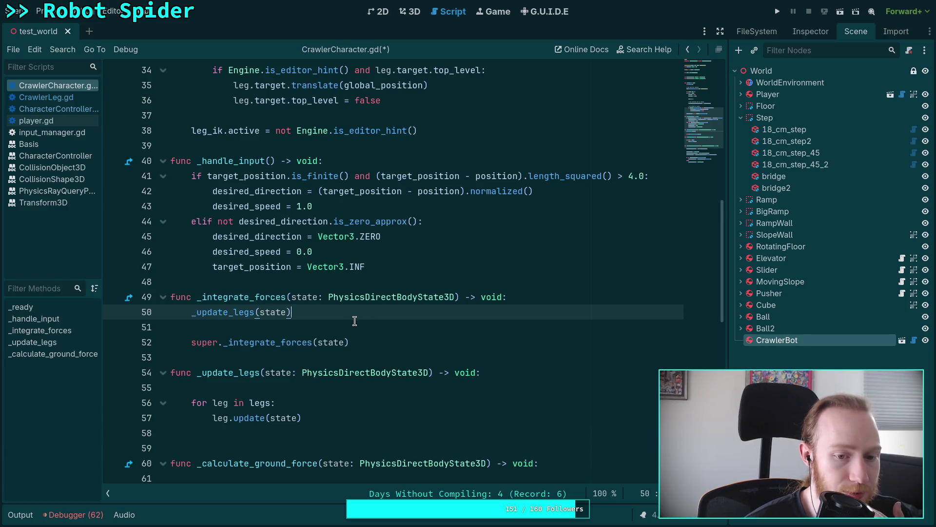
pyautogui.click(376, 337)
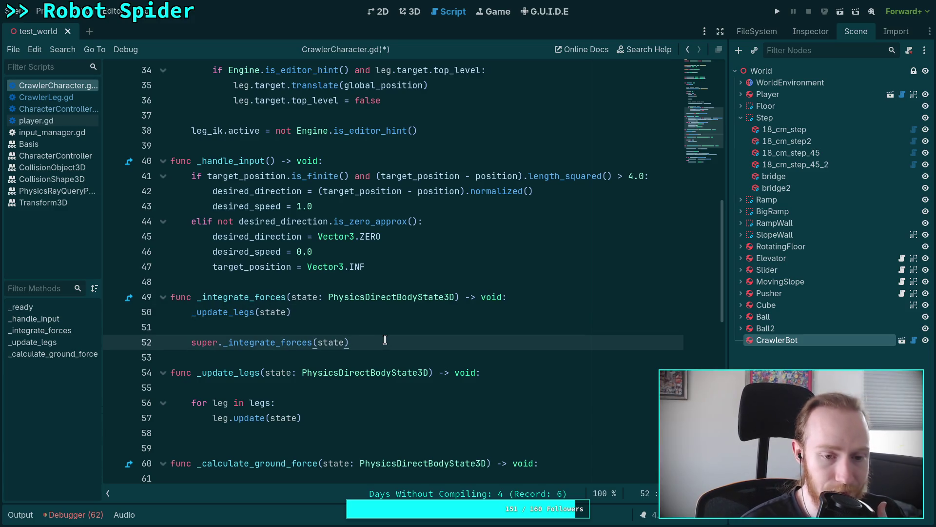
pyautogui.press('Return')
pyautogui.press('Return')
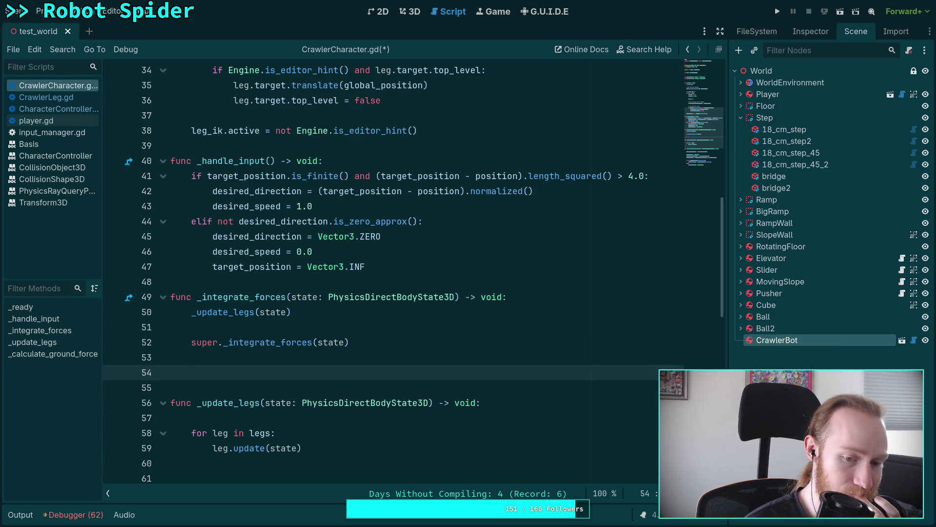
pyautogui.press('BackSpace')
pyautogui.press('Delete')
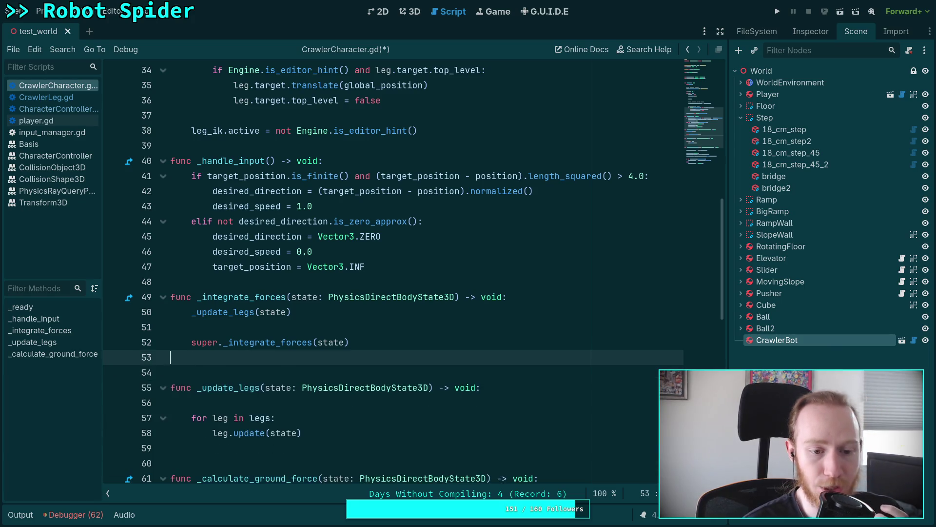
pyautogui.press('Up')
pyautogui.press('Up')
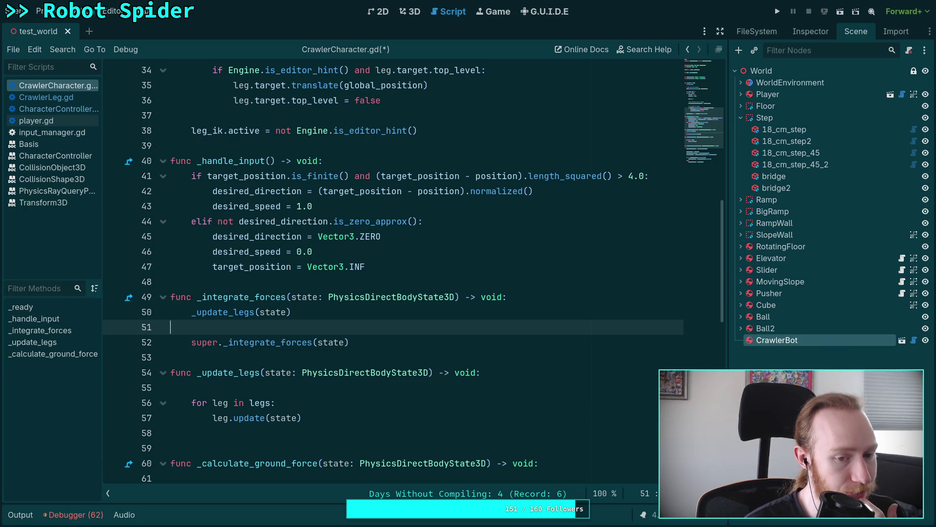
pyautogui.press('Return')
pyautogui.press('Up')
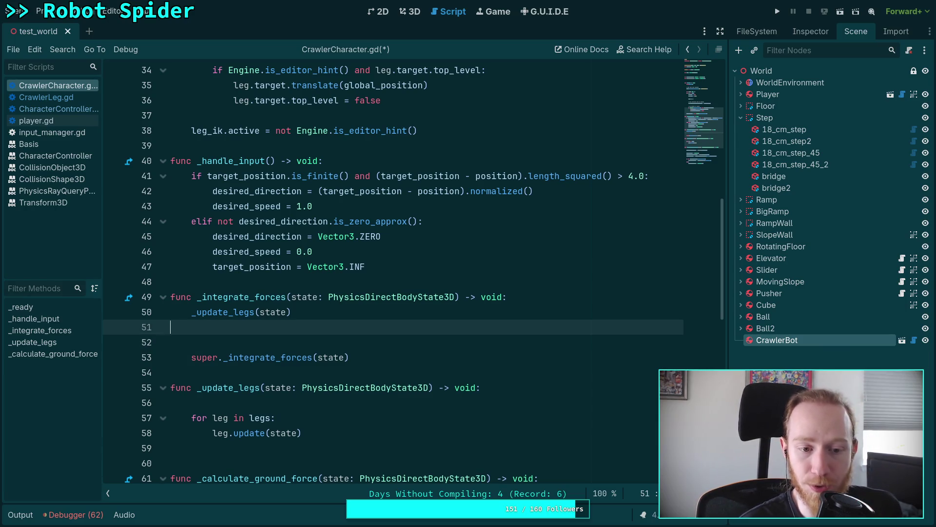
pyautogui.press('Return')
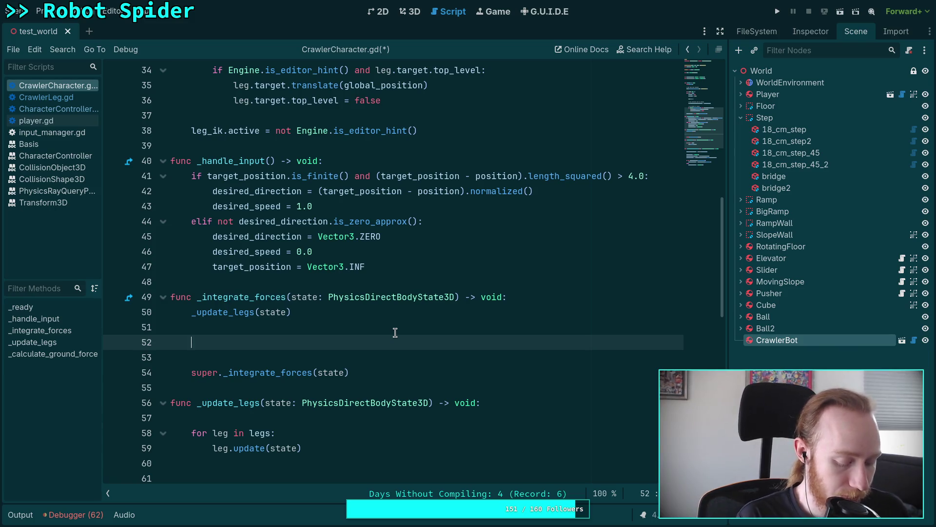
# - Write 'if target_direction.is_finite():' on line 52 using autocomplete, opening a new line below
pyautogui.write('if target_')
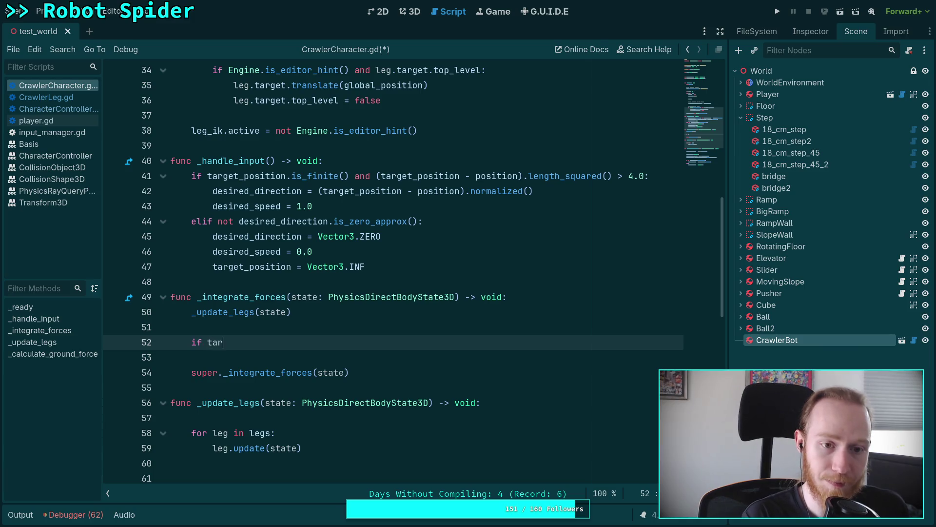
pyautogui.press('Return')
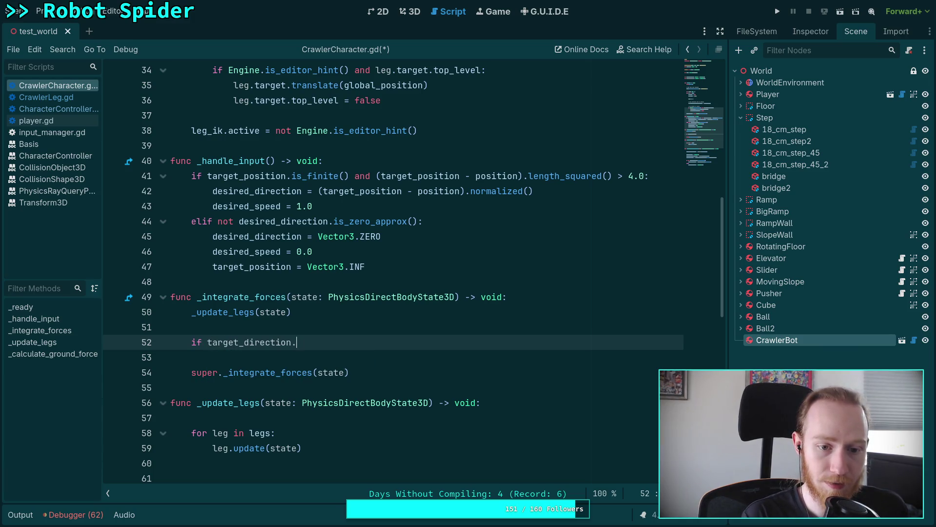
pyautogui.write('is')
pyautogui.press('Down')
pyautogui.press('Return')
pyautogui.write(':')
pyautogui.press('Return')
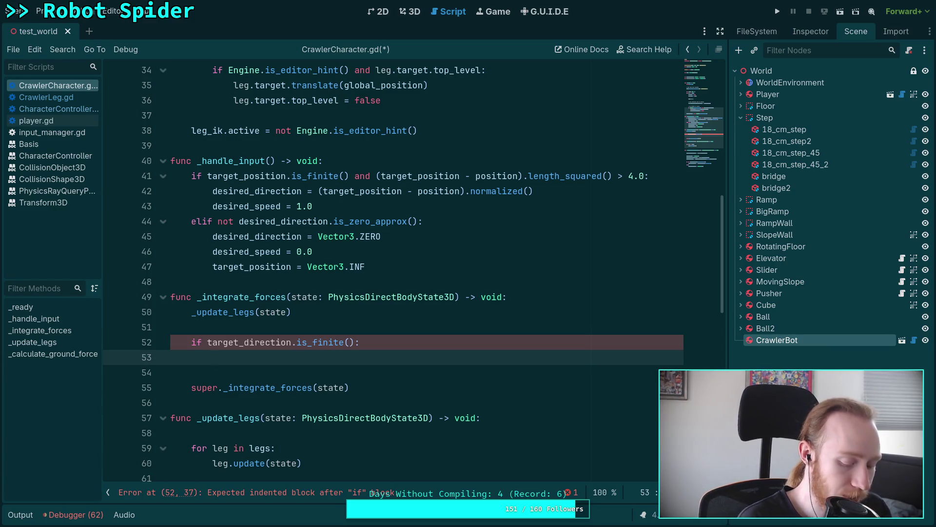
# - Switch to the browser showing the vector3.h source on GitHub
pyautogui.hotkey('alt', 'Tab')
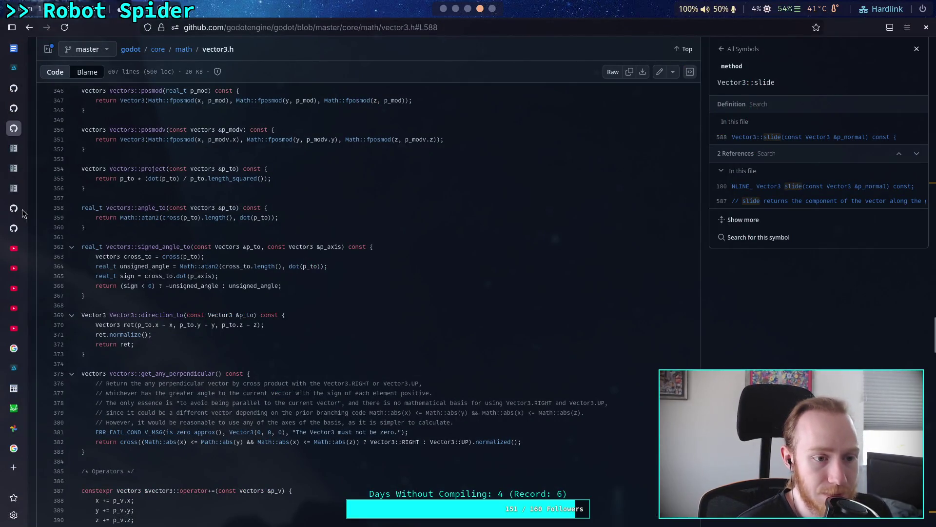
# - Go from Leg.kt up to the body folder and open SpiderBody.kt
pyautogui.click(19, 210)
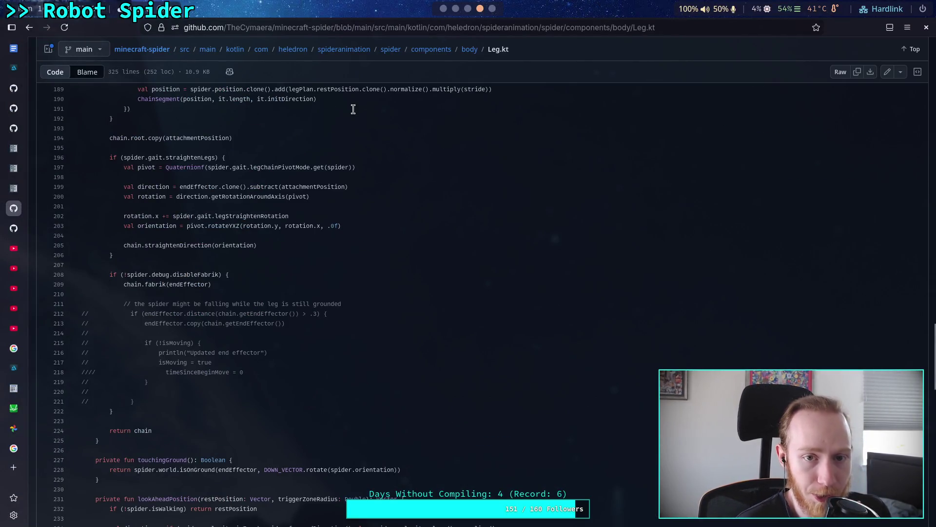
pyautogui.scroll(-4, 401, 174)
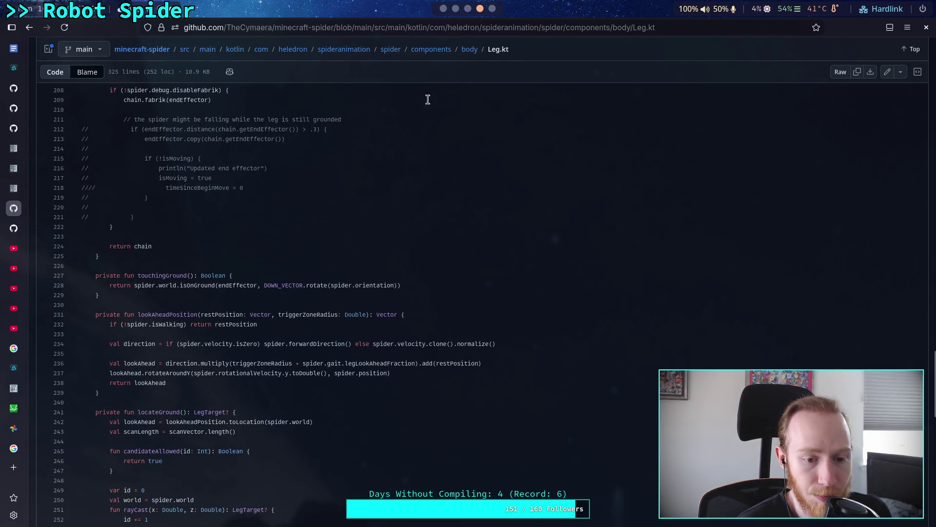
pyautogui.click(467, 51)
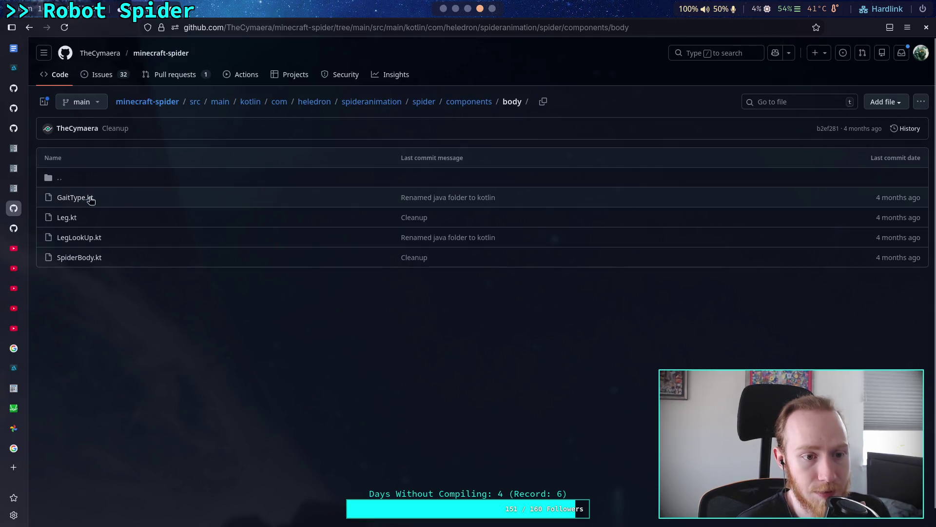
pyautogui.click(69, 258)
# - Read SpiderBody.kt's update function through gravity, drag, normal acceleration and collision resolution
pyautogui.scroll(-8, 325, 270)
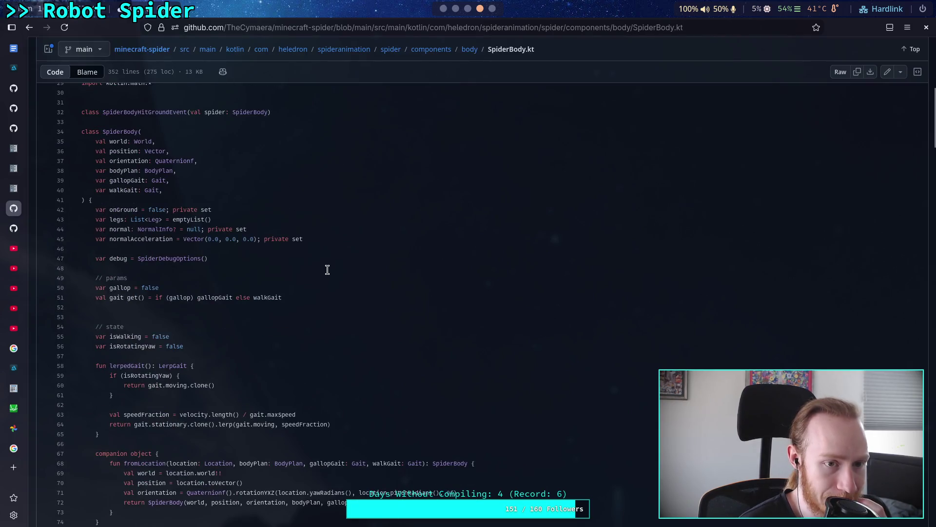
pyautogui.moveTo(103, 158); pyautogui.dragTo(266, 165)
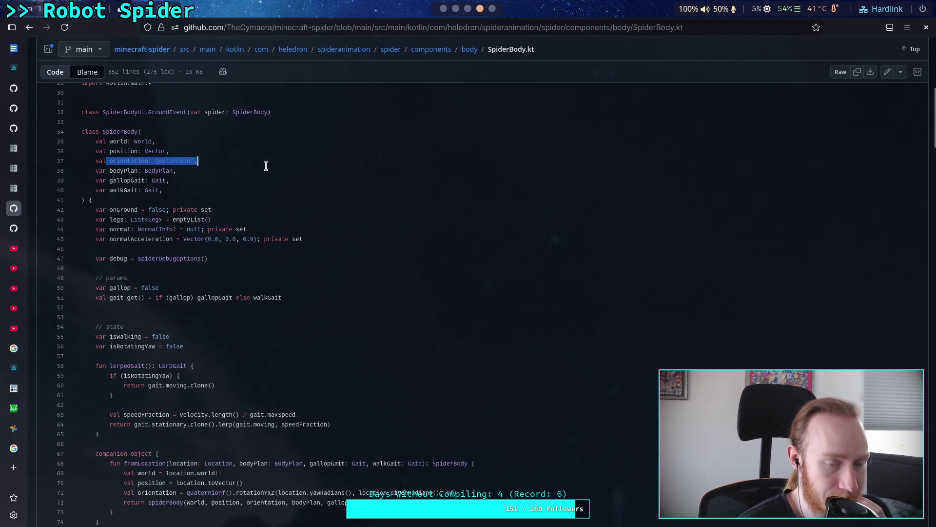
pyautogui.click(267, 176)
pyautogui.scroll(-1, 290, 185)
pyautogui.scroll(-3, 290, 185)
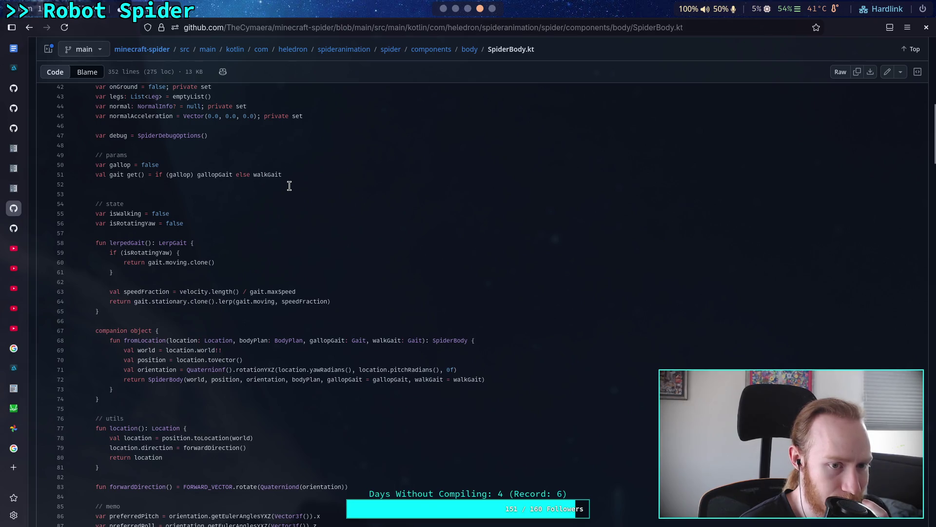
pyautogui.scroll(-8, 289, 186)
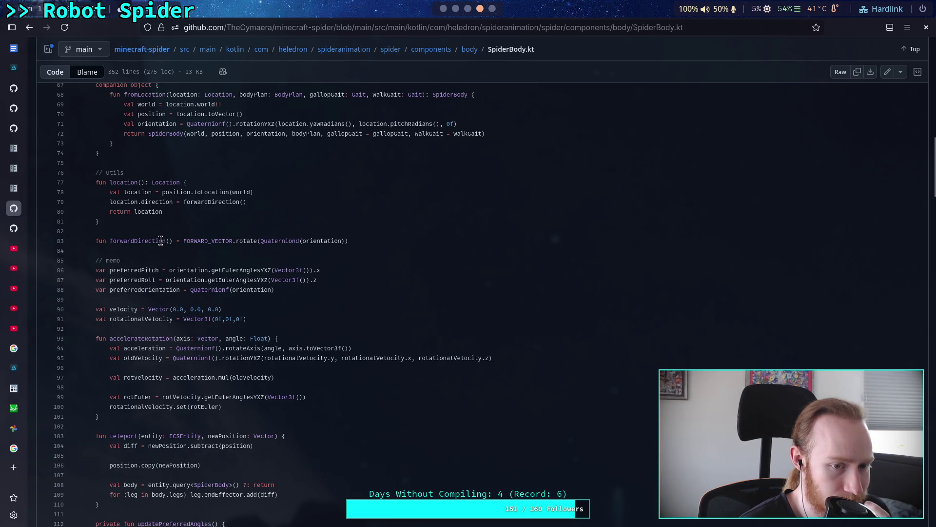
pyautogui.scroll(-2, 329, 275)
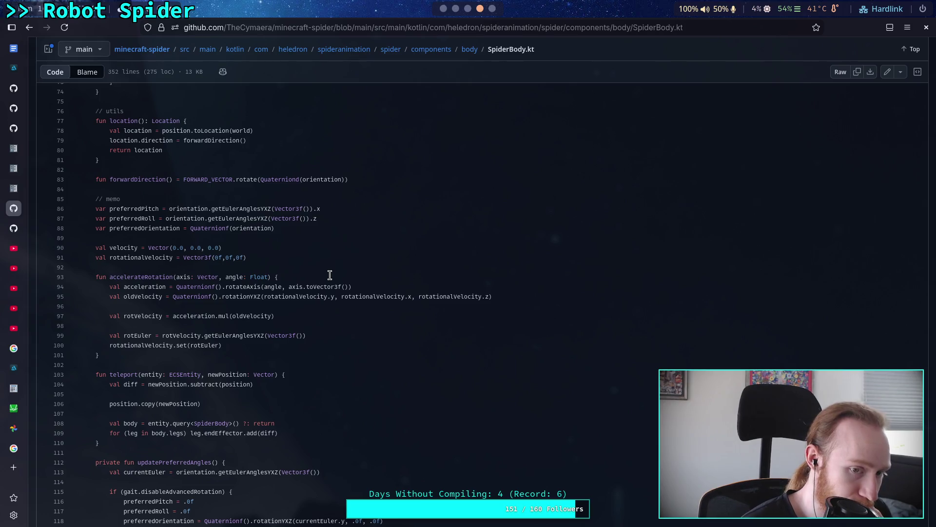
pyautogui.scroll(-2, 330, 275)
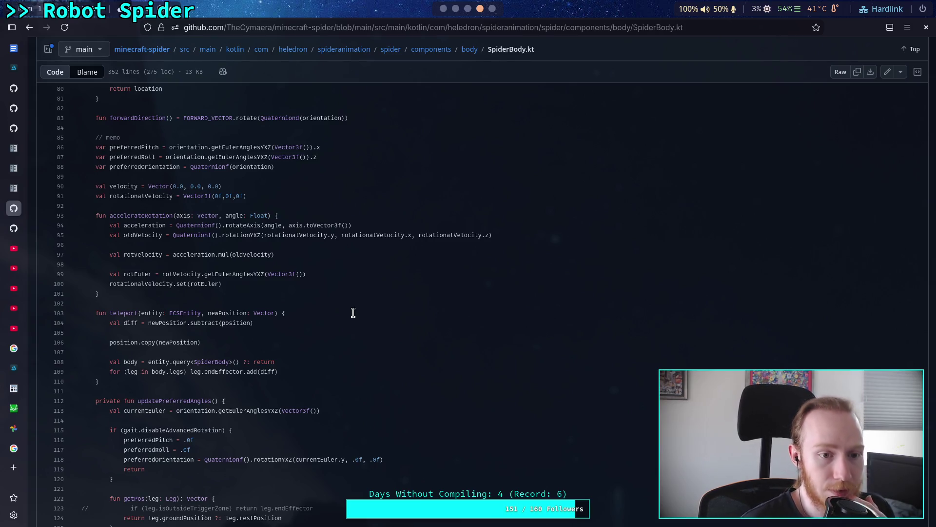
pyautogui.scroll(8, 352, 313)
pyautogui.scroll(8, 350, 314)
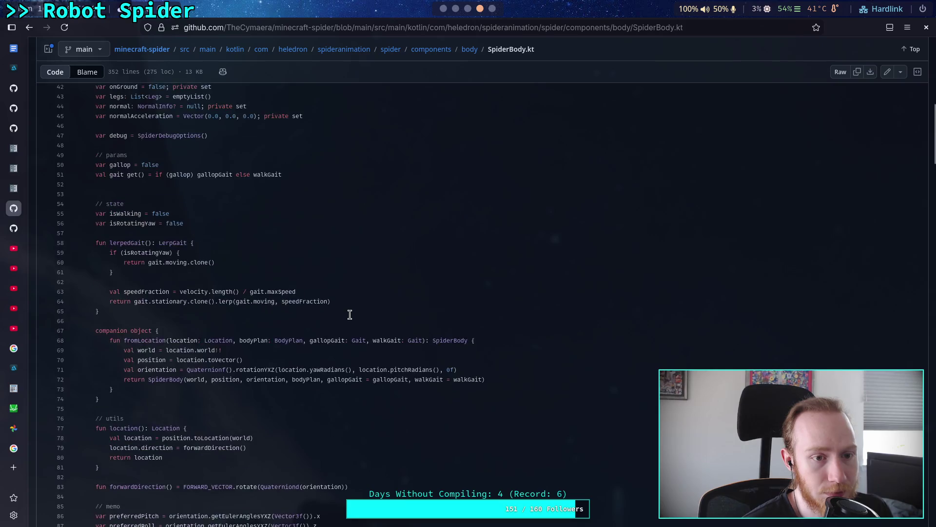
pyautogui.scroll(-20, 350, 314)
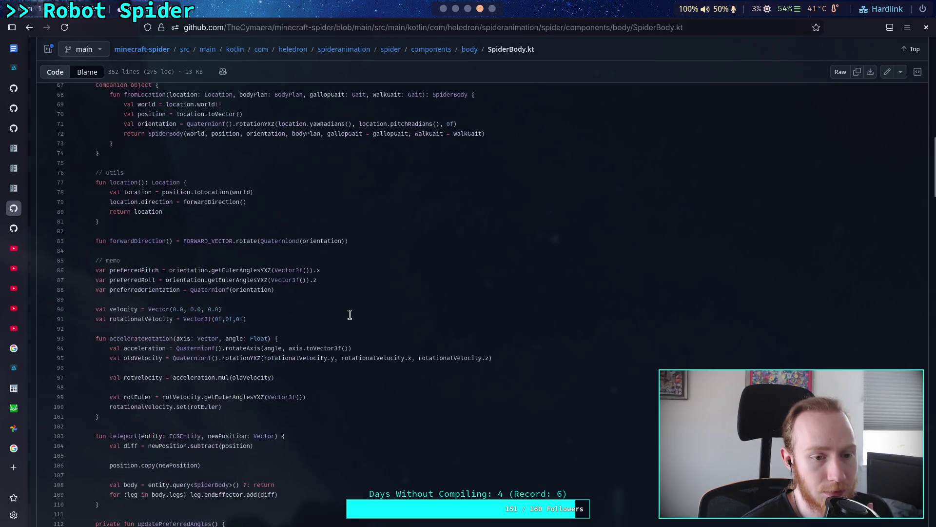
pyautogui.scroll(-8, 358, 320)
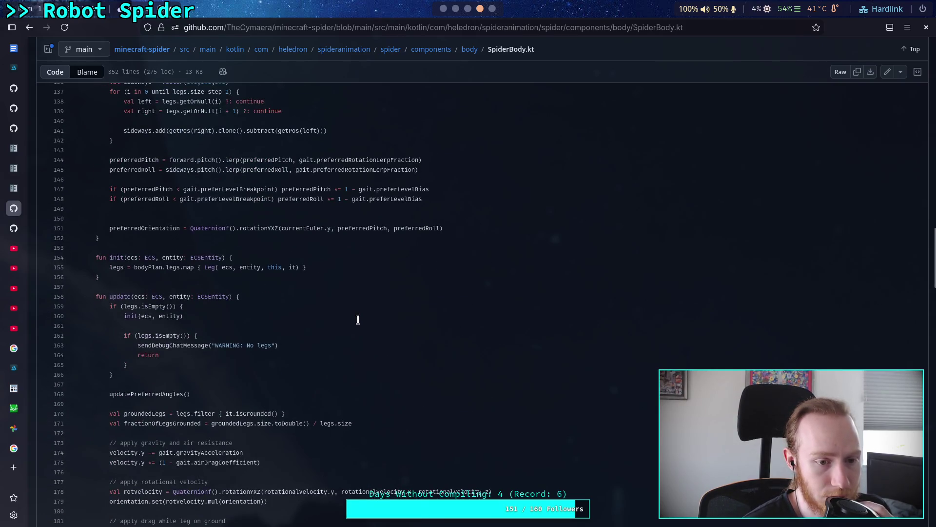
pyautogui.scroll(-4, 358, 320)
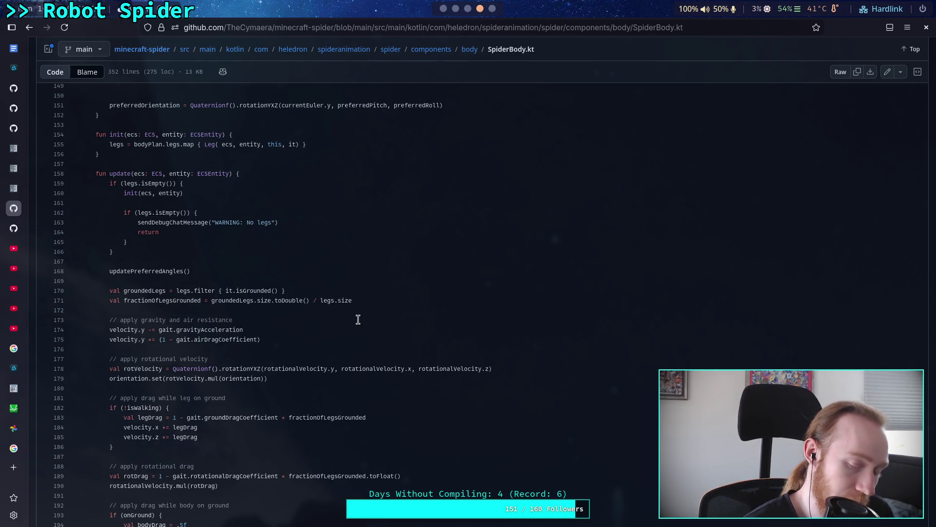
pyautogui.scroll(-2, 358, 319)
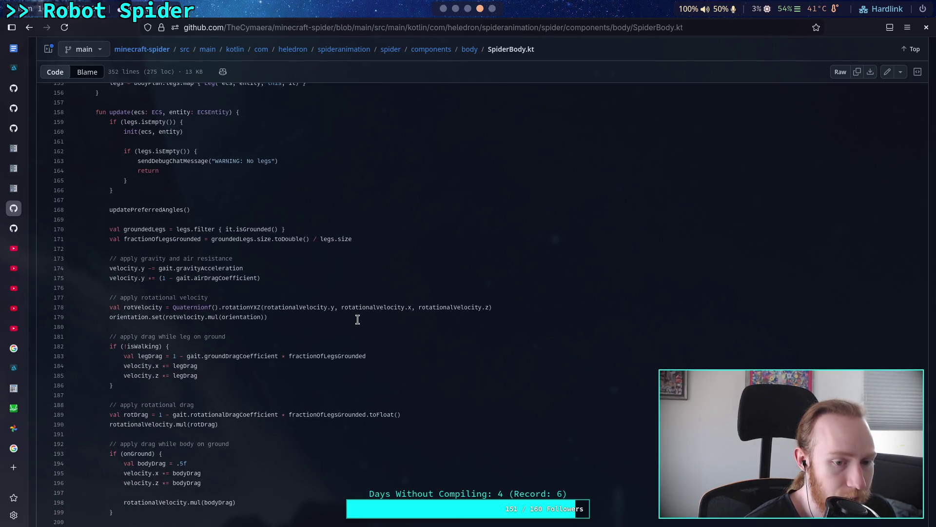
pyautogui.scroll(-2, 357, 319)
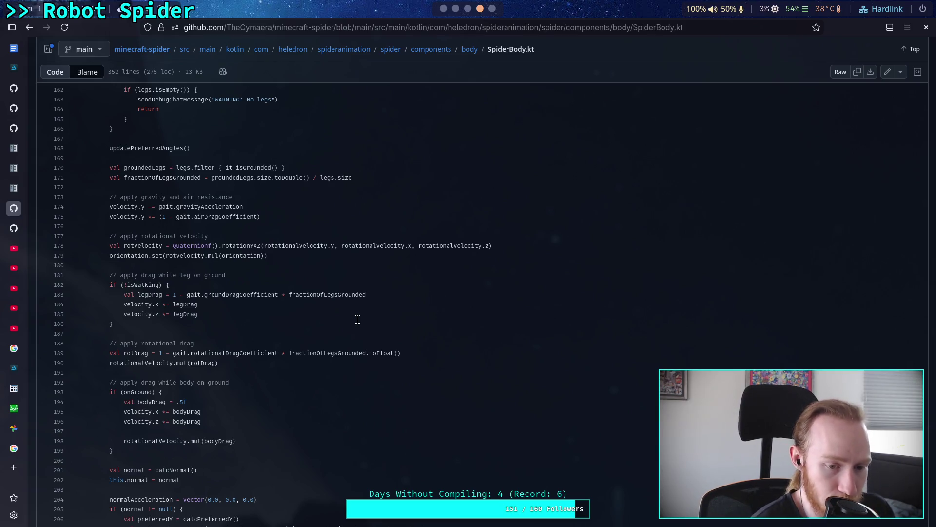
pyautogui.scroll(-3, 363, 331)
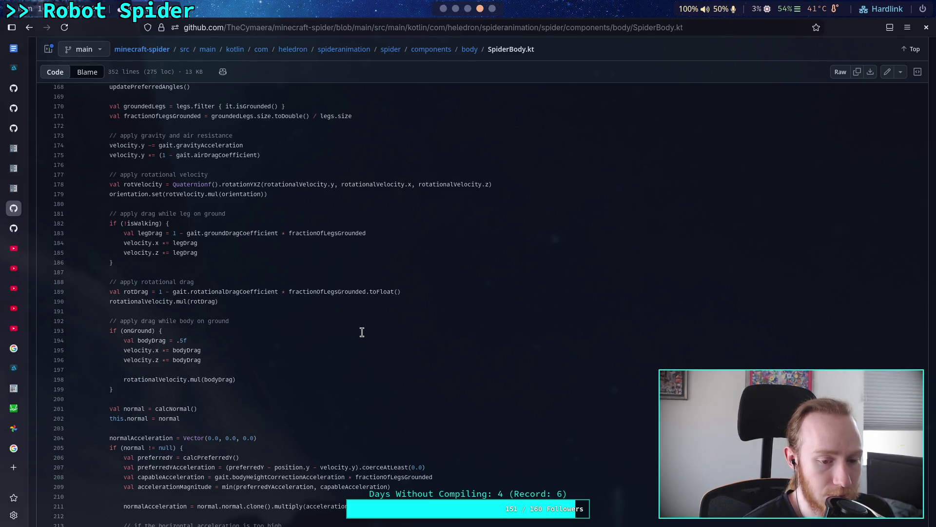
pyautogui.scroll(-5, 362, 332)
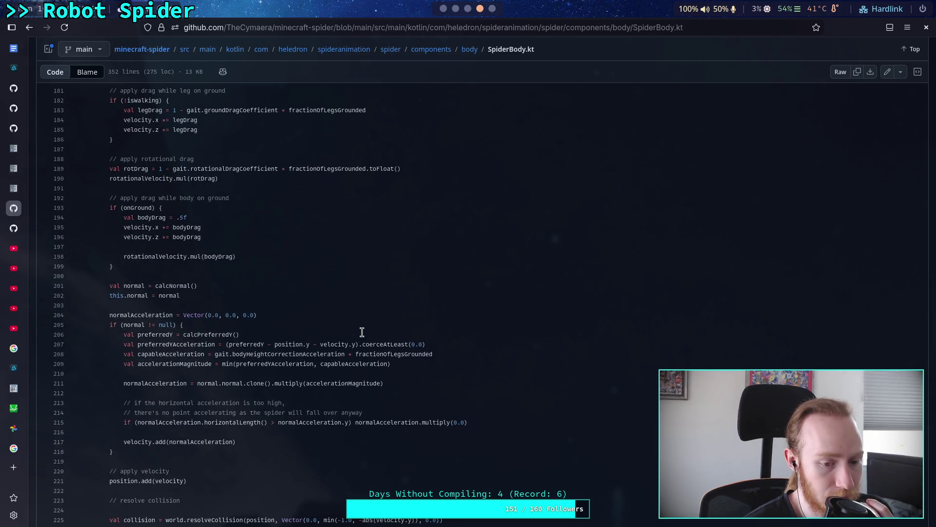
pyautogui.scroll(-5, 361, 332)
pyautogui.scroll(-7, 362, 332)
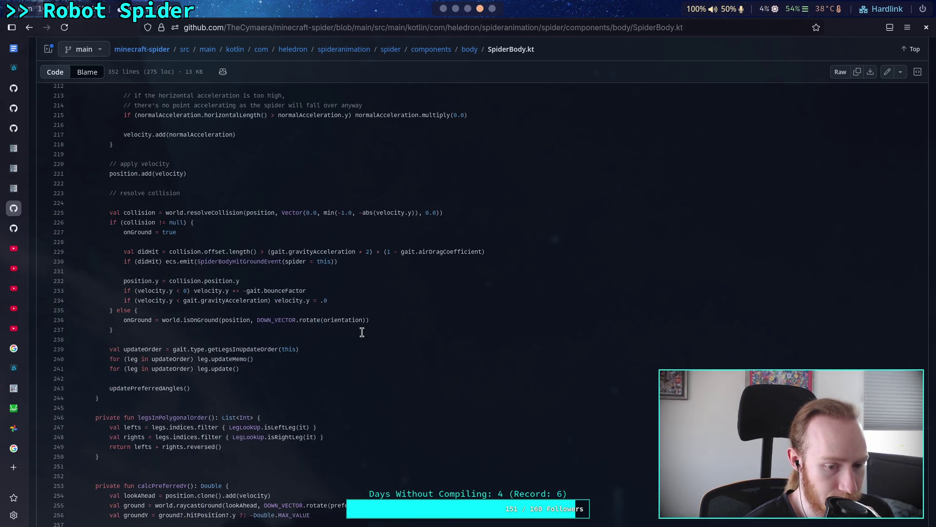
pyautogui.scroll(15, 362, 332)
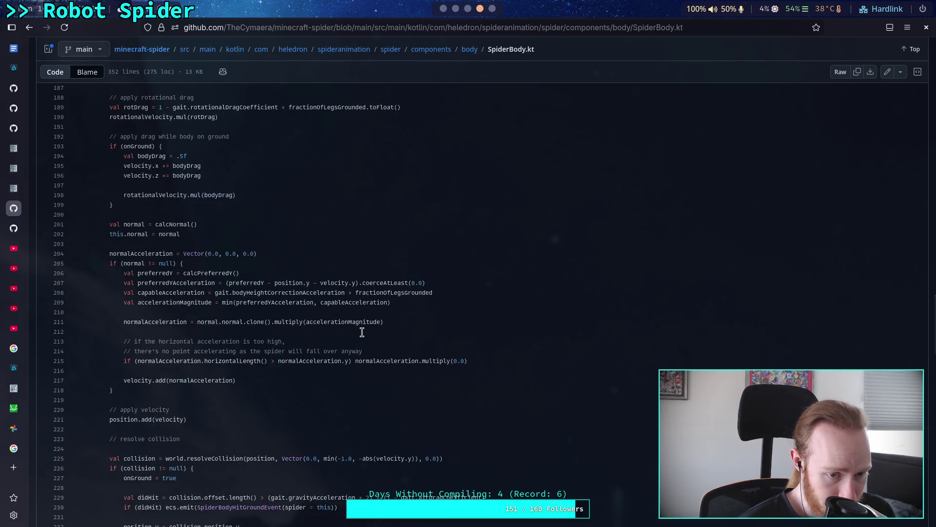
pyautogui.scroll(15, 362, 333)
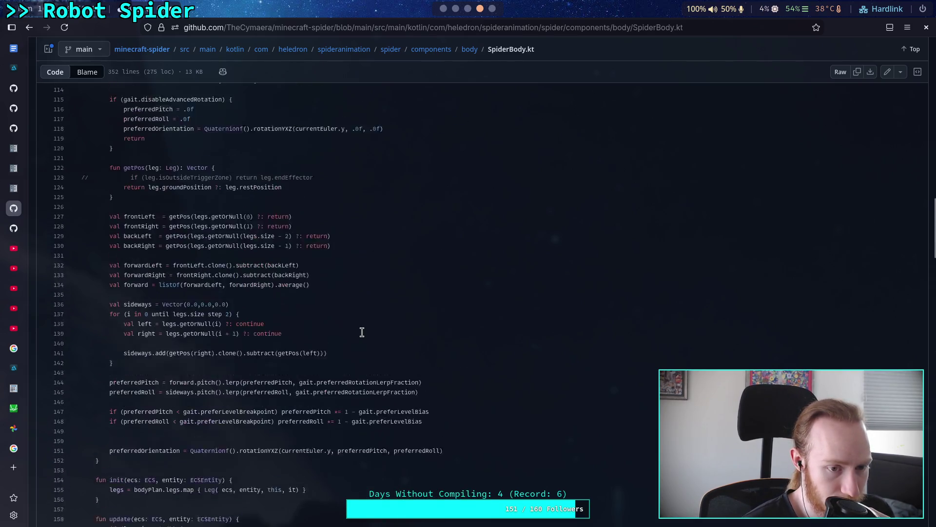
pyautogui.scroll(-2, 361, 332)
pyautogui.scroll(8, 361, 332)
pyautogui.scroll(-16, 361, 332)
pyautogui.scroll(-4, 362, 332)
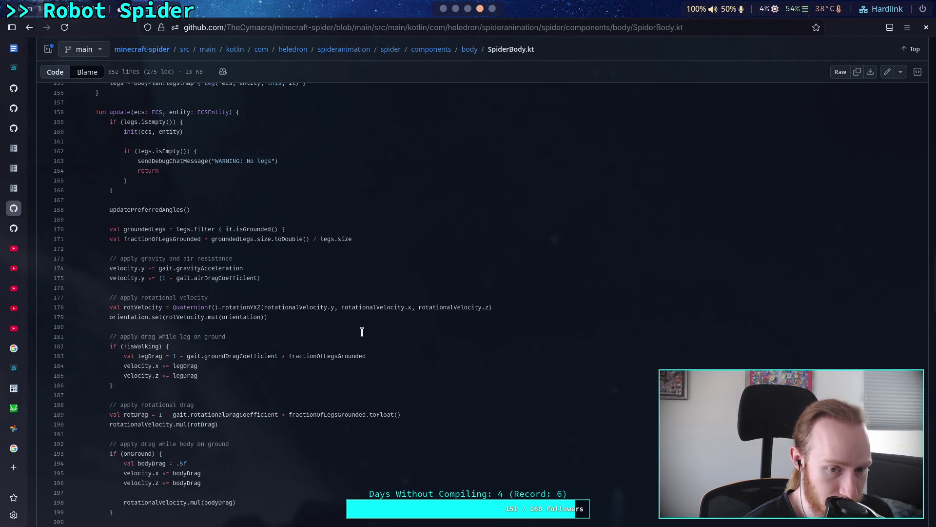
pyautogui.scroll(-2, 362, 332)
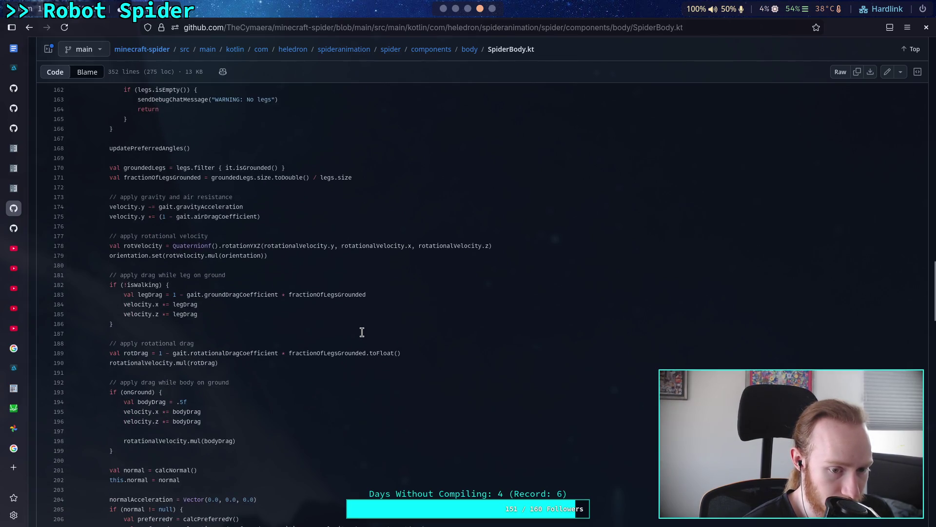
pyautogui.scroll(-4, 361, 332)
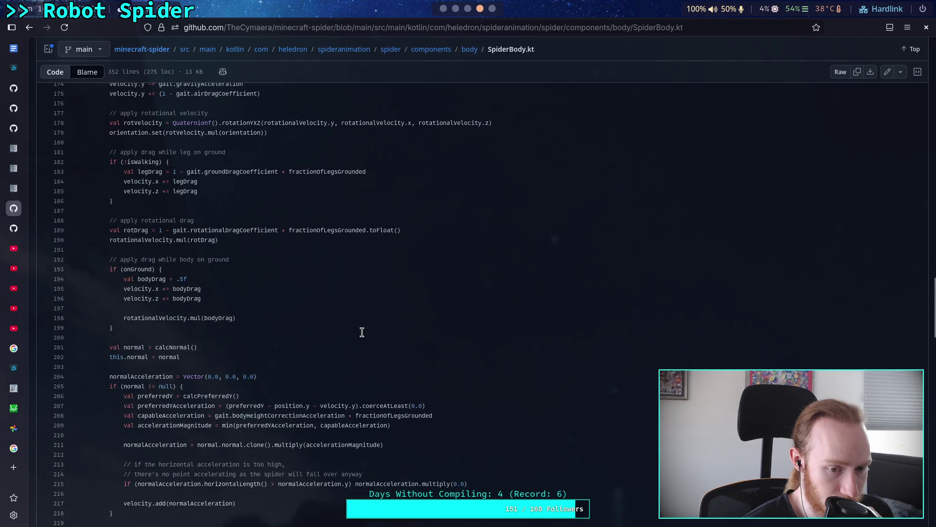
pyautogui.scroll(-2, 362, 332)
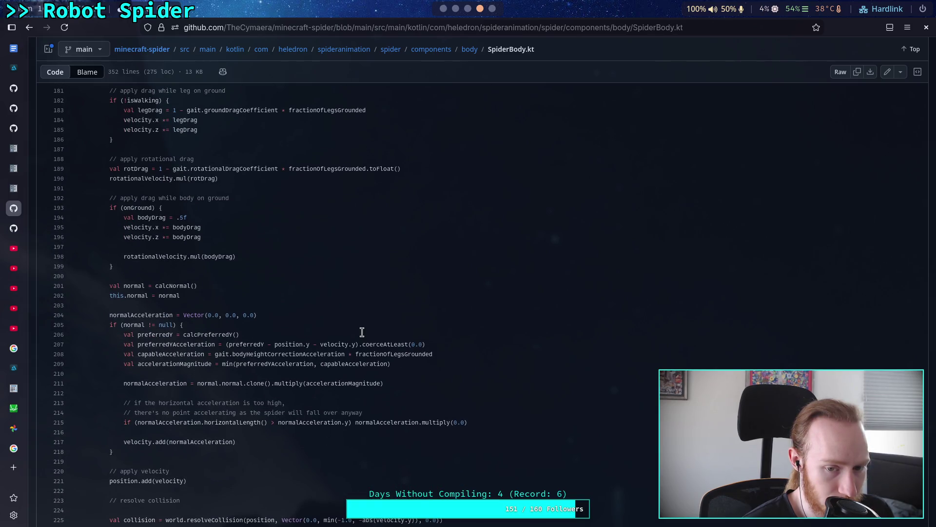
pyautogui.scroll(-2, 362, 332)
pyautogui.scroll(-2, 361, 332)
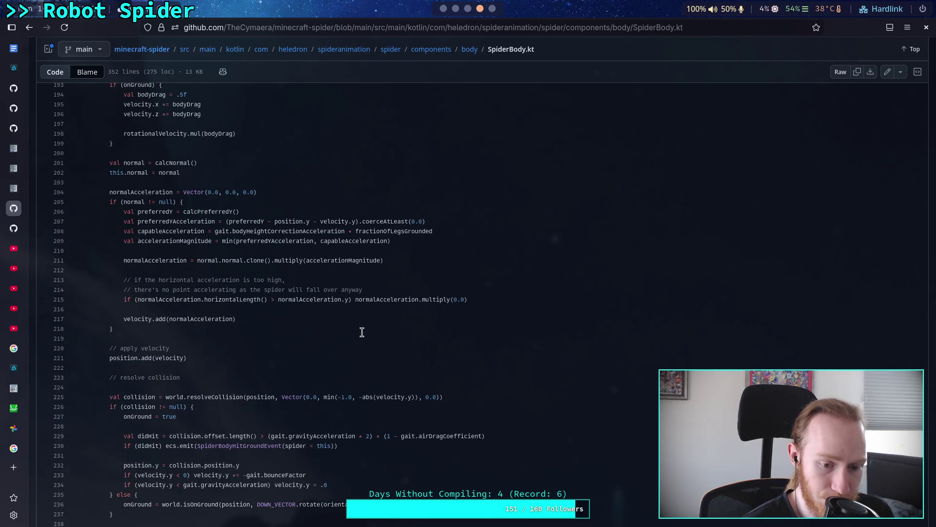
pyautogui.scroll(-4, 362, 332)
pyautogui.scroll(-4, 361, 332)
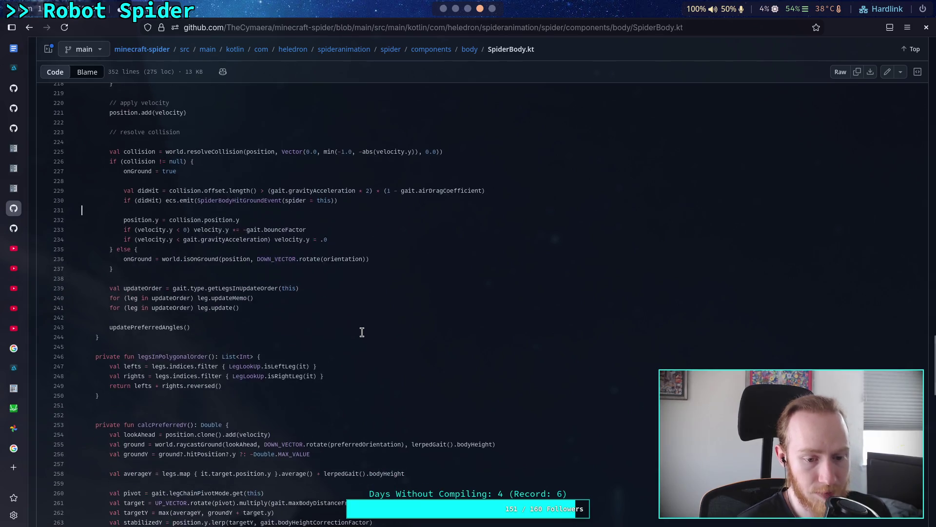
# - Search SpiderBody.kt for accelerateRotation, then go up to the components folder
pyautogui.hotkey('ctrl', 'f')
pyautogui.write('accel')
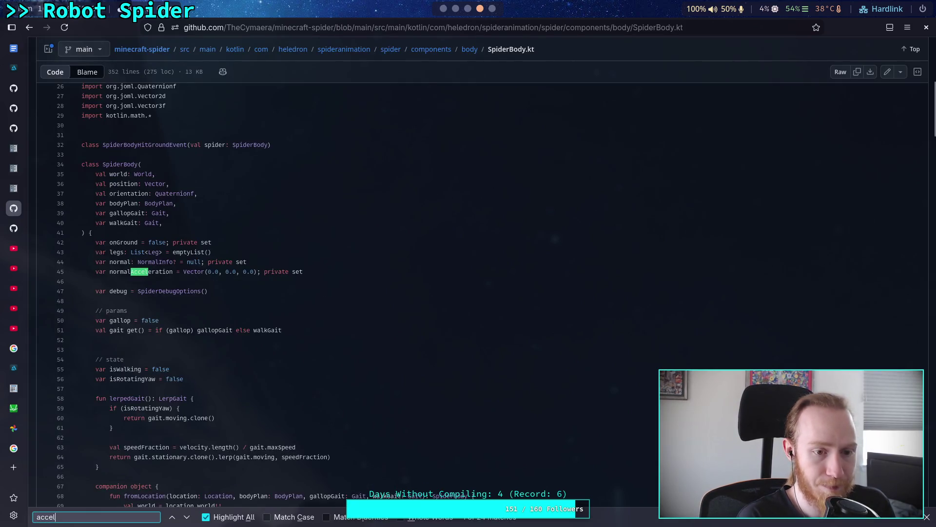
pyautogui.write('erateRotation')
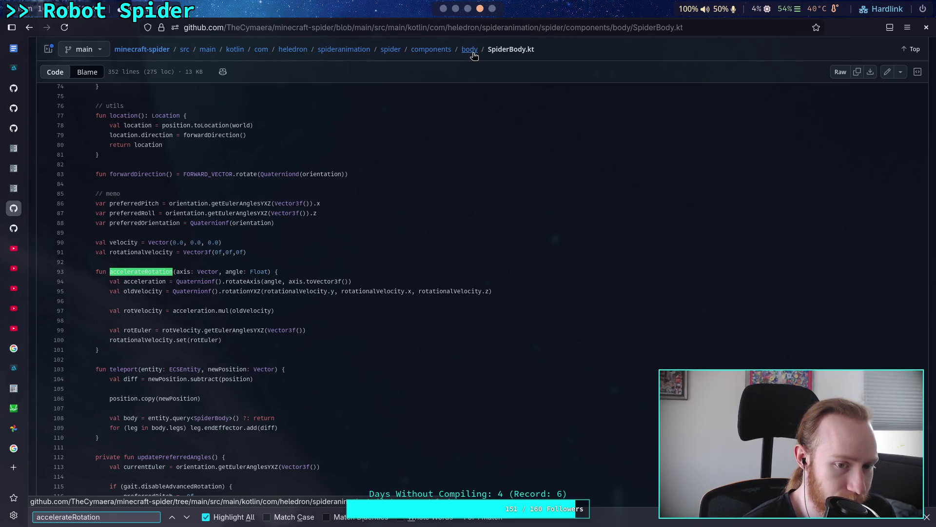
pyautogui.click(471, 51)
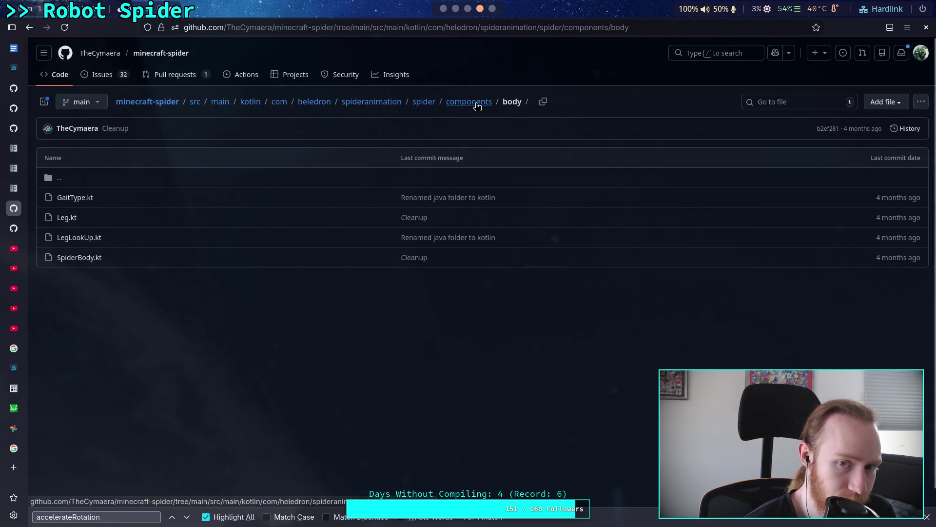
pyautogui.click(470, 102)
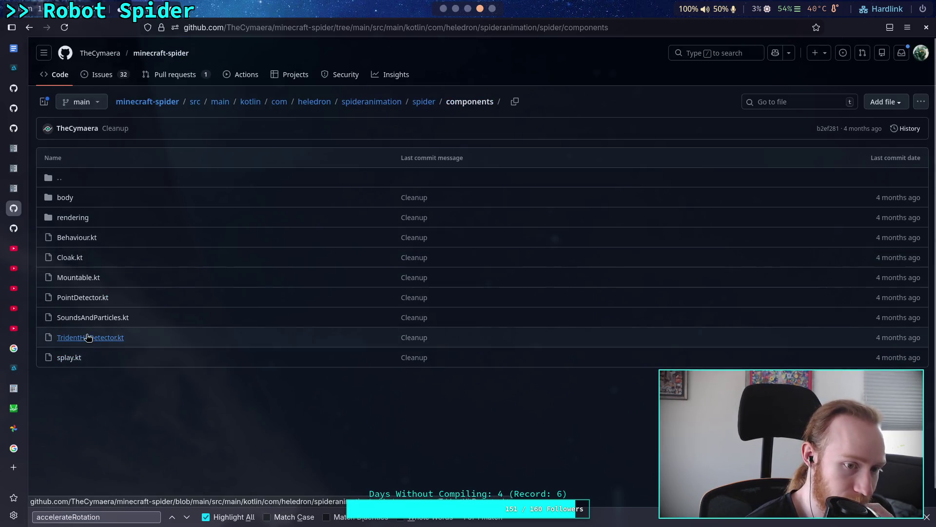
# - Glance at Behaviour.kt, return to components, and begin a repository code search
pyautogui.click(81, 238)
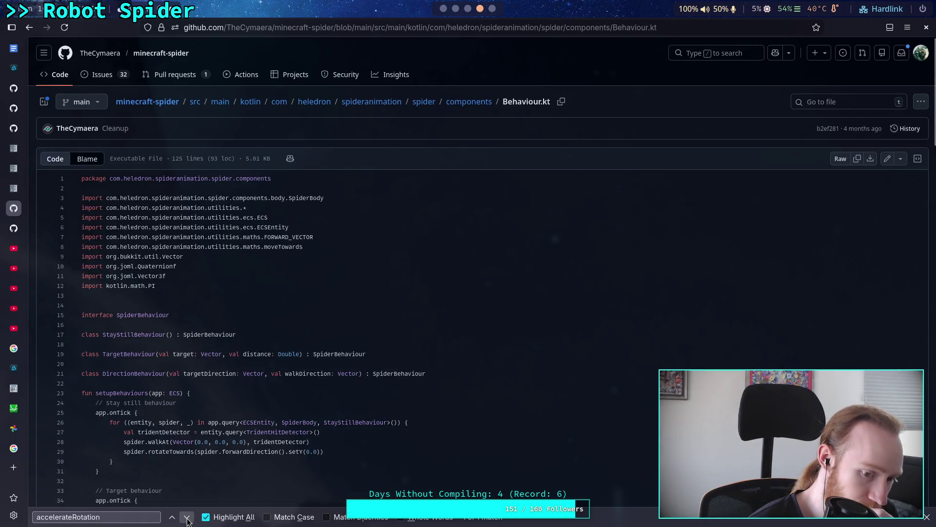
pyautogui.click(469, 103)
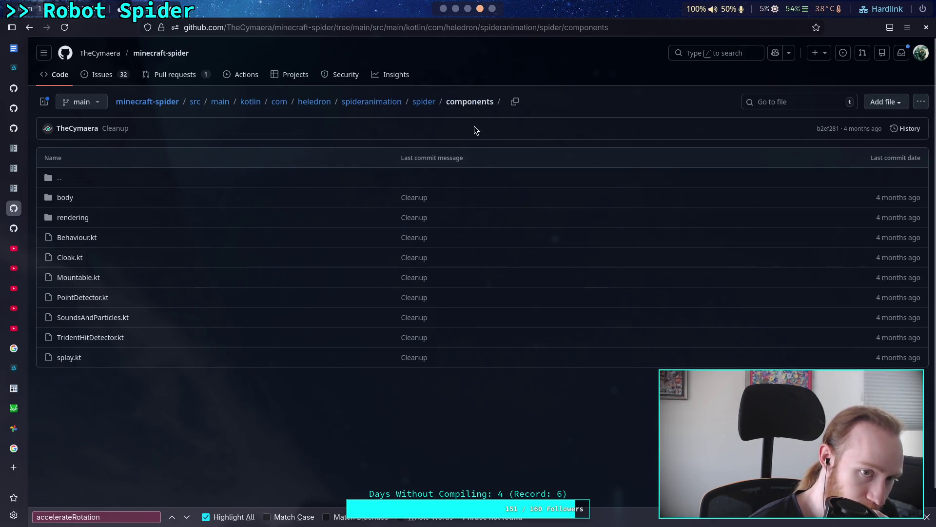
pyautogui.click(719, 53)
# - Search the repository for accelerateRotation, then reopen Behaviour.kt at its rotateTowards function
pyautogui.write('acce')
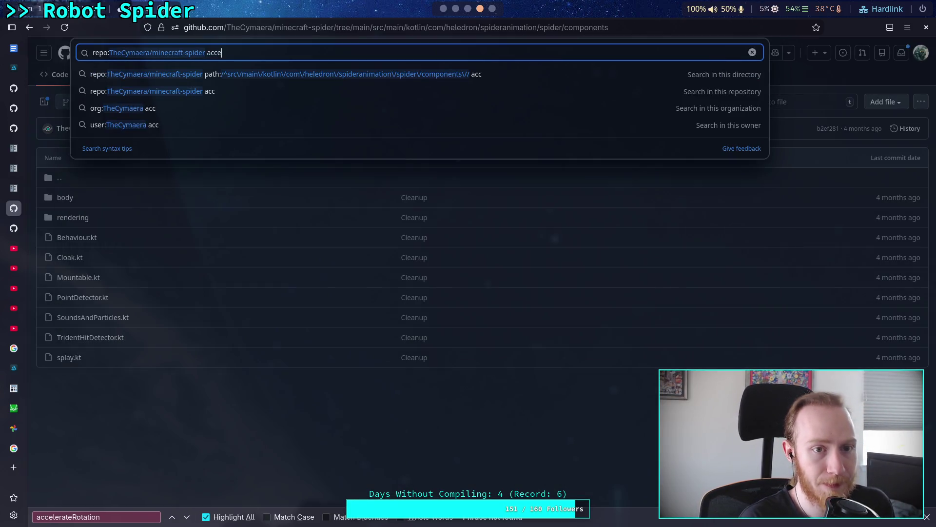
pyautogui.write('lerateRotation')
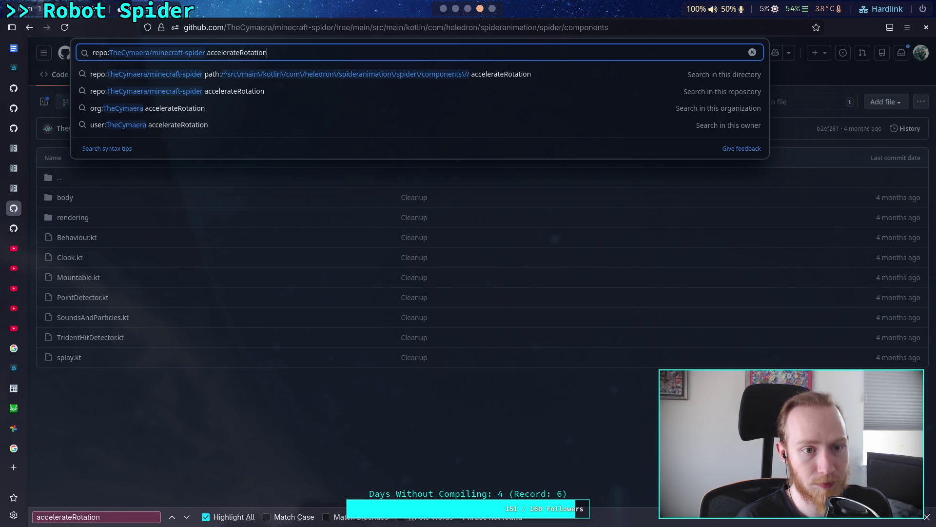
pyautogui.press('Return')
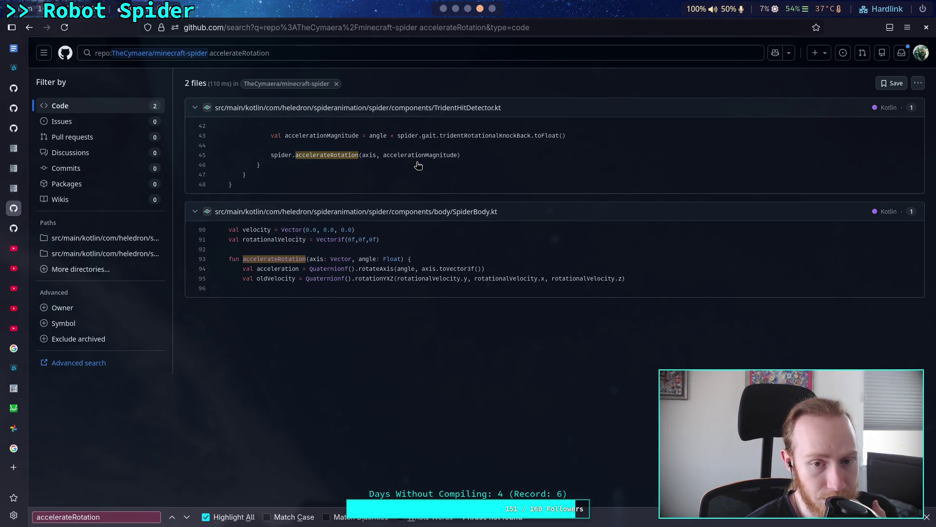
pyautogui.click(34, 28)
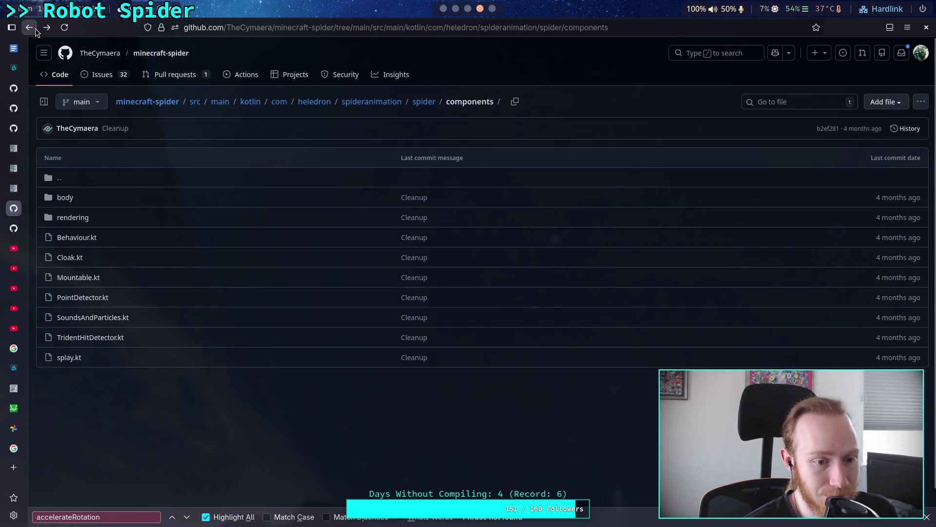
pyautogui.click(35, 28)
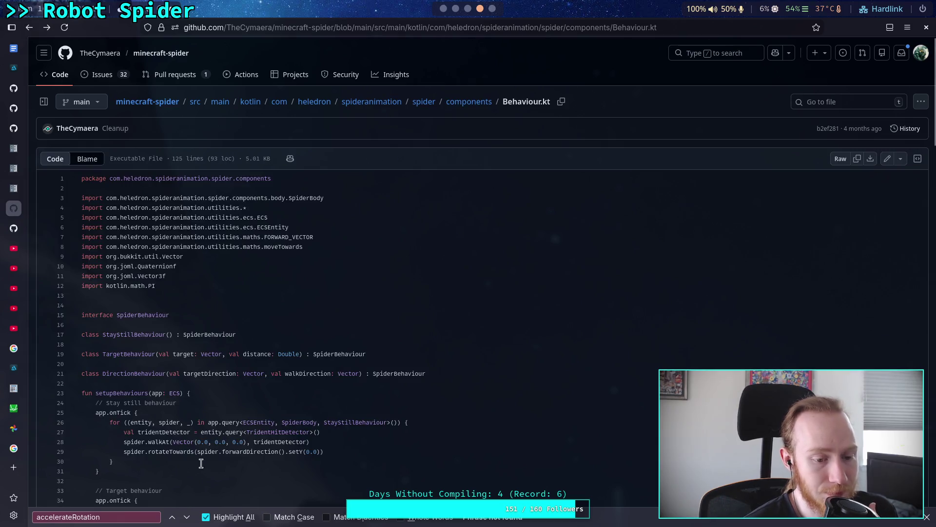
pyautogui.click(927, 517)
pyautogui.scroll(-6, 378, 360)
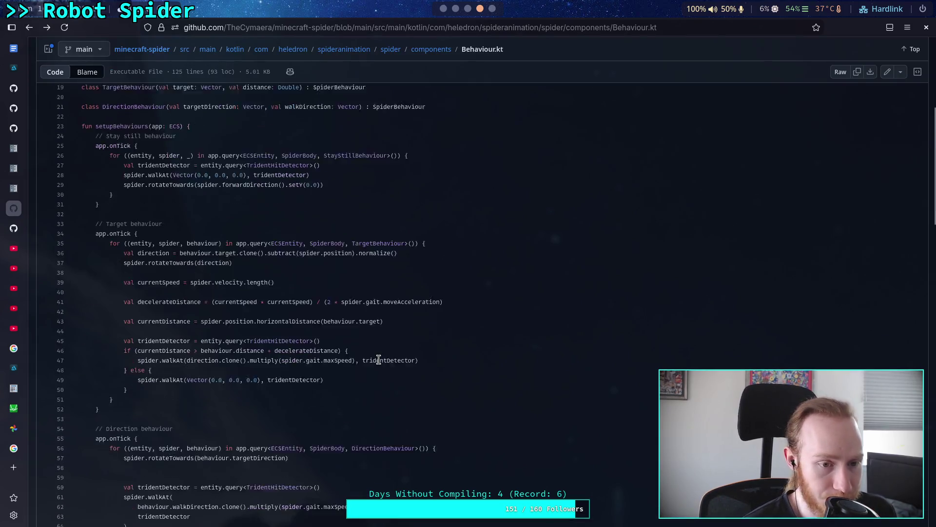
pyautogui.scroll(-9, 378, 359)
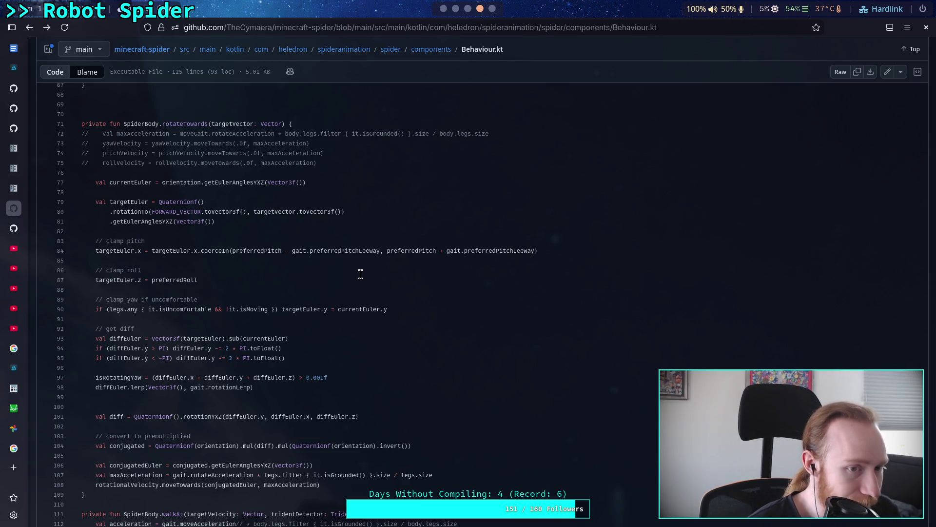
pyautogui.scroll(-3, 361, 274)
pyautogui.scroll(3, 360, 274)
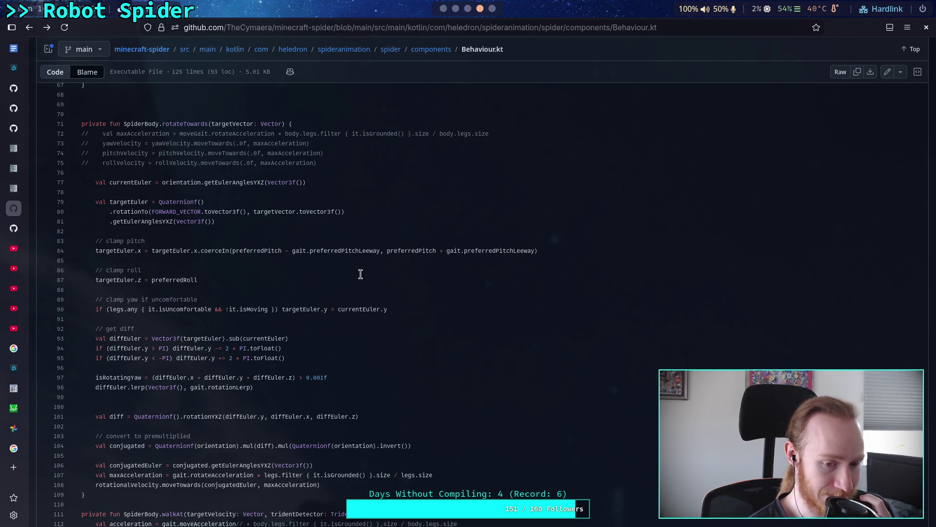
pyautogui.hotkey('ctrl', 'f')
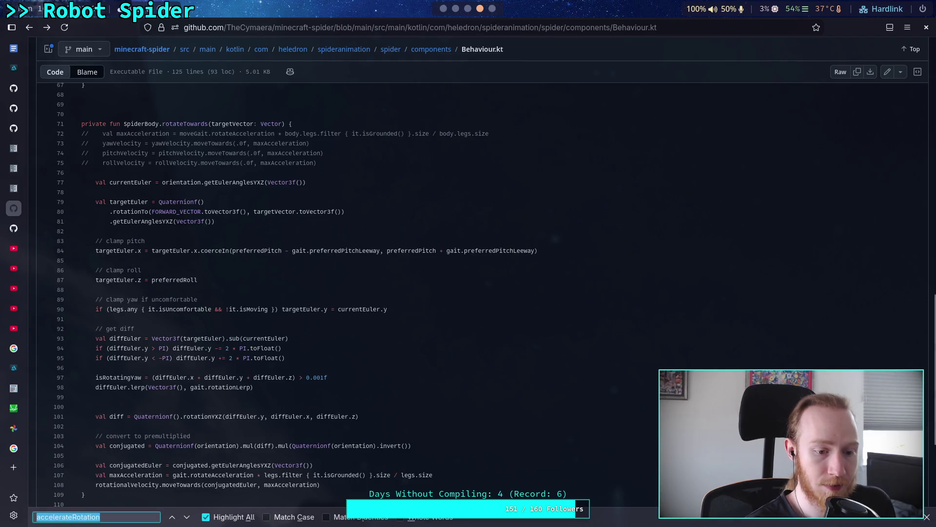
# - Highlight rotateTowards in Behaviour.kt and scroll past each call and its definition
pyautogui.write('rotateTowar')
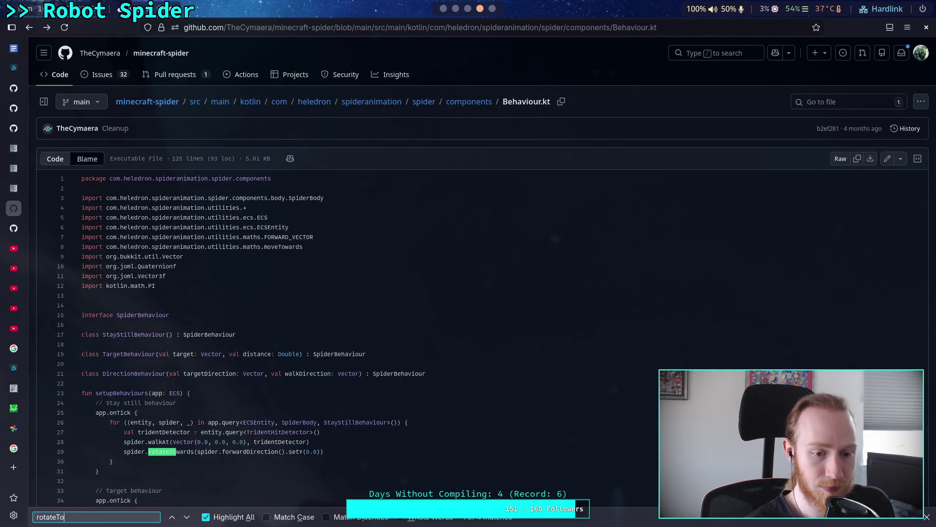
pyautogui.write('ds')
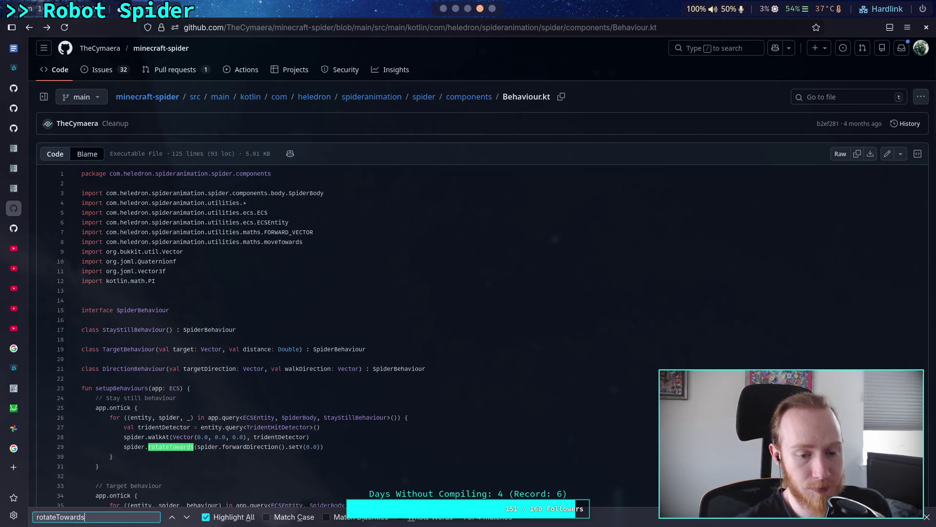
pyautogui.scroll(-4, 376, 283)
pyautogui.scroll(-2, 398, 314)
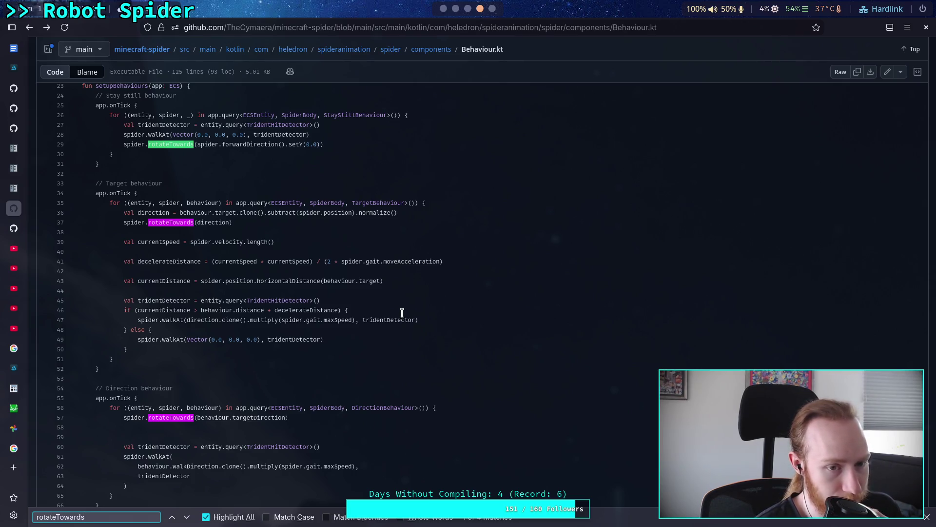
pyautogui.scroll(2, 402, 313)
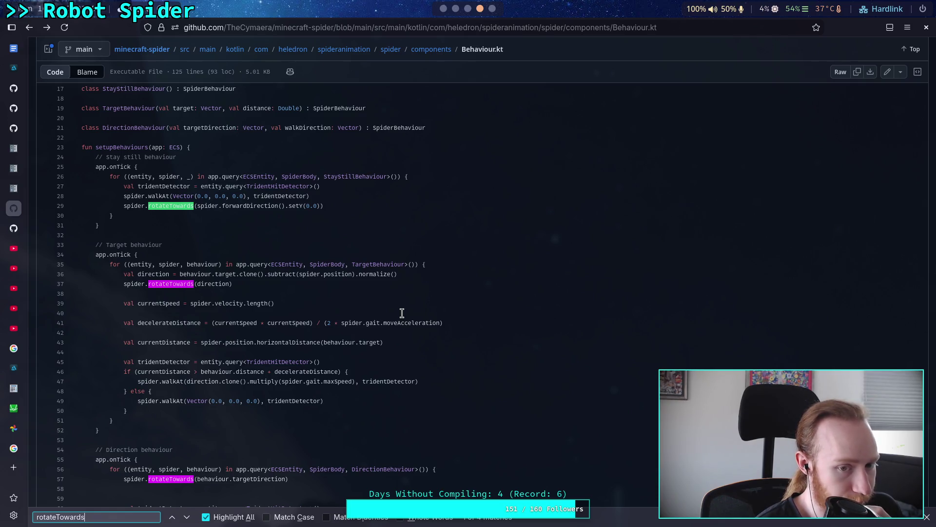
pyautogui.scroll(-10, 402, 313)
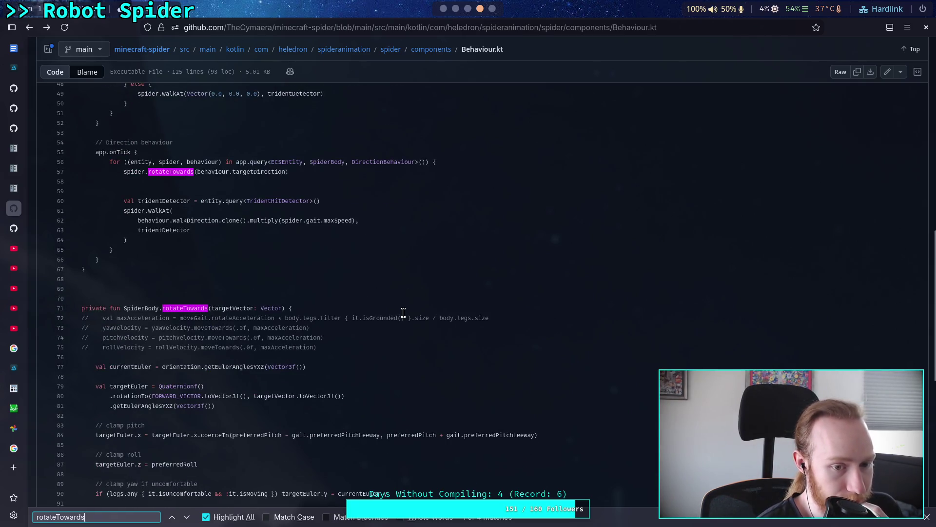
pyautogui.scroll(-2, 404, 312)
pyautogui.scroll(-10, 403, 312)
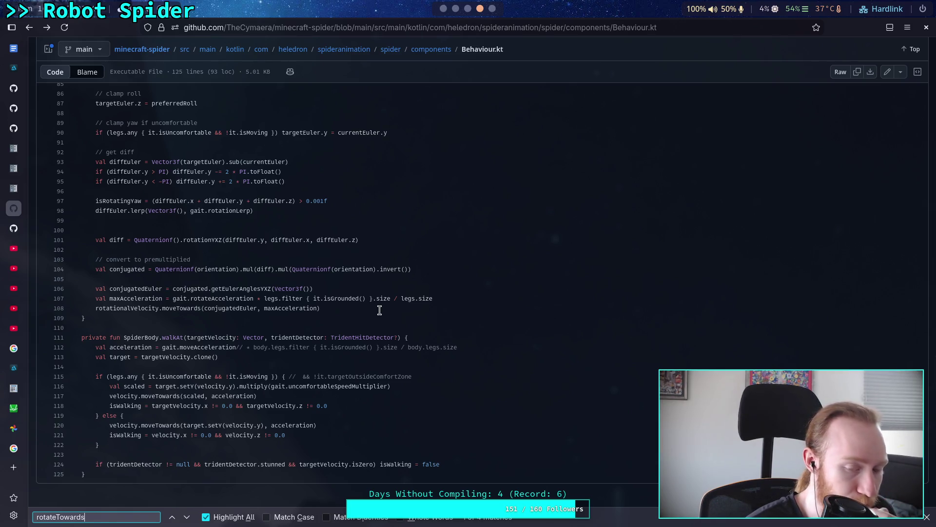
pyautogui.scroll(4, 379, 310)
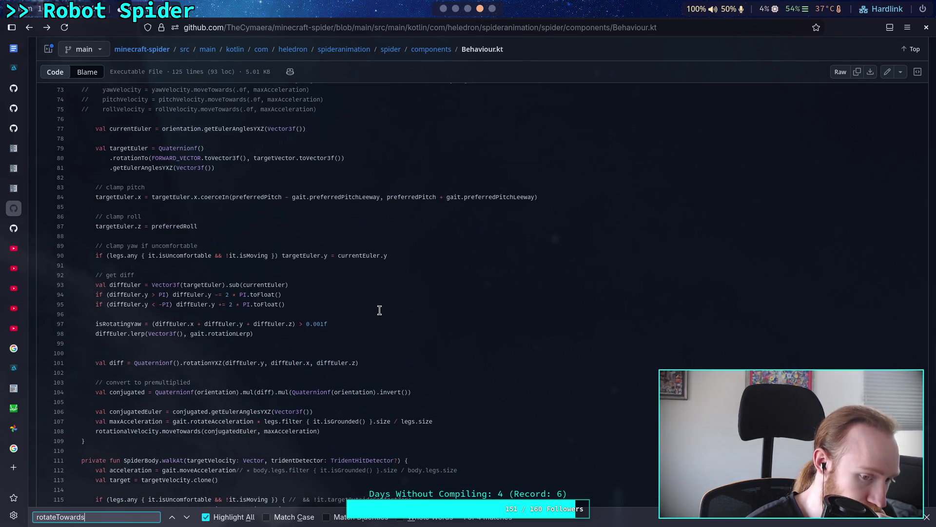
pyautogui.scroll(-4, 379, 310)
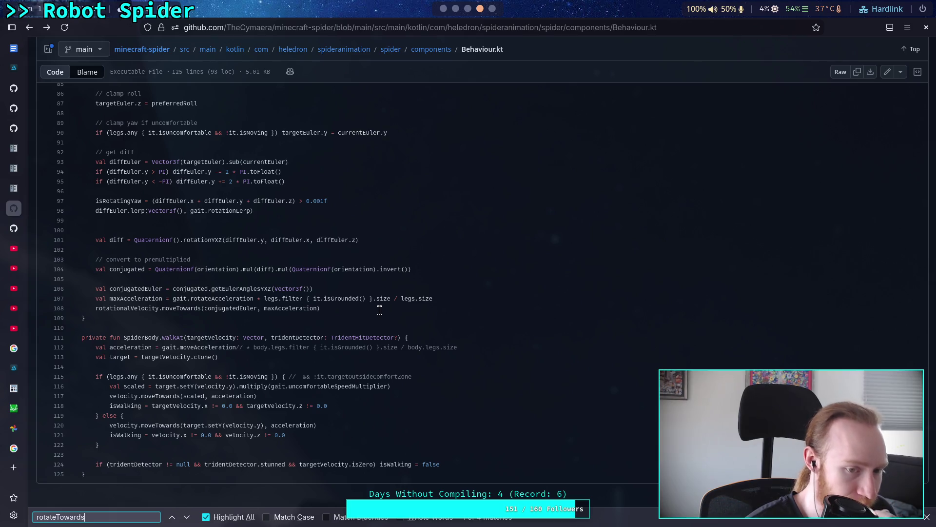
pyautogui.scroll(18, 380, 310)
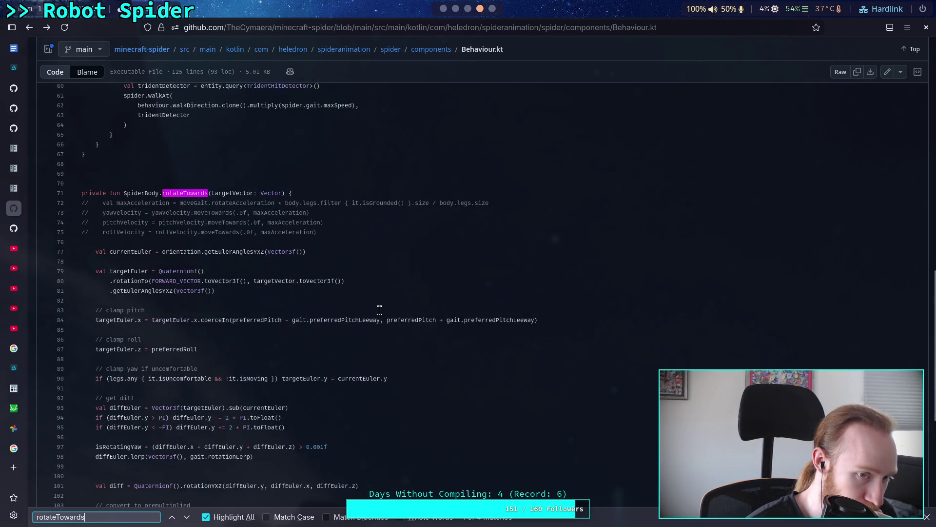
pyautogui.scroll(8, 379, 310)
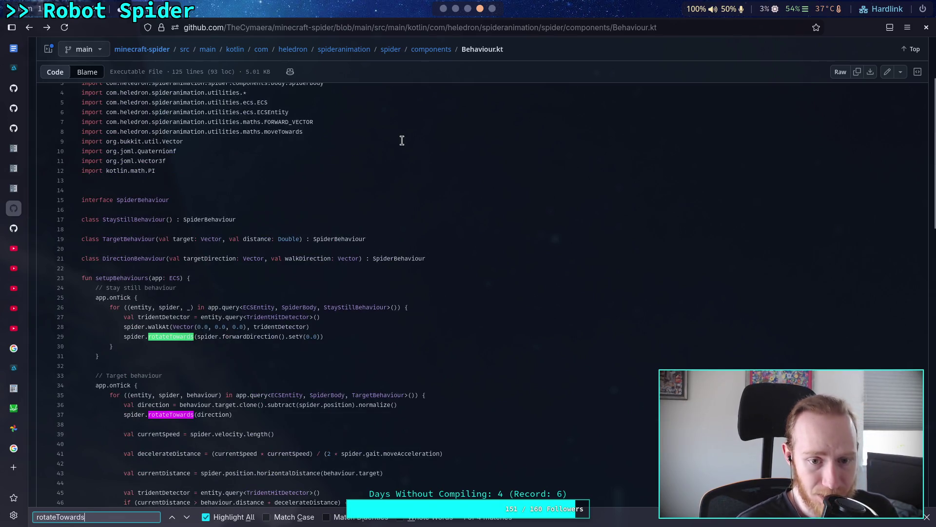
# - Navigate through the components and body folders to open SpiderBody.kt
pyautogui.click(438, 47)
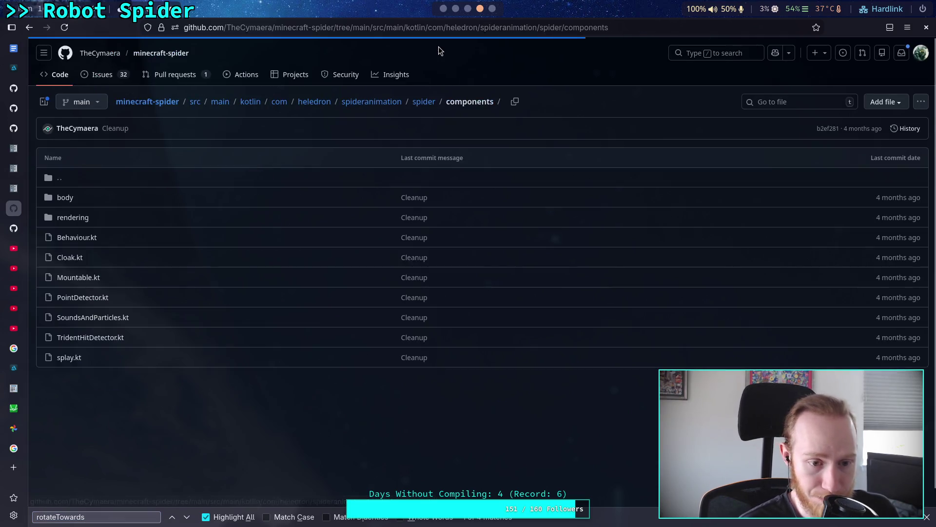
pyautogui.click(64, 197)
pyautogui.click(80, 257)
# - Scroll through SpiderBody.kt, then return to the spider folder listing
pyautogui.scroll(-5, 244, 282)
pyautogui.scroll(-3, 244, 282)
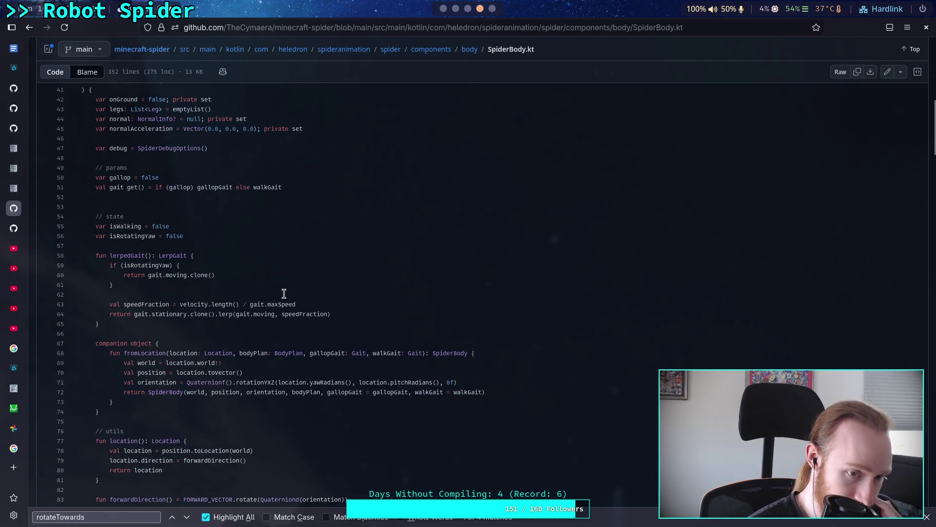
pyautogui.scroll(-6, 284, 293)
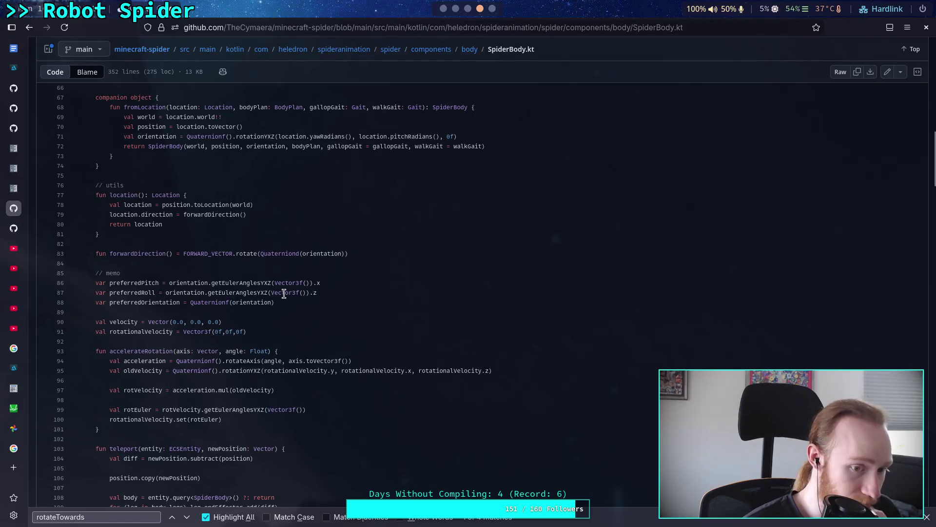
pyautogui.scroll(-3, 277, 290)
pyautogui.scroll(-5, 276, 291)
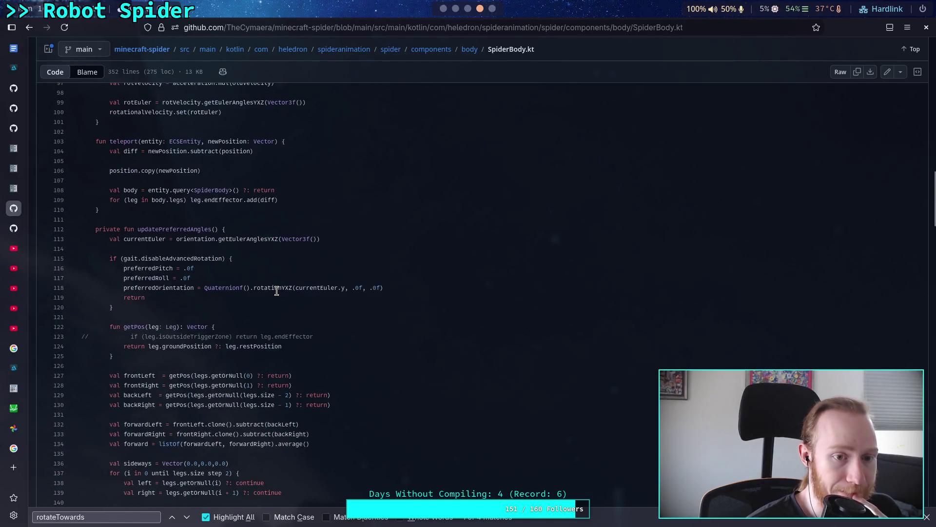
pyautogui.scroll(-12, 276, 290)
pyautogui.scroll(5, 276, 290)
pyautogui.scroll(3, 277, 291)
pyautogui.scroll(-5, 277, 291)
pyautogui.scroll(-4, 277, 291)
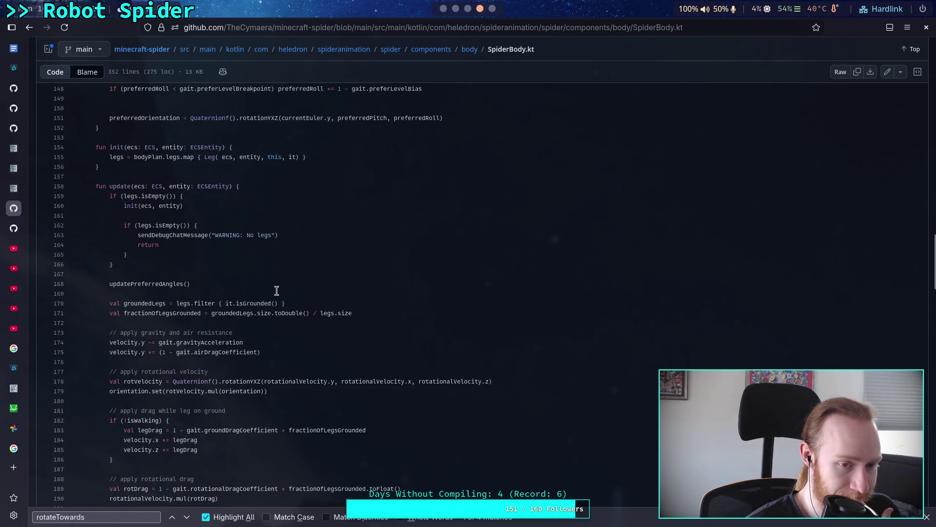
pyautogui.scroll(-4, 276, 291)
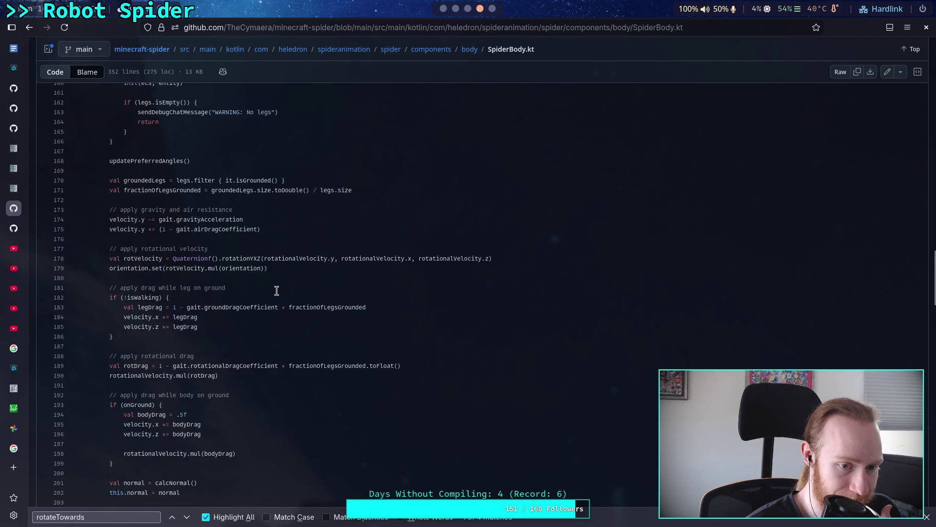
pyautogui.scroll(-2, 277, 290)
pyautogui.scroll(4, 276, 291)
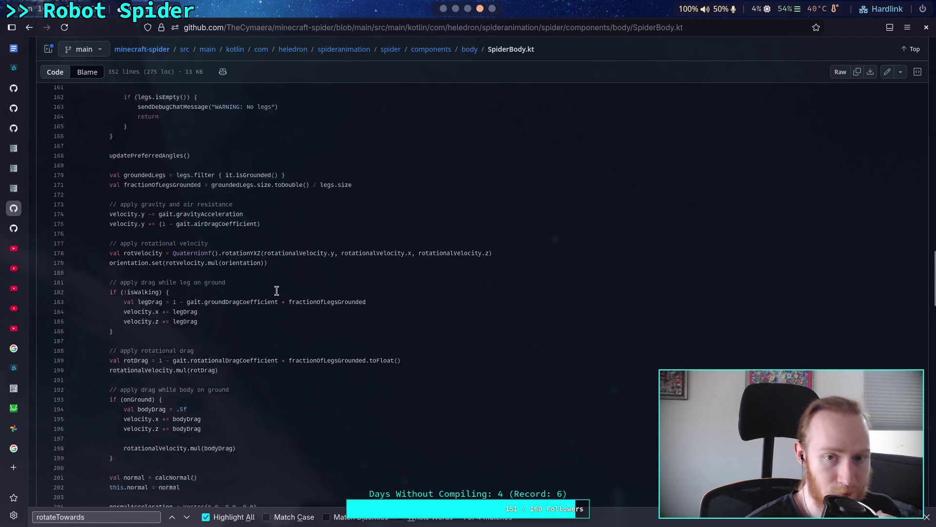
pyautogui.click(391, 49)
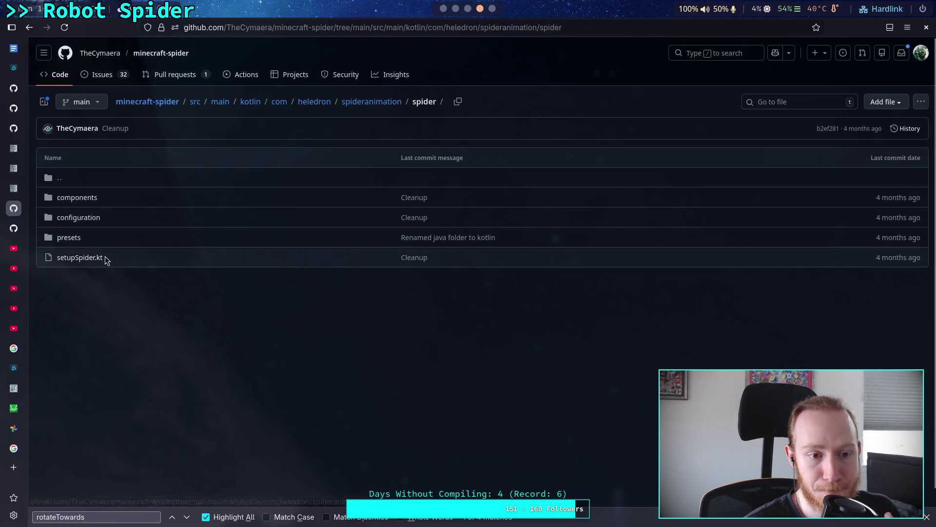
# - Skim AppState.kt in the spideranimation folder, then return to that folder listing
pyautogui.click(368, 101)
pyautogui.click(88, 279)
pyautogui.scroll(-5, 259, 301)
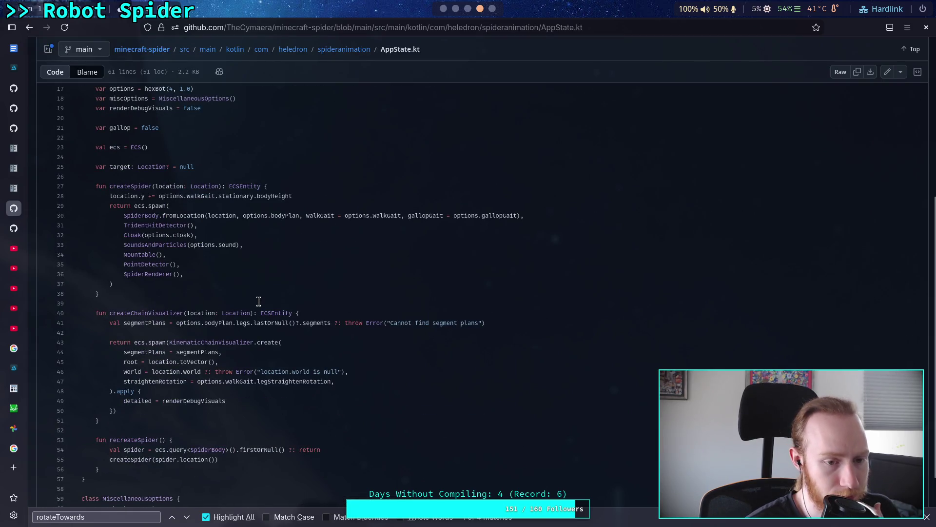
pyautogui.scroll(-2, 259, 301)
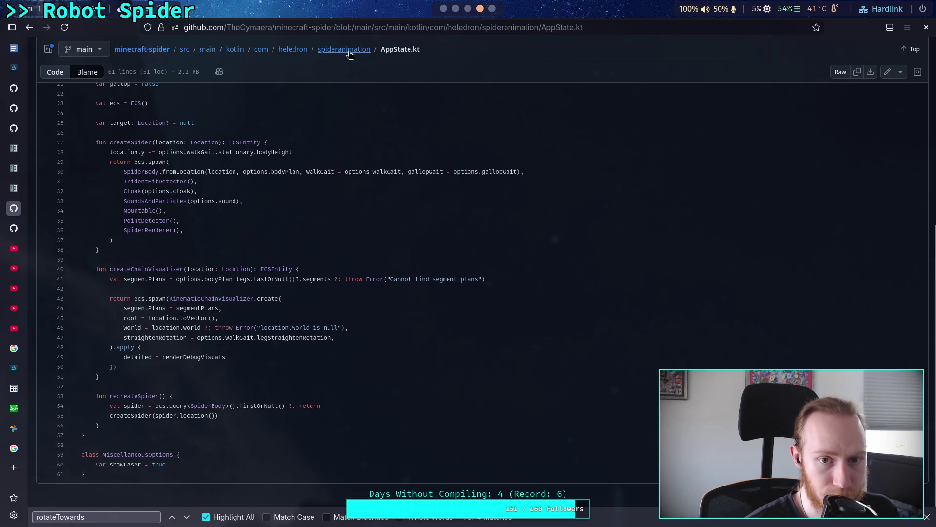
pyautogui.click(344, 50)
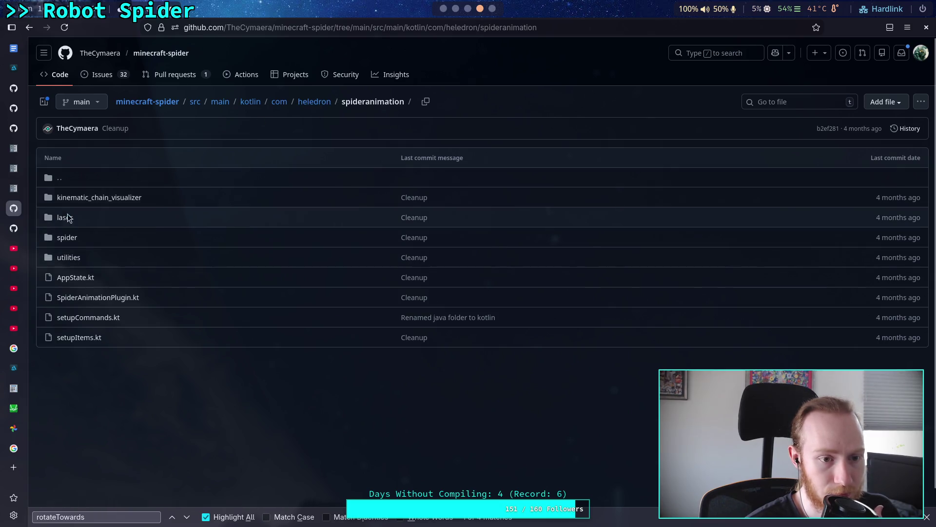
# - Open Behaviour.kt via the spider and components folders
pyautogui.click(71, 238)
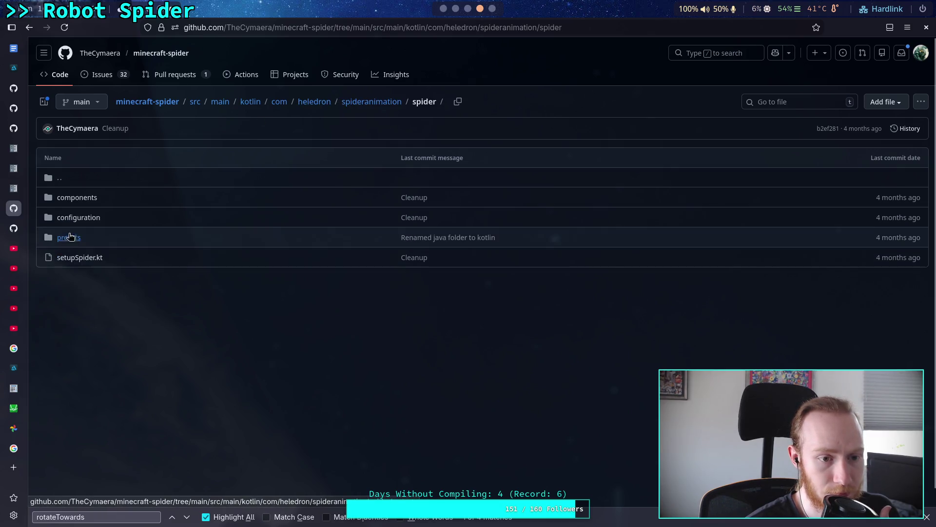
pyautogui.click(80, 202)
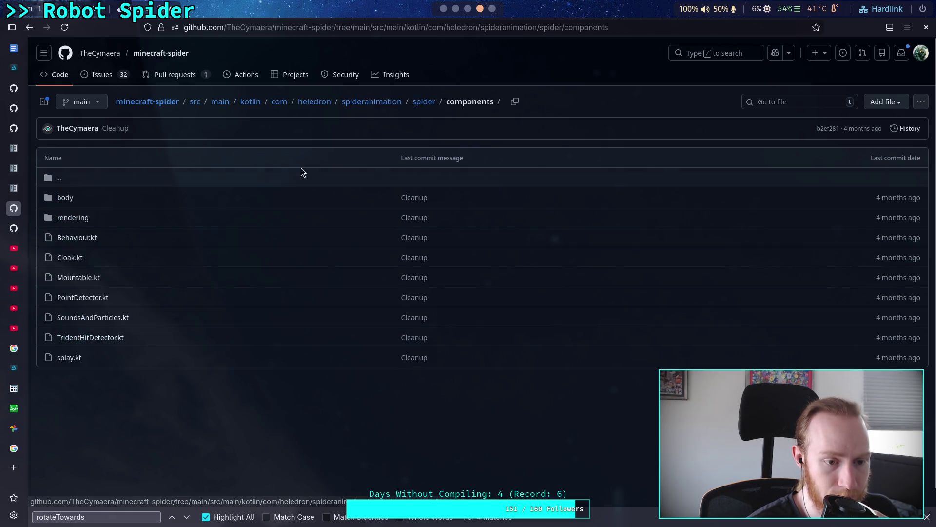
pyautogui.click(96, 237)
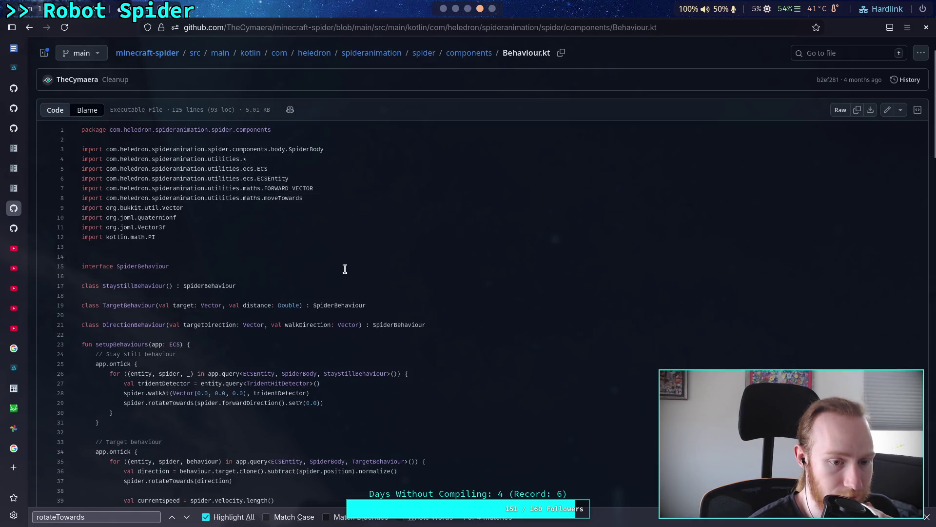
pyautogui.scroll(-5, 344, 269)
pyautogui.scroll(-5, 345, 268)
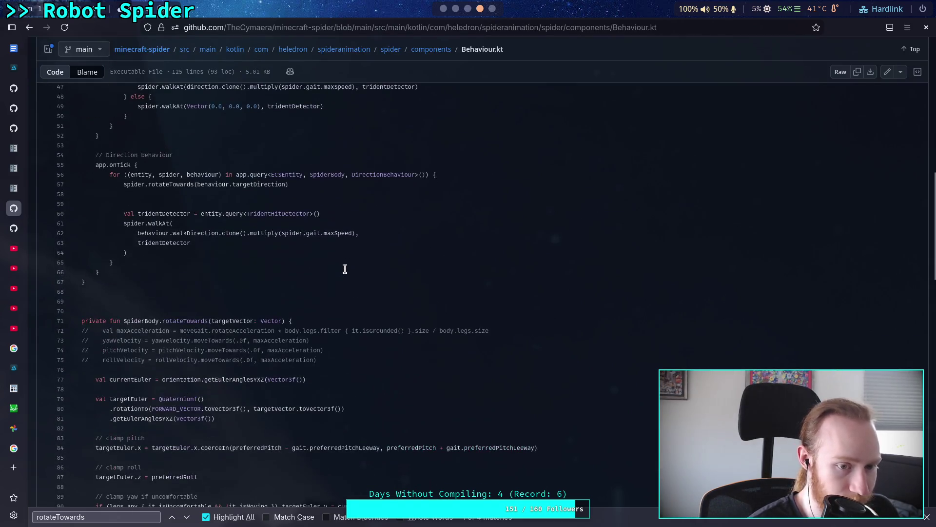
pyautogui.scroll(5, 345, 268)
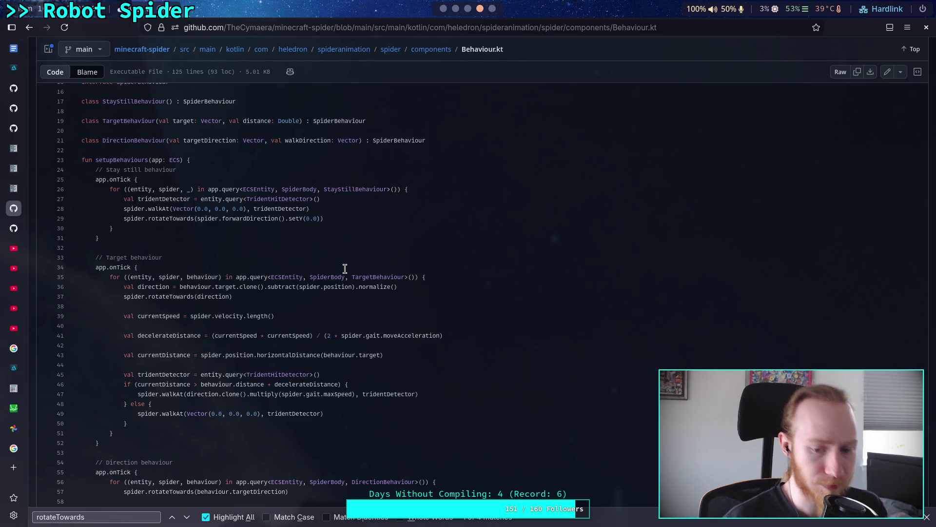
pyautogui.scroll(-5, 345, 268)
pyautogui.scroll(5, 344, 268)
pyautogui.scroll(-2, 345, 268)
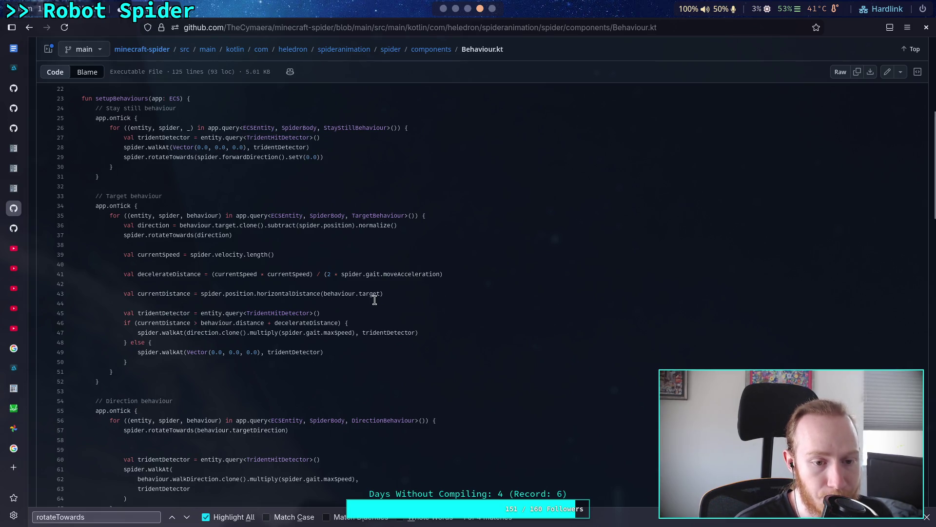
pyautogui.scroll(10, 373, 298)
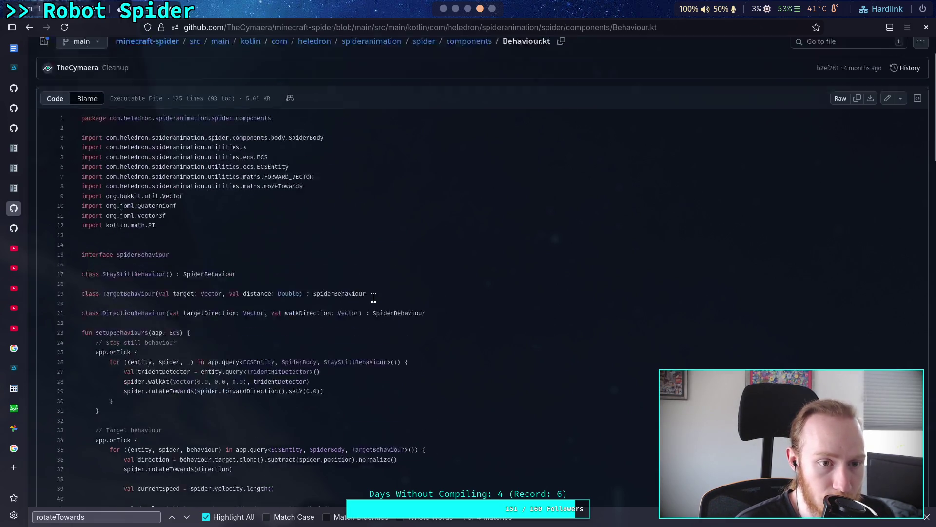
pyautogui.scroll(-15, 364, 280)
pyautogui.scroll(-12, 364, 277)
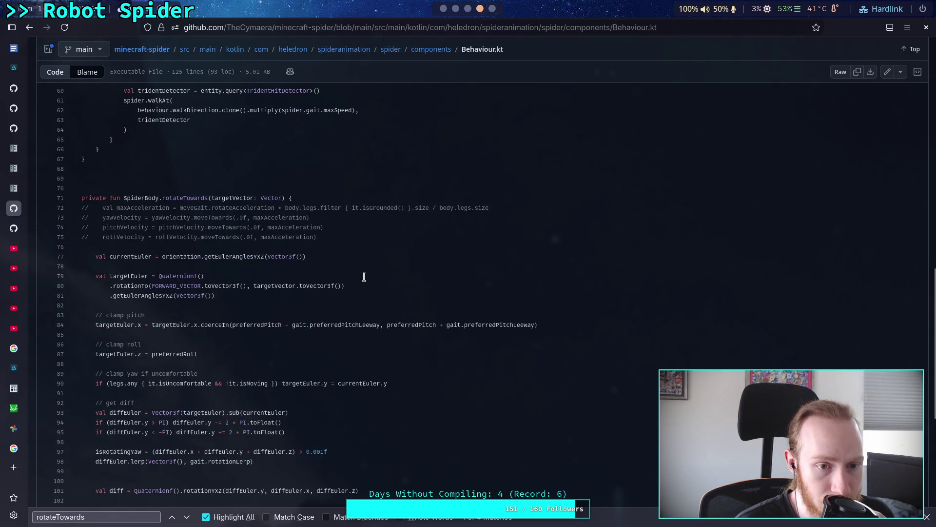
pyautogui.scroll(-1, 364, 277)
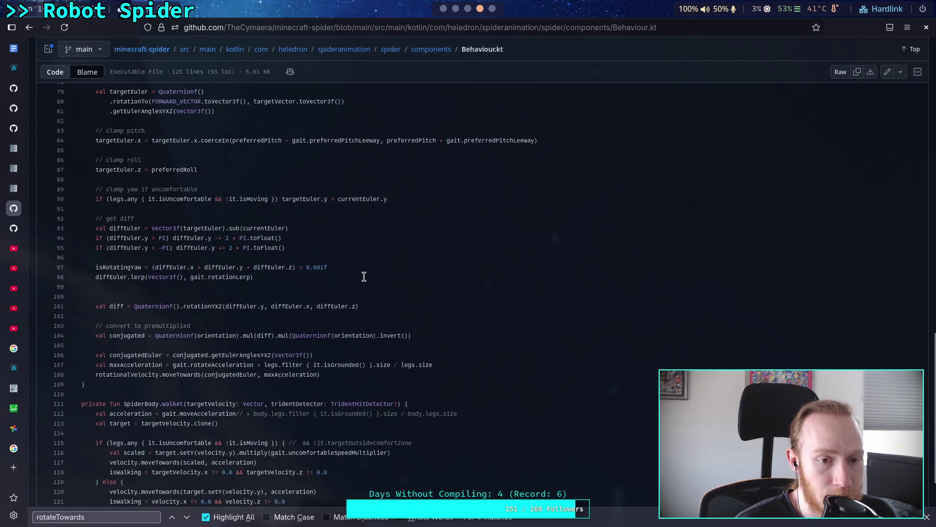
pyautogui.scroll(2, 364, 277)
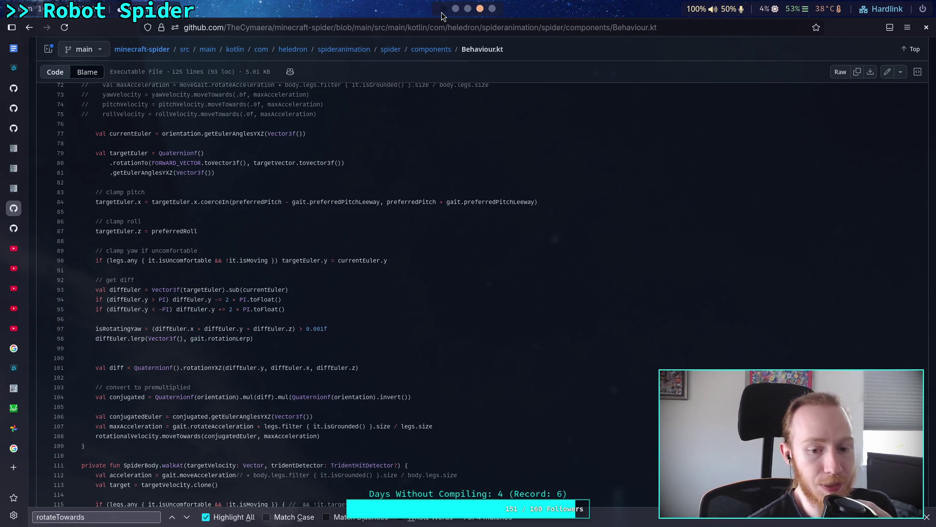
pyautogui.click(432, 50)
# - Review the gravity and drag code in SpiderBody.kt, then return to the Godot script editor
pyautogui.click(63, 198)
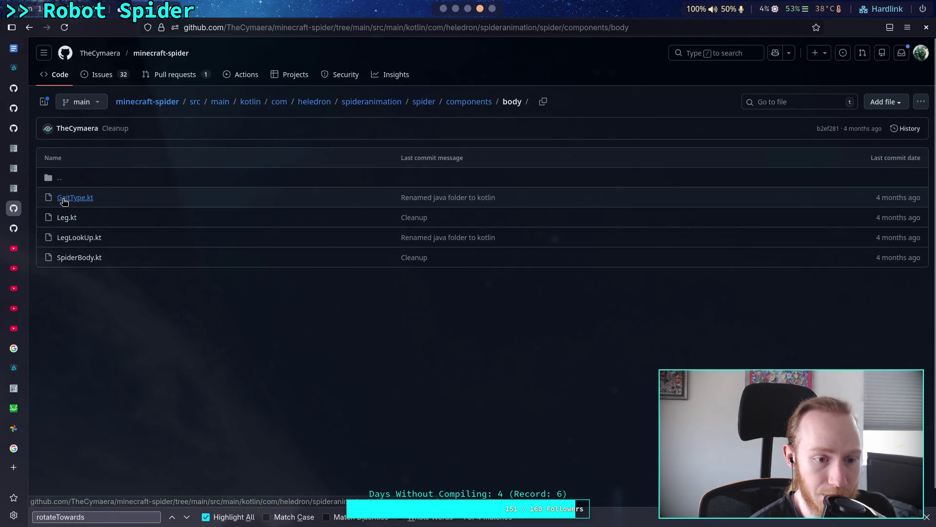
pyautogui.click(76, 258)
pyautogui.scroll(-10, 256, 273)
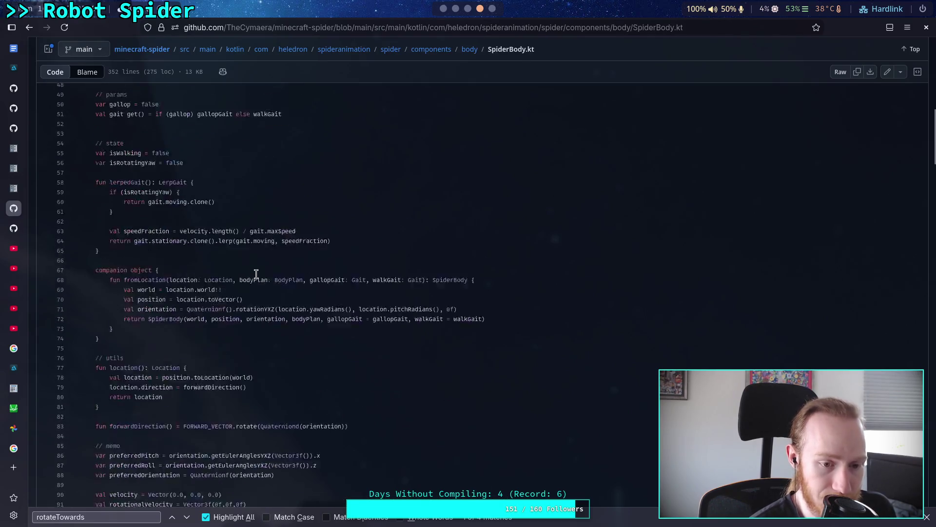
pyautogui.scroll(-10, 256, 274)
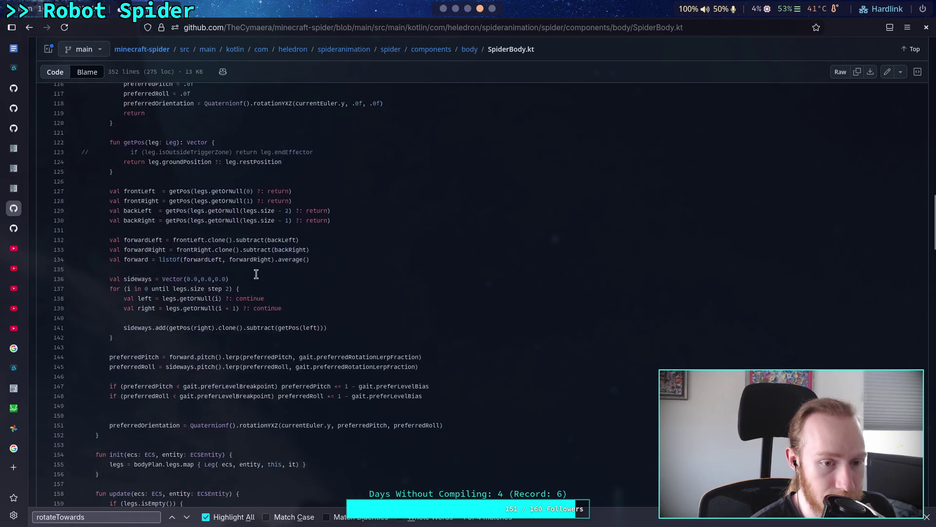
pyautogui.scroll(-10, 256, 274)
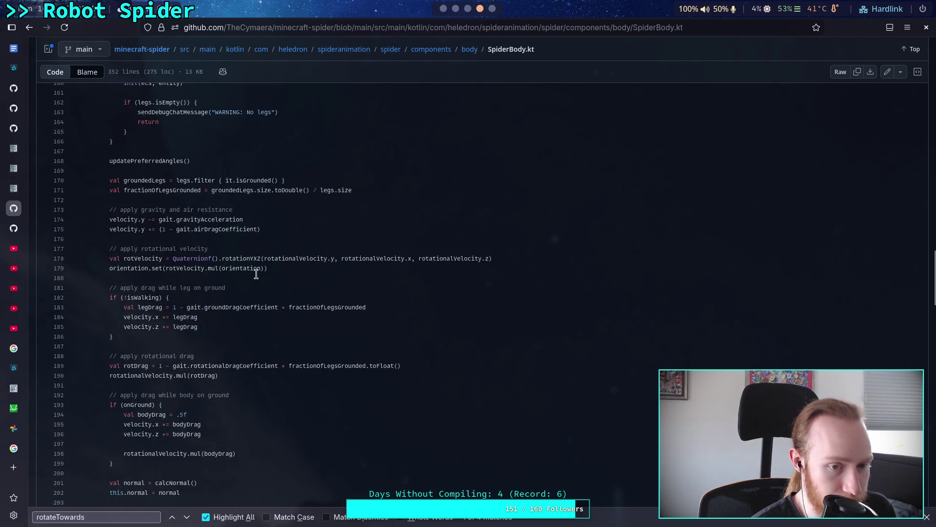
pyautogui.scroll(-2, 256, 274)
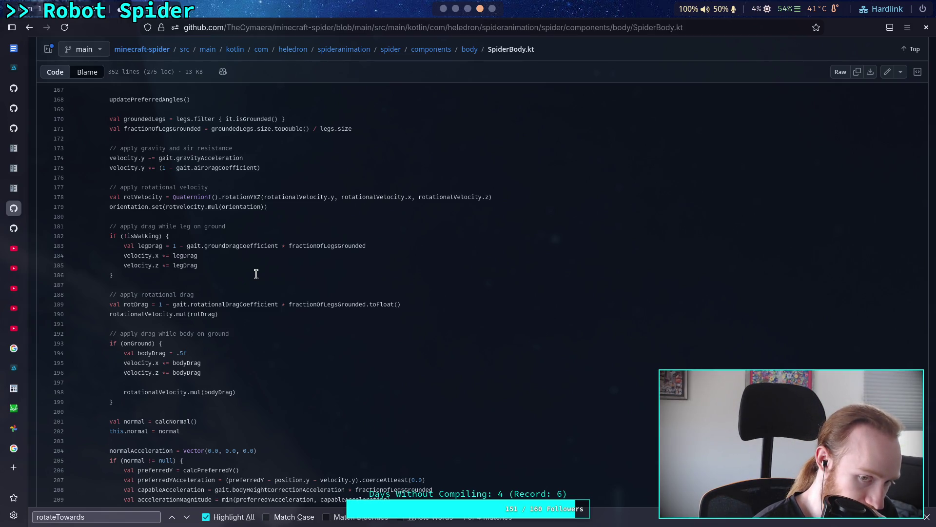
pyautogui.scroll(2, 256, 274)
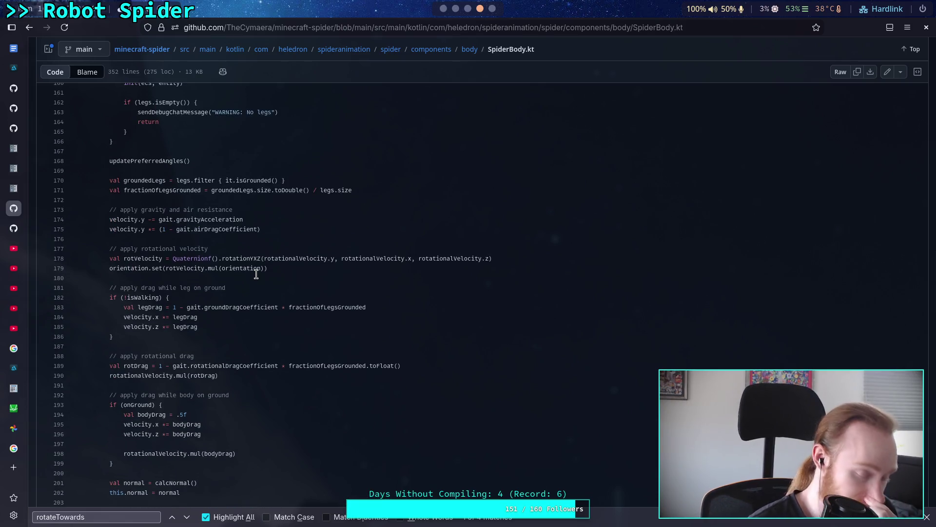
pyautogui.click(444, 10)
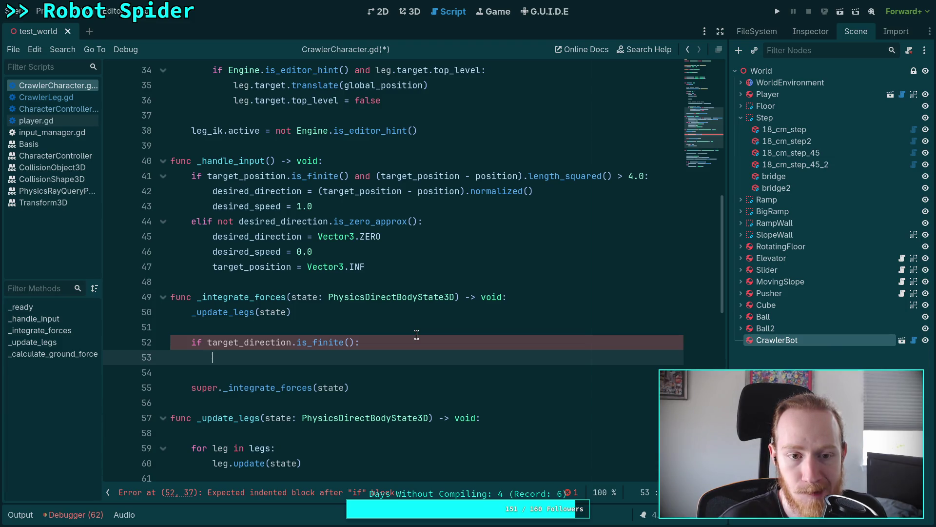
# - Move the is_finite if-line below the super call and back above it again
pyautogui.scroll(-4, 416, 334)
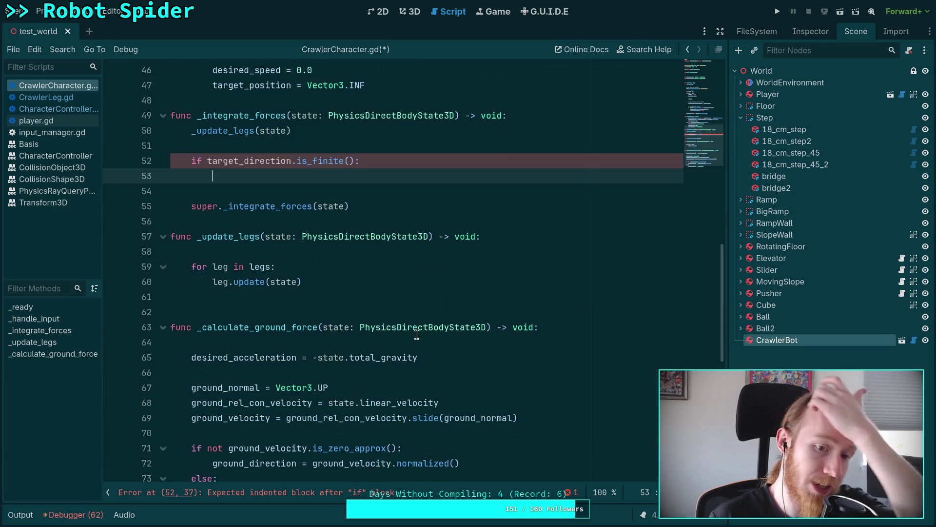
pyautogui.scroll(-2, 416, 334)
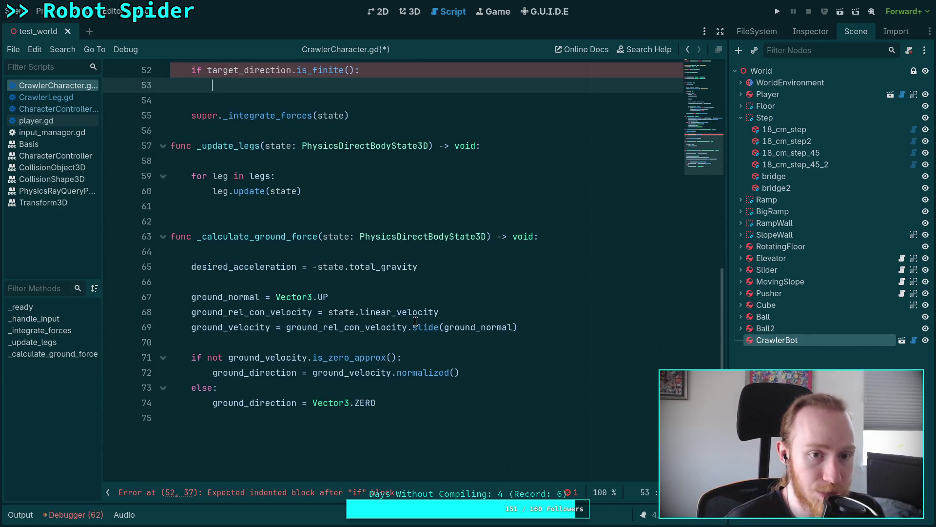
pyautogui.scroll(2, 390, 297)
pyautogui.moveTo(341, 187)
pyautogui.mouseDown()
pyautogui.moveTo(215, 176)
pyautogui.moveTo(226, 163)
pyautogui.mouseUp()
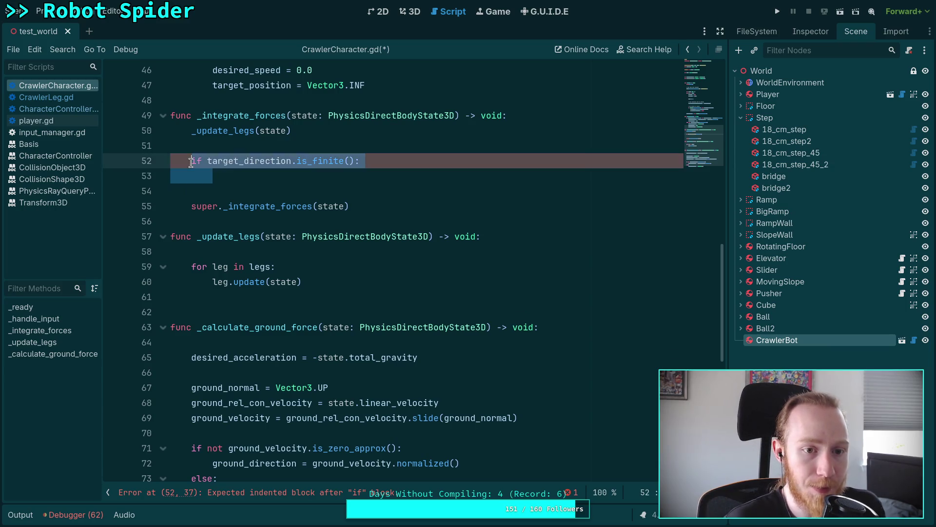
pyautogui.hotkey('alt', 'Down')
pyautogui.hotkey('alt', 'Down')
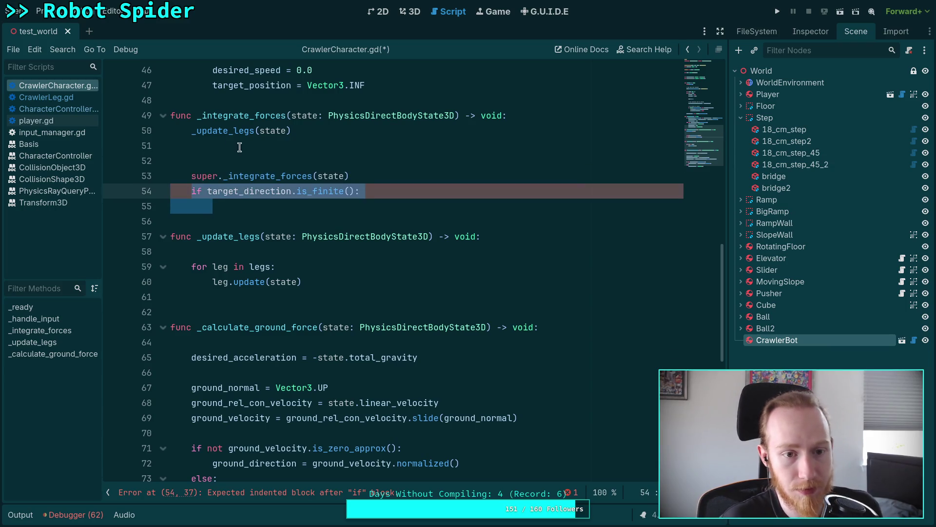
pyautogui.click(288, 160)
pyautogui.moveTo(337, 214); pyautogui.dragTo(193, 193)
pyautogui.hotkey('alt', 'Up')
pyautogui.hotkey('alt', 'Up')
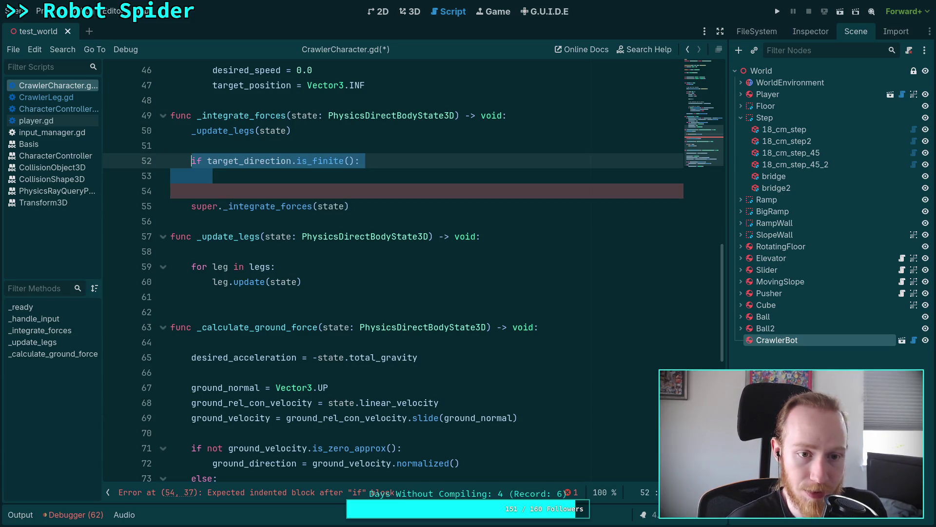
pyautogui.click(312, 174)
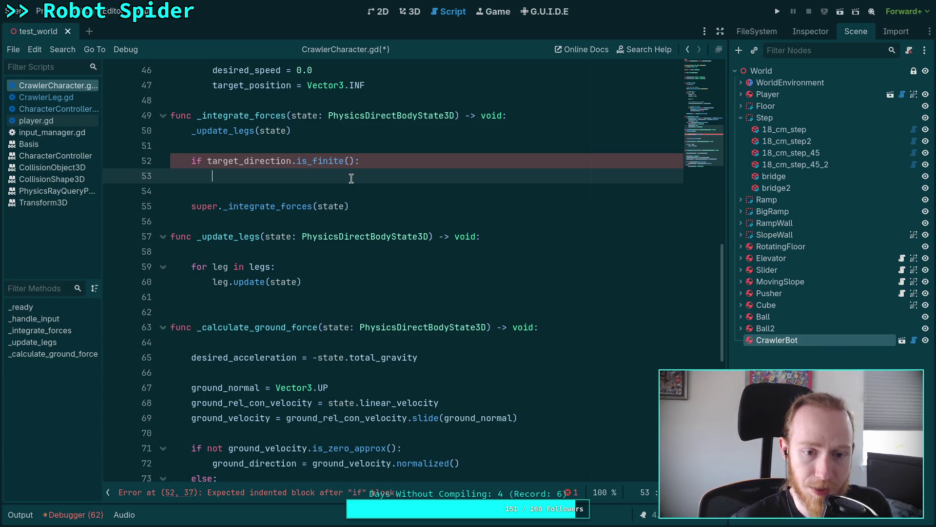
# - Jump from _integrate_forces on line 55 to its definition in CharacterController.gd
pyautogui.click(363, 205)
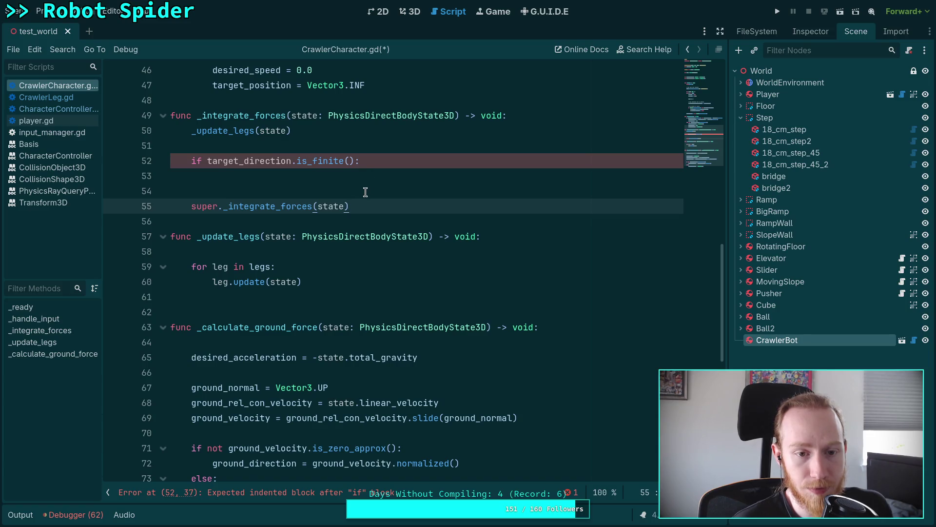
pyautogui.moveTo(223, 206); pyautogui.dragTo(314, 206)
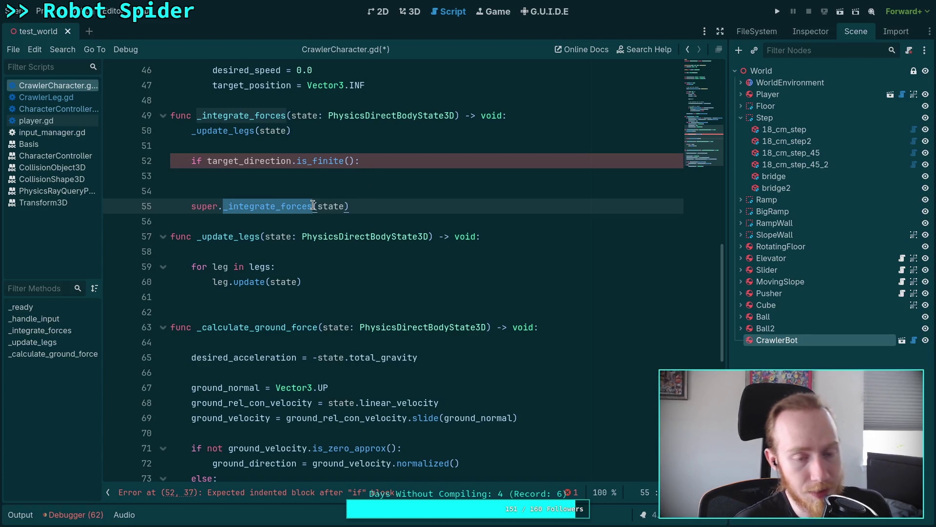
pyautogui.moveTo(313, 206)
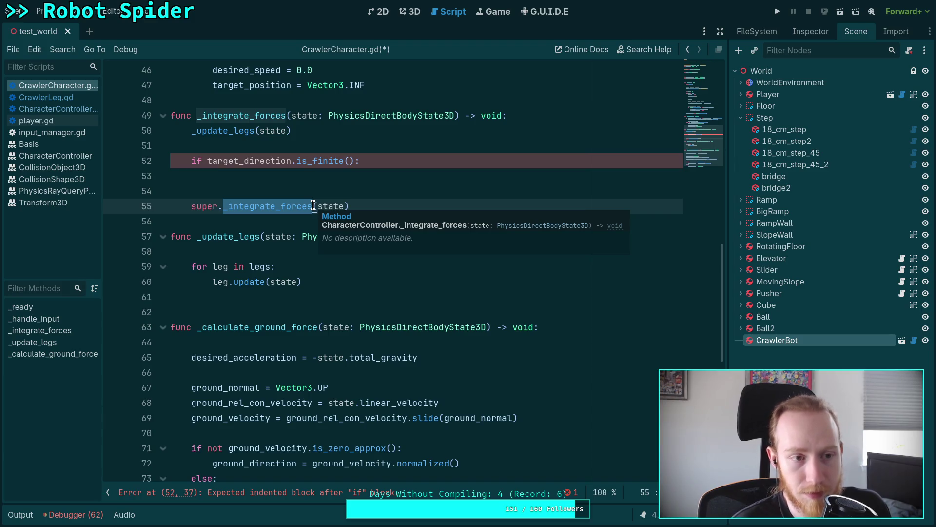
pyautogui.keyDown('ctrl'); pyautogui.click(314, 205); pyautogui.keyUp('ctrl')
# - Scroll through CharacterController.gd's stopping friction and jump code
pyautogui.scroll(8, 267, 290)
pyautogui.scroll(10, 268, 289)
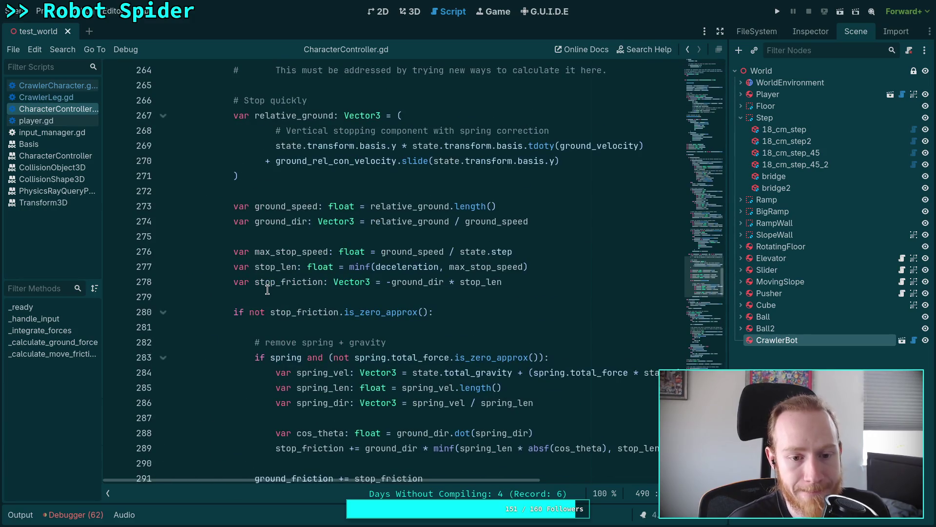
pyautogui.scroll(5, 267, 290)
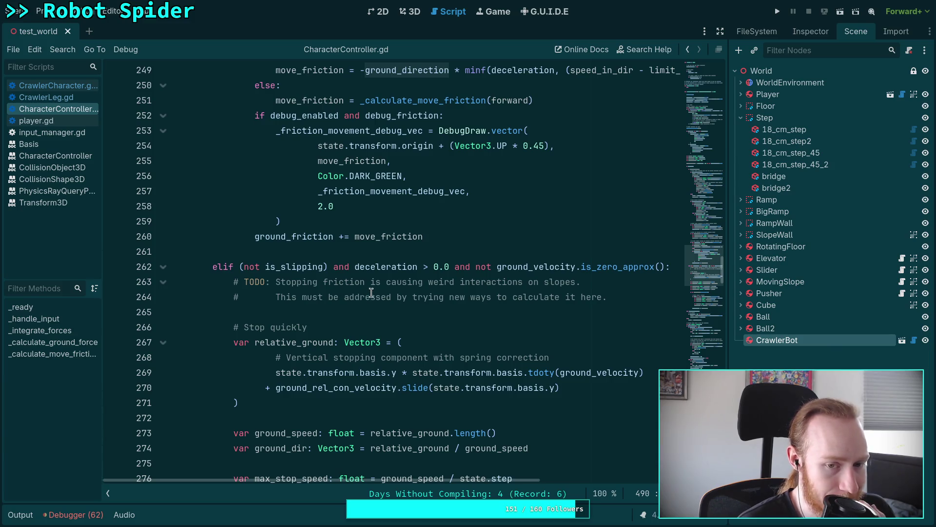
pyautogui.moveTo(390, 271)
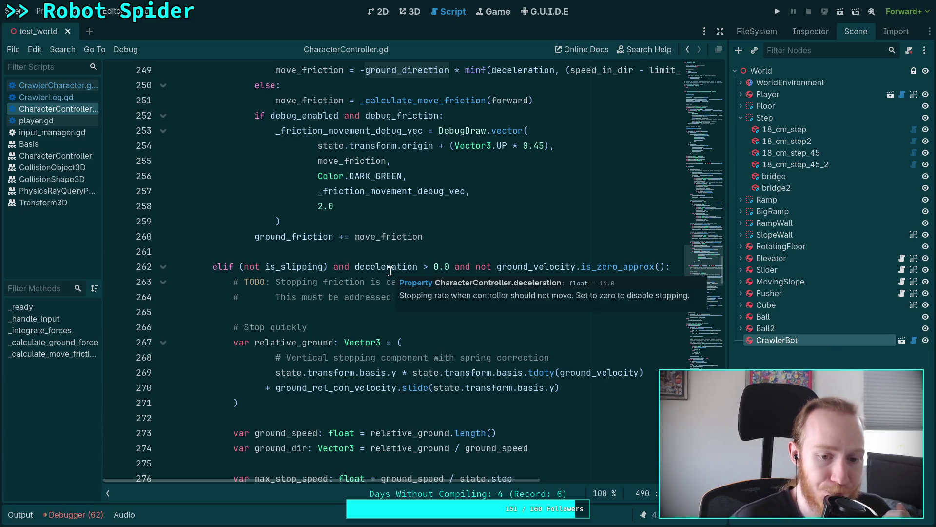
pyautogui.scroll(-1, 398, 373)
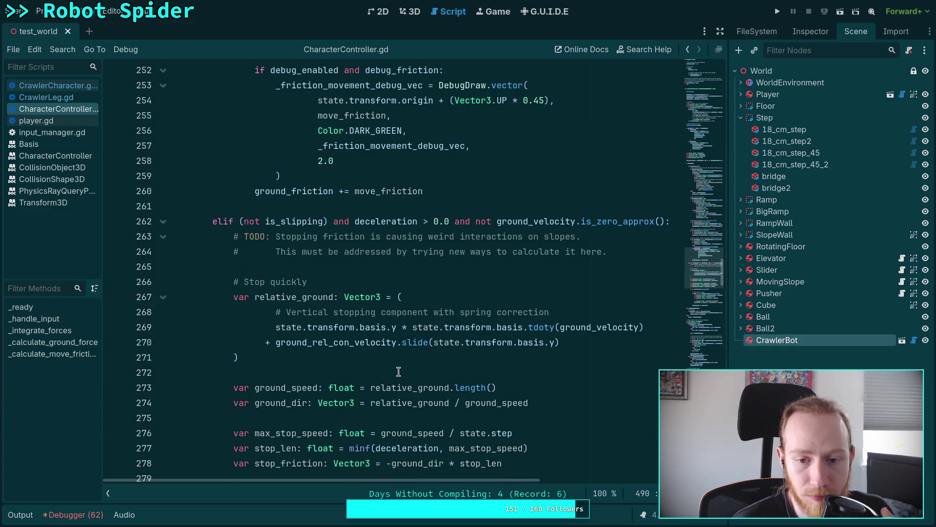
pyautogui.scroll(-1, 398, 371)
pyautogui.scroll(-1, 398, 371)
pyautogui.scroll(-2, 397, 361)
pyautogui.moveTo(398, 360)
# - Open CrawlerBot's own big_crawler_bot scene from the Scene dock
pyautogui.scroll(-2, 397, 359)
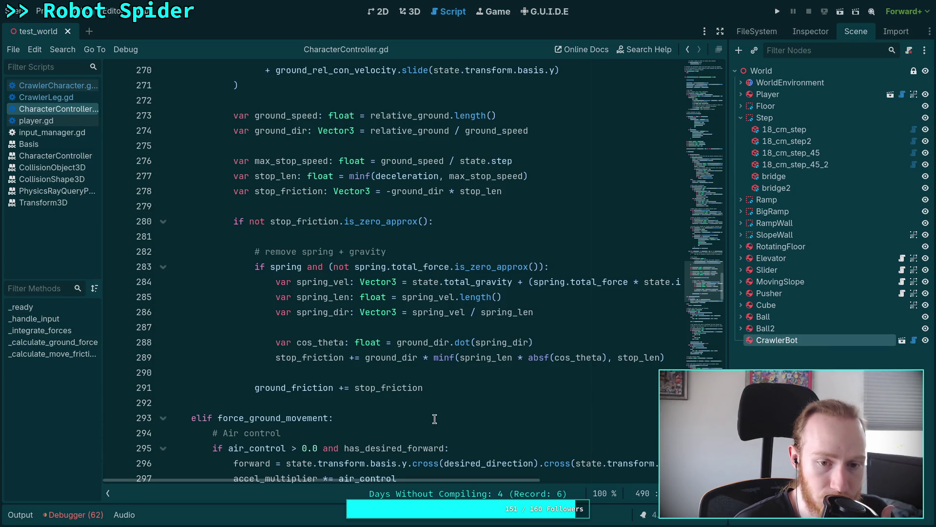
pyautogui.scroll(-4, 391, 404)
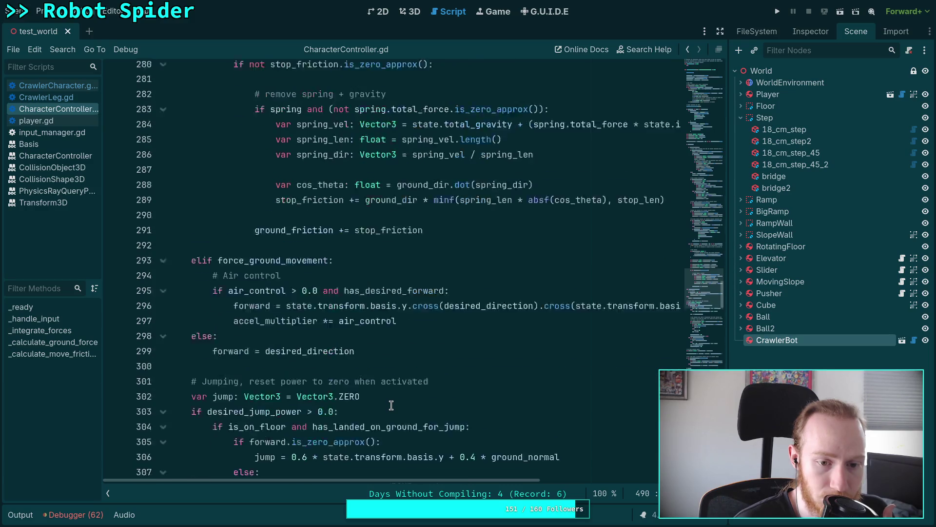
pyautogui.scroll(-1, 391, 405)
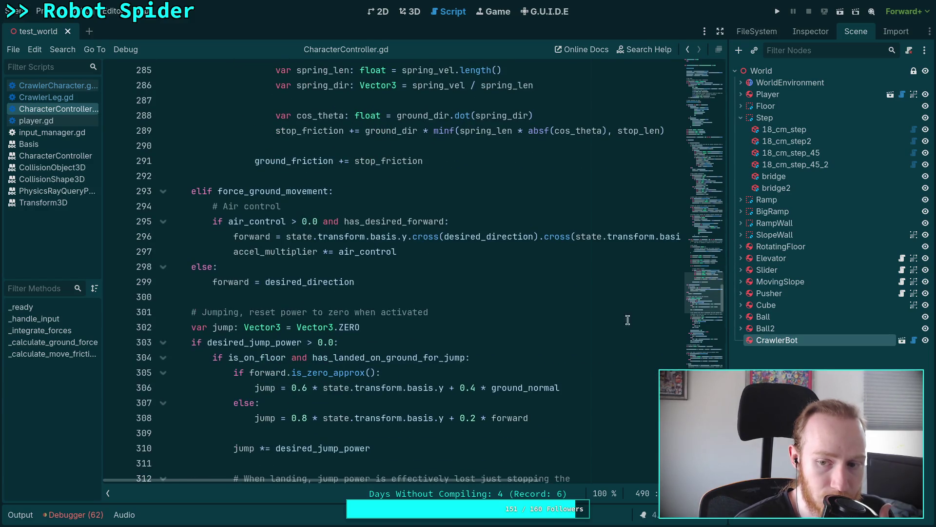
pyautogui.click(902, 341)
# - Select CrawlerBot and toggle its Movement, Floor Collision and Debug sections in the Inspector
pyautogui.click(789, 72)
pyautogui.click(801, 32)
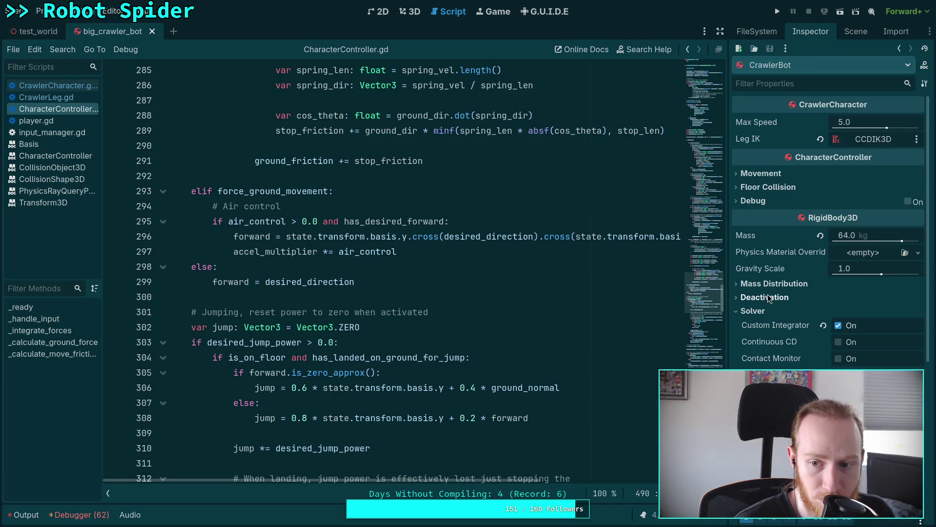
pyautogui.click(779, 175)
pyautogui.click(779, 174)
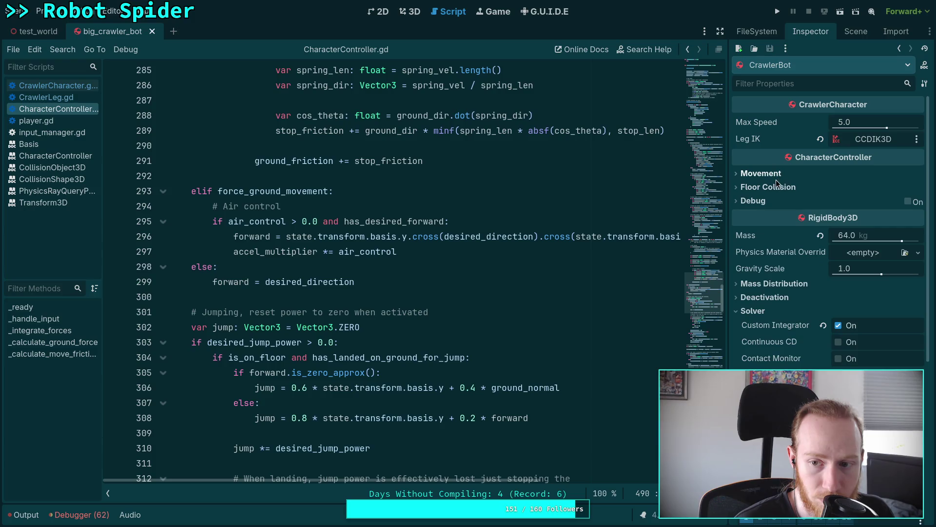
pyautogui.click(771, 189)
pyautogui.click(772, 188)
pyautogui.click(764, 200)
pyautogui.click(764, 201)
pyautogui.click(763, 201)
pyautogui.click(764, 201)
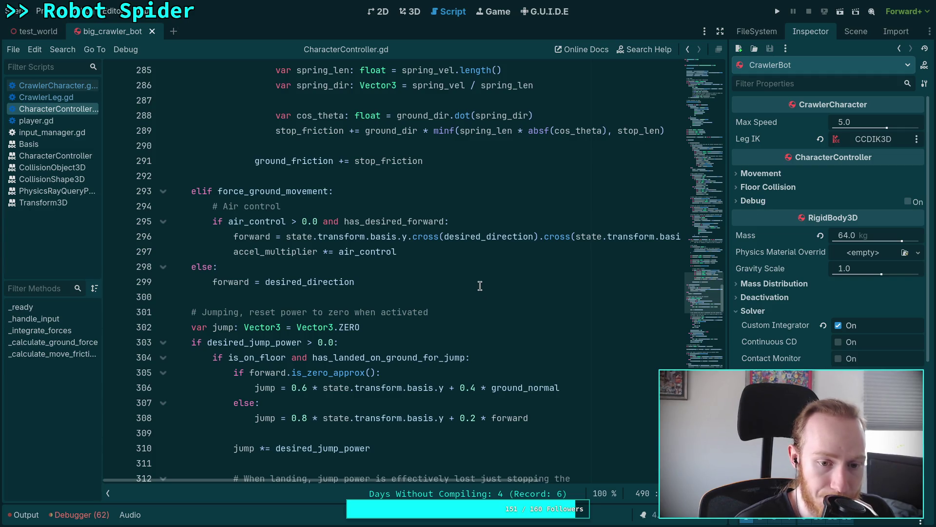
# - Browse CharacterController.gd to the ground_friction code on line 291
pyautogui.scroll(-1, 480, 286)
pyautogui.scroll(3, 479, 286)
pyautogui.click(308, 245)
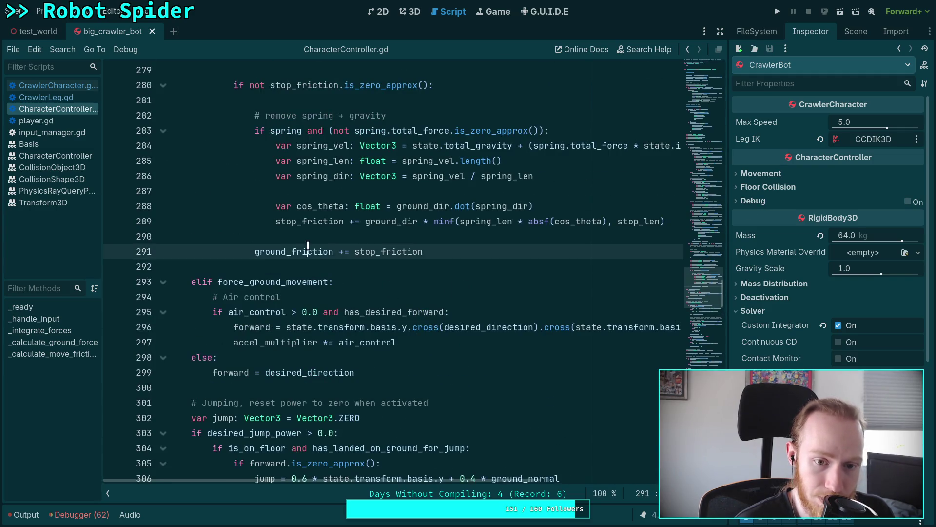
pyautogui.scroll(6, 366, 252)
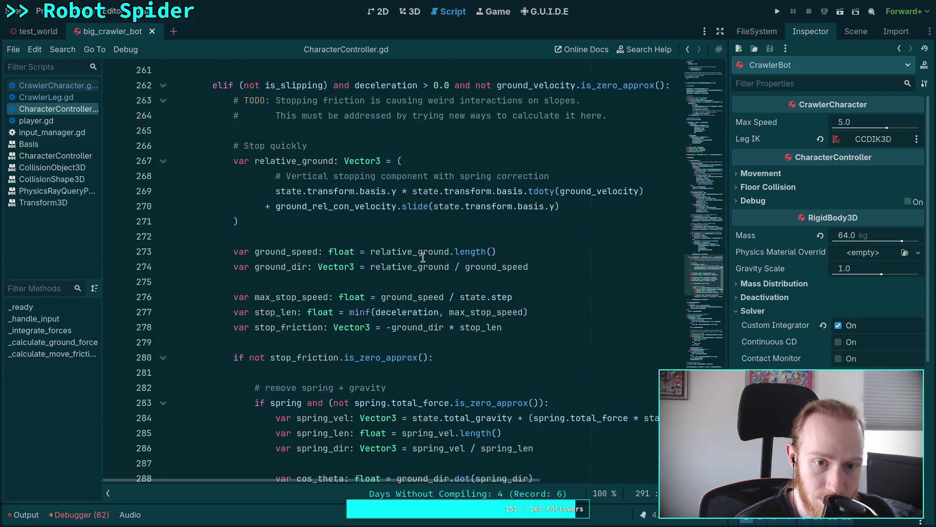
pyautogui.scroll(1, 422, 257)
pyautogui.scroll(3, 326, 237)
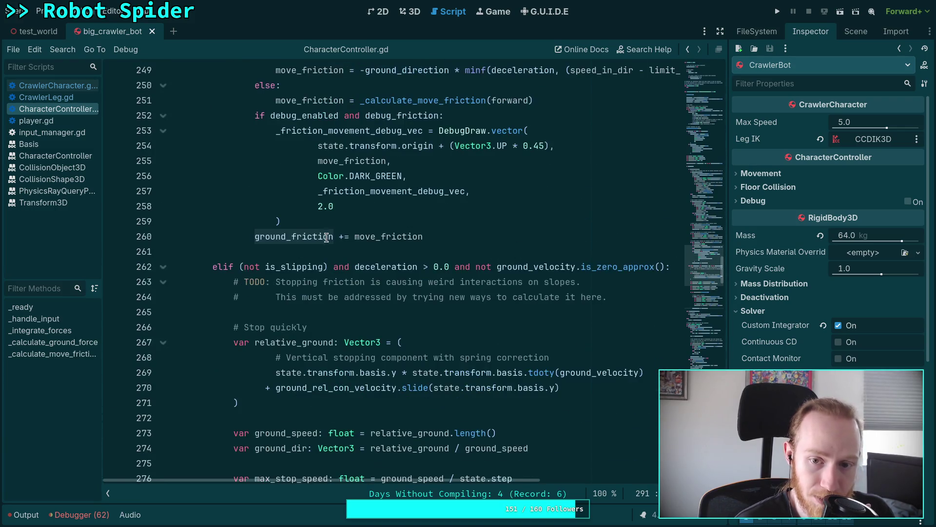
# - Select ground_velocity on line 262, then move down to the jump section around line 309
pyautogui.doubleClick(498, 267)
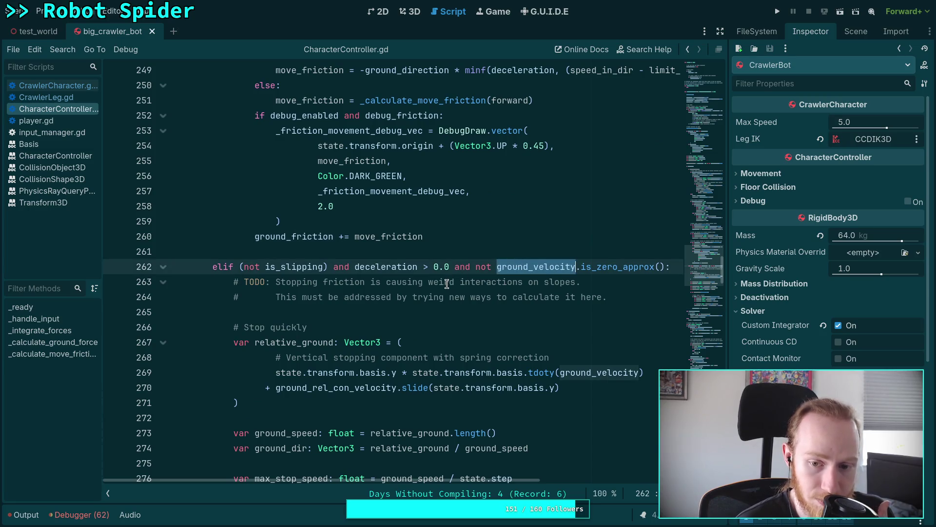
pyautogui.scroll(-3, 446, 284)
pyautogui.scroll(-13, 447, 284)
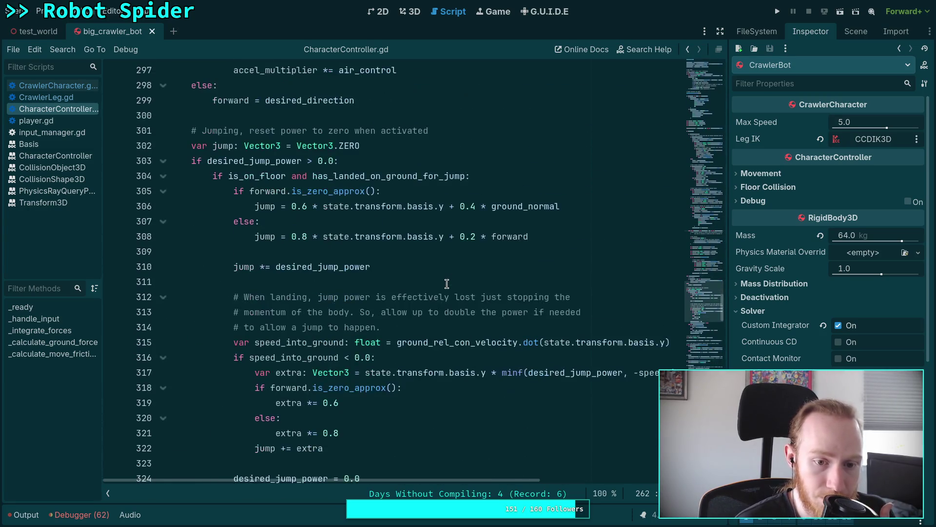
pyautogui.scroll(2, 447, 284)
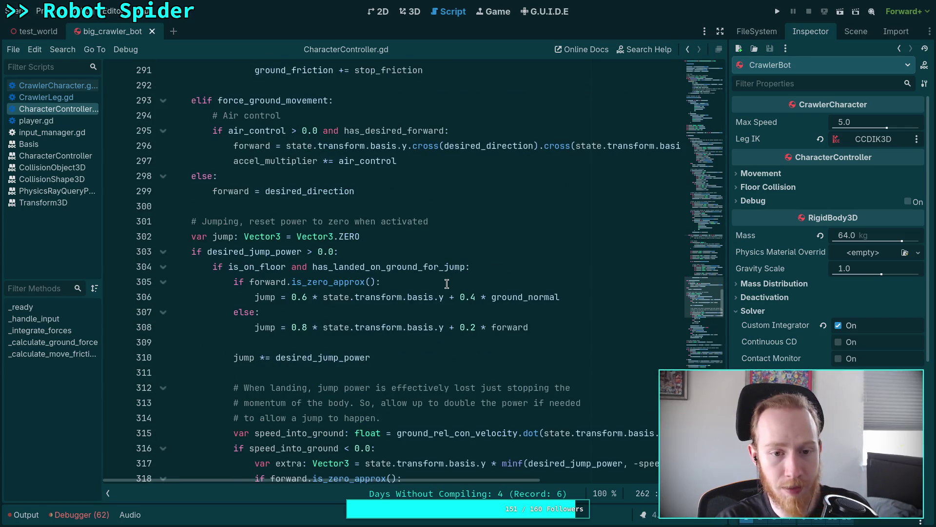
pyautogui.click(367, 344)
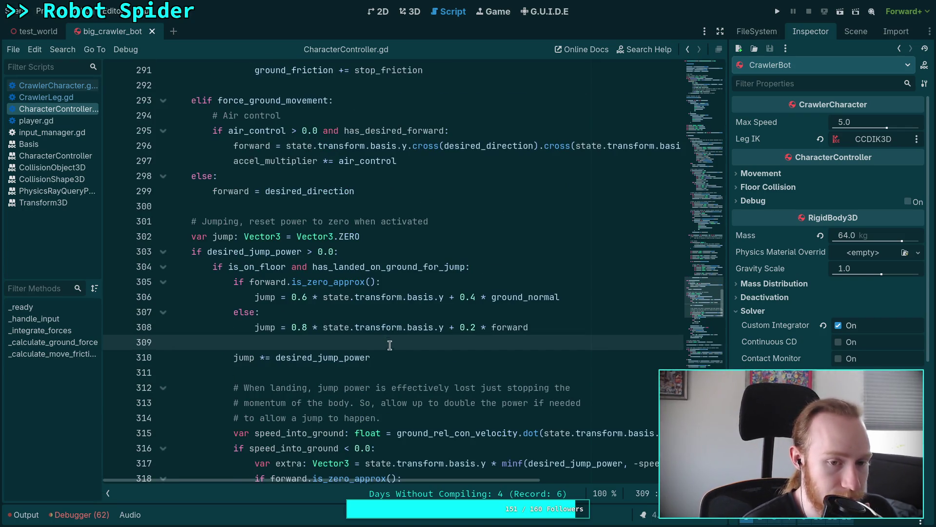
pyautogui.scroll(1, 280, 249)
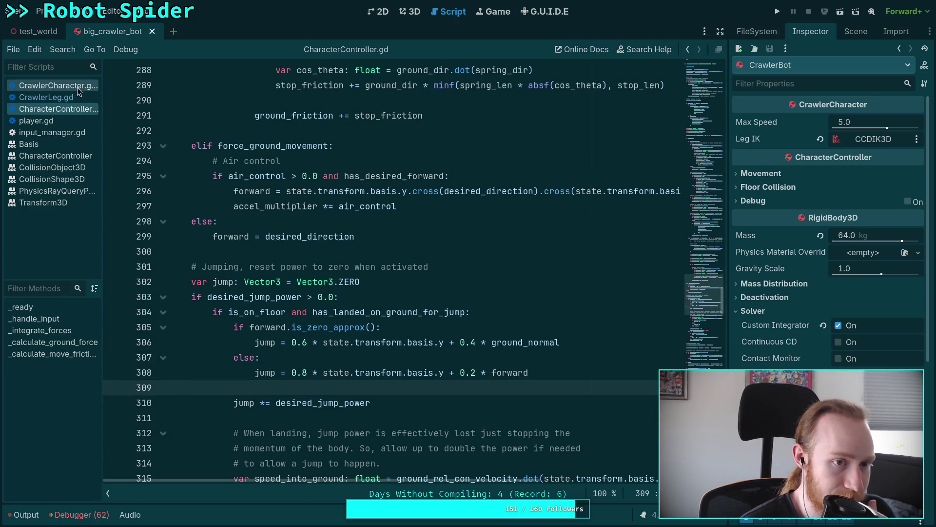
# - Close the player.gd script and the big_crawler_bot scene tab
pyautogui.rightClick(65, 111)
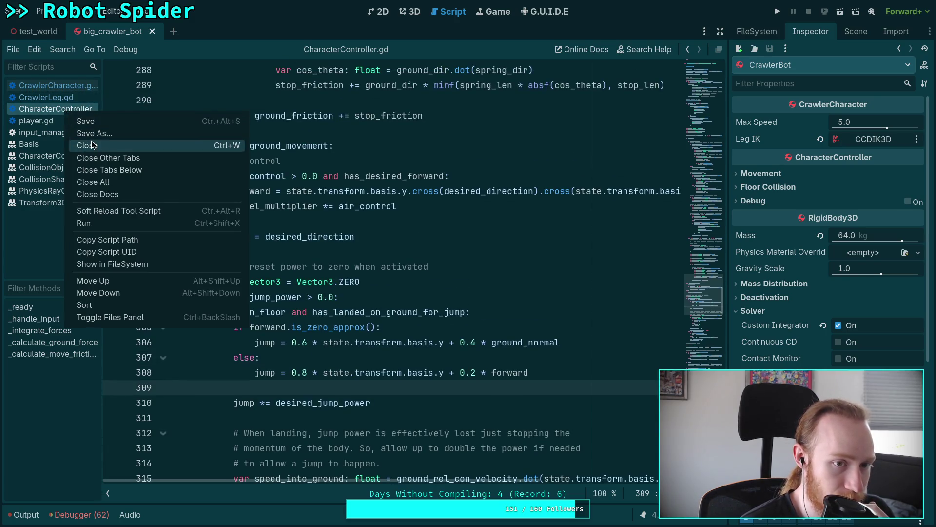
pyautogui.click(41, 122)
pyautogui.rightClick(40, 122)
pyautogui.click(62, 151)
pyautogui.click(49, 97)
pyautogui.click(65, 110)
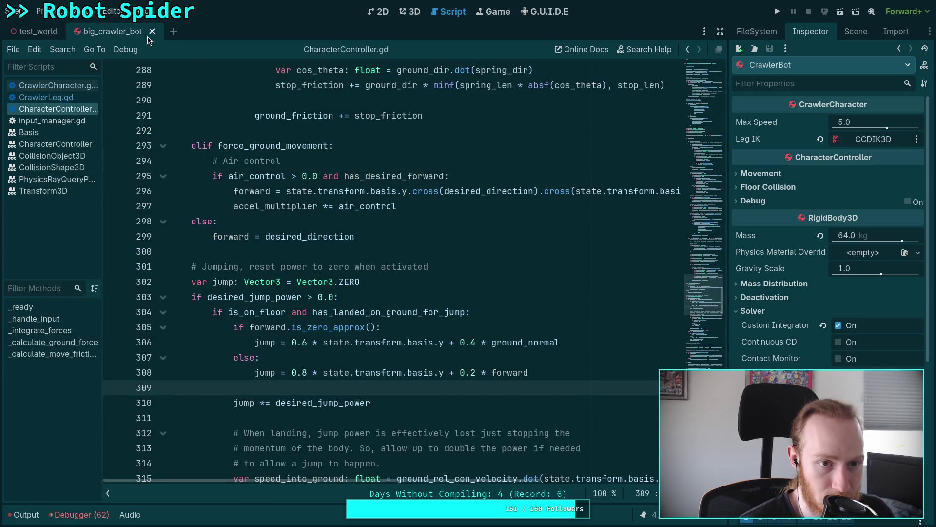
pyautogui.click(151, 31)
# - Run the project briefly, stop it with F8, and hide the debugger output
pyautogui.click(780, 11)
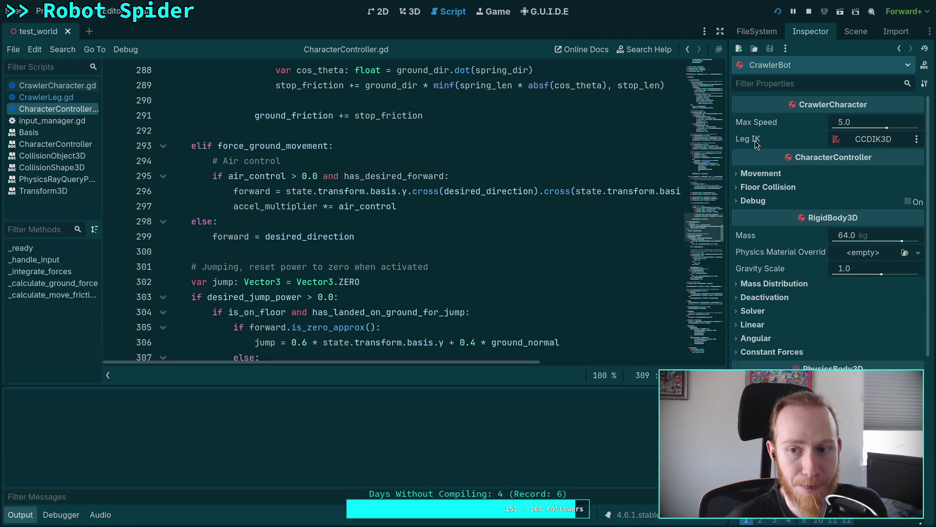
pyautogui.press('F8')
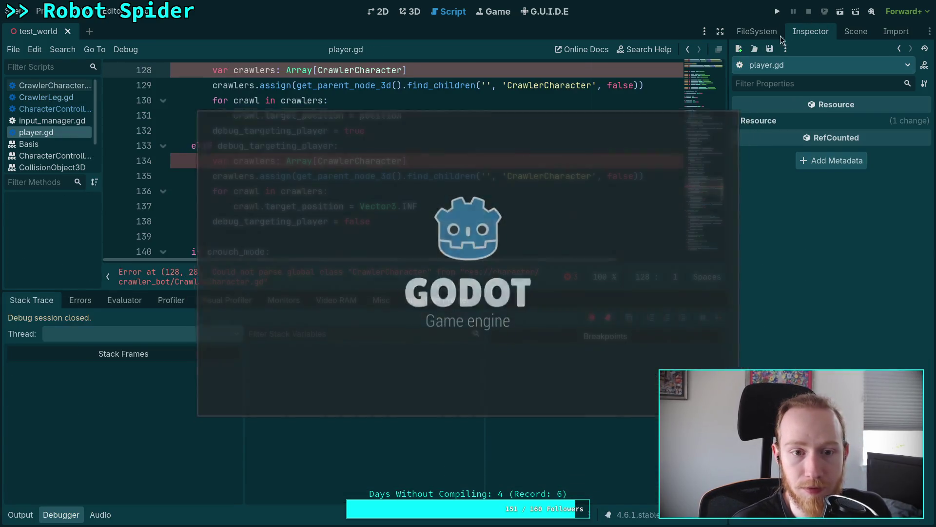
pyautogui.click(429, 194)
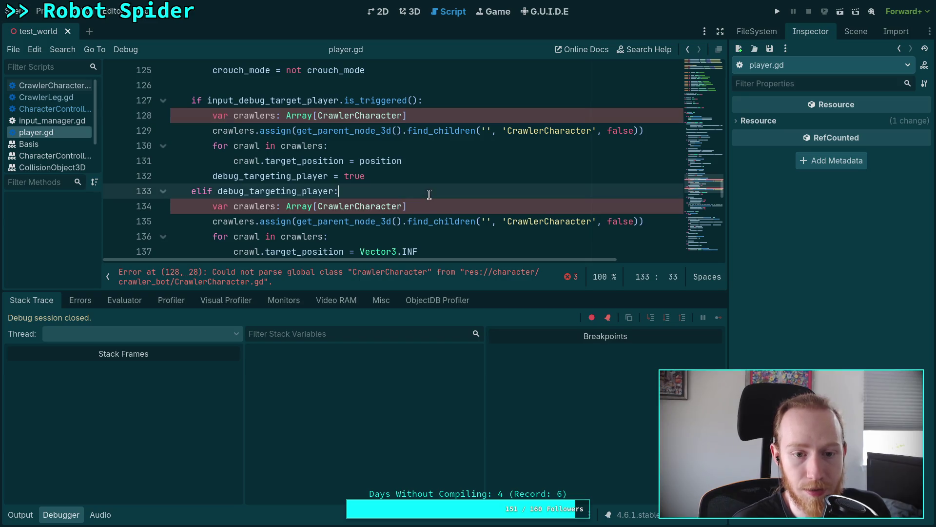
pyautogui.click(61, 514)
# - Add a placeholder 'pass' on line 53 of CrawlerCharacter.gd and save it
pyautogui.click(53, 85)
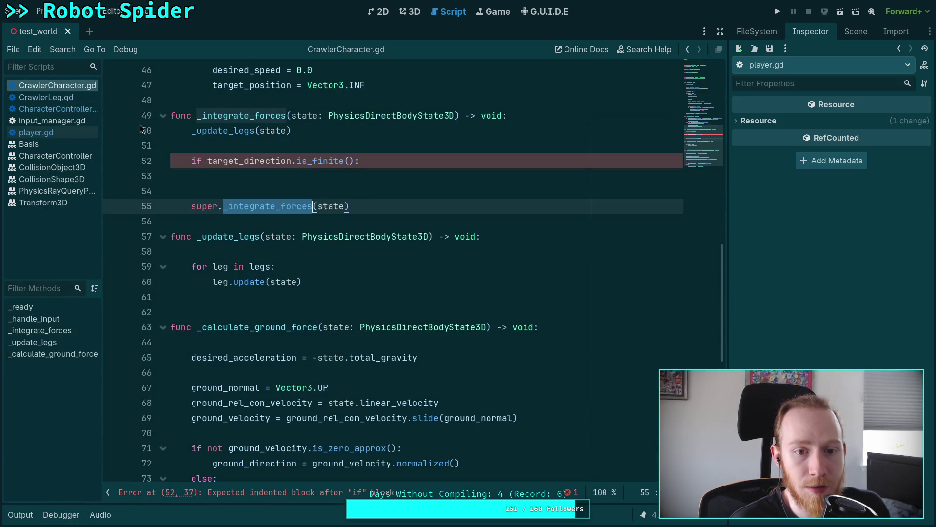
pyautogui.click(388, 174)
pyautogui.write('pass')
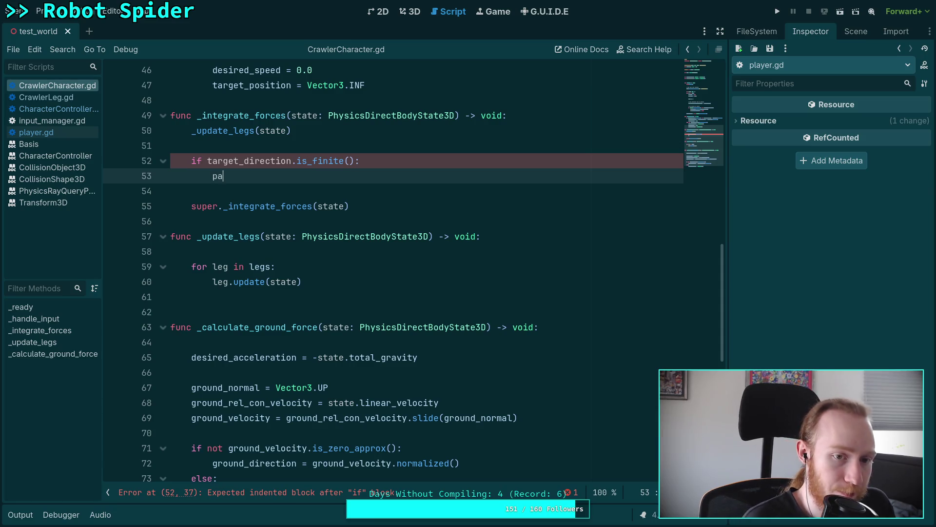
pyautogui.hotkey('ctrl', 'n')
pyautogui.press('Escape')
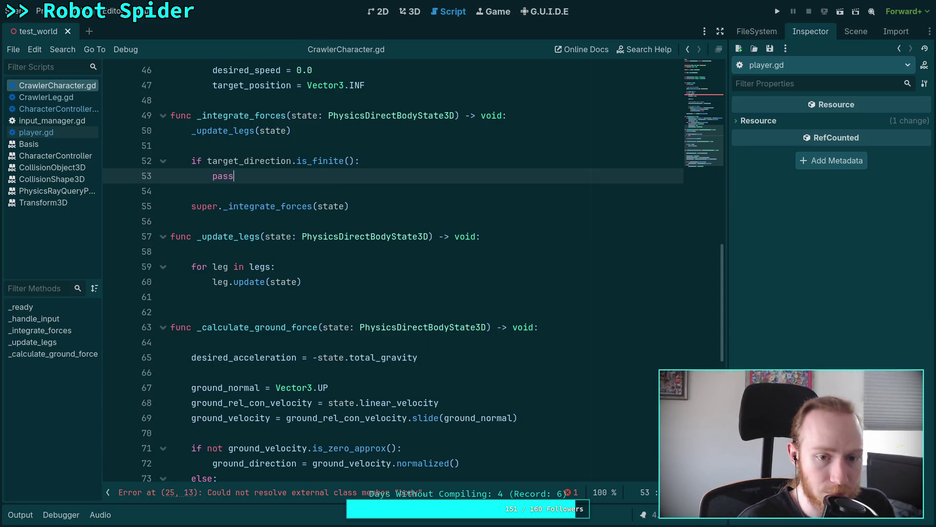
pyautogui.hotkey('ctrl', 's')
# - Look through the CrawlerLeg, input_manager and CharacterController scripts, then run the project from CrawlerCharacter.gd
pyautogui.scroll(10, 413, 226)
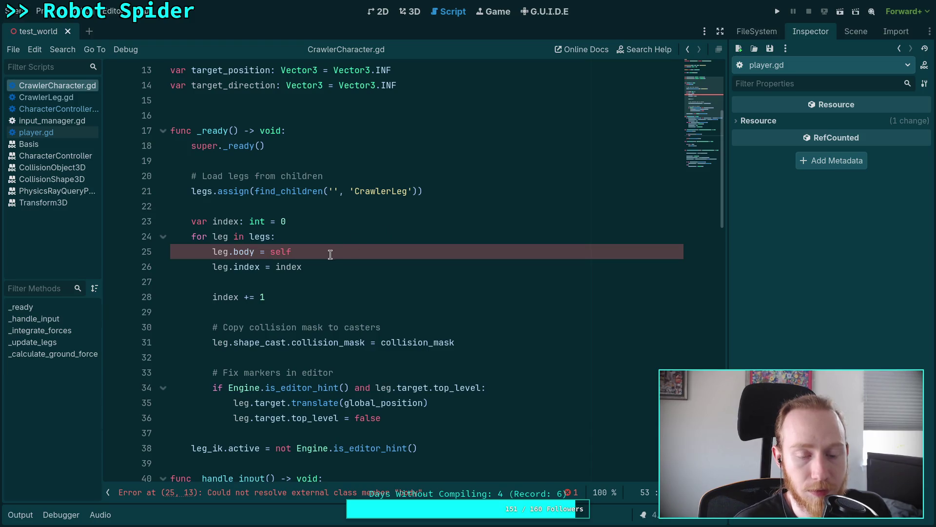
pyautogui.scroll(2, 328, 252)
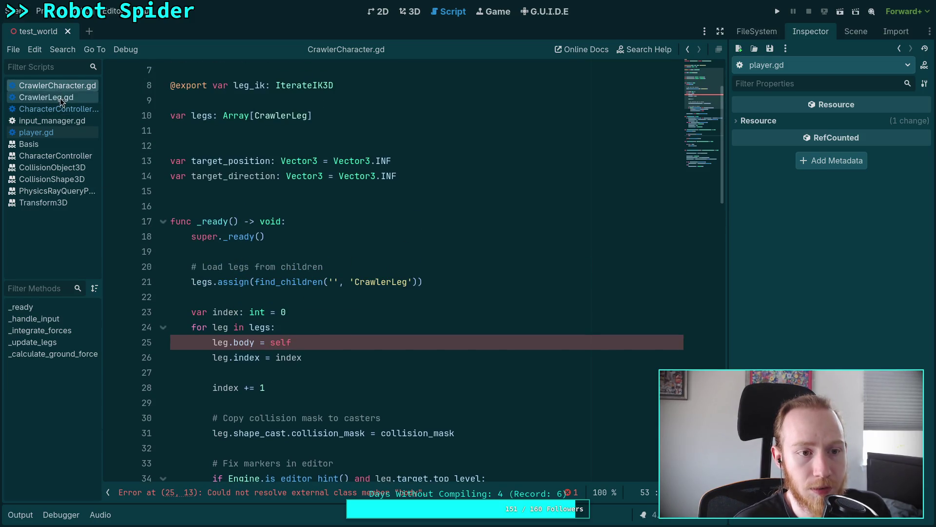
pyautogui.click(64, 97)
pyautogui.click(62, 122)
pyautogui.click(59, 109)
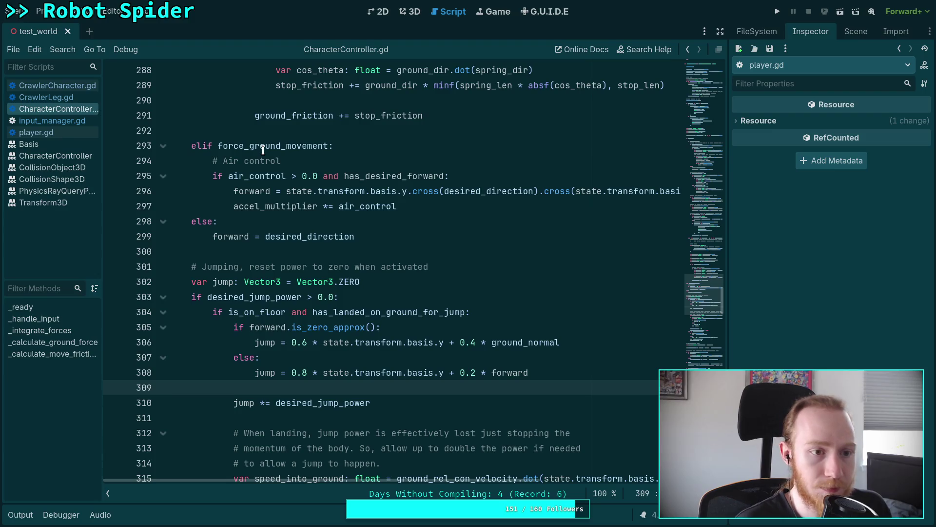
pyautogui.click(71, 85)
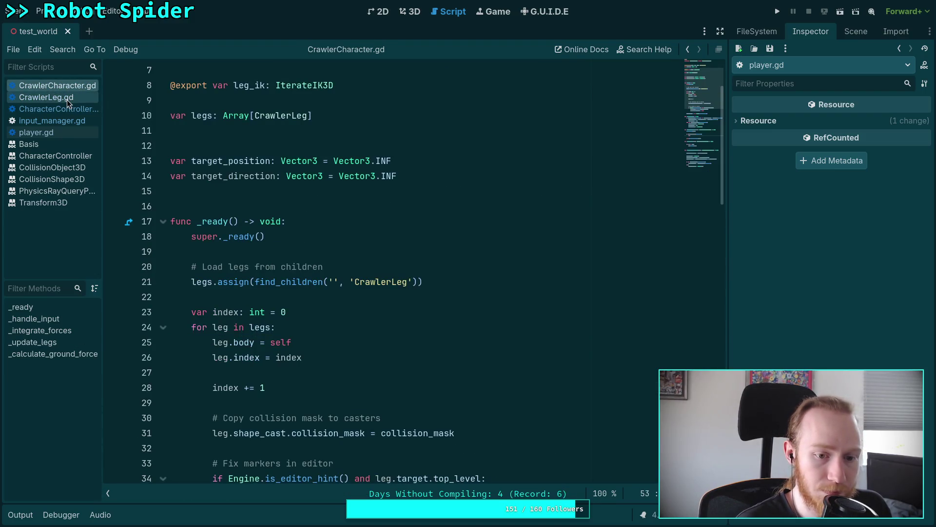
pyautogui.click(777, 11)
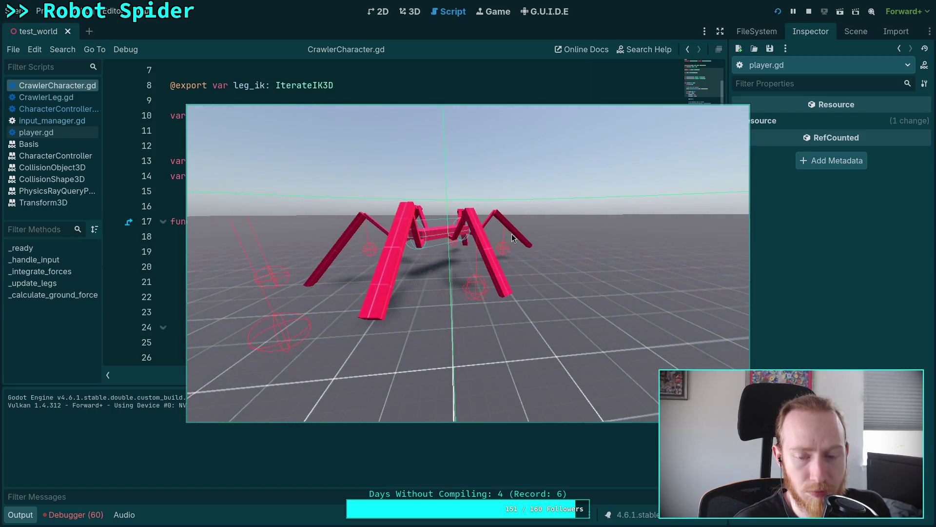
# - Stop the spider test, collapse the Output panel, and return to CharacterController.gd
pyautogui.click(809, 11)
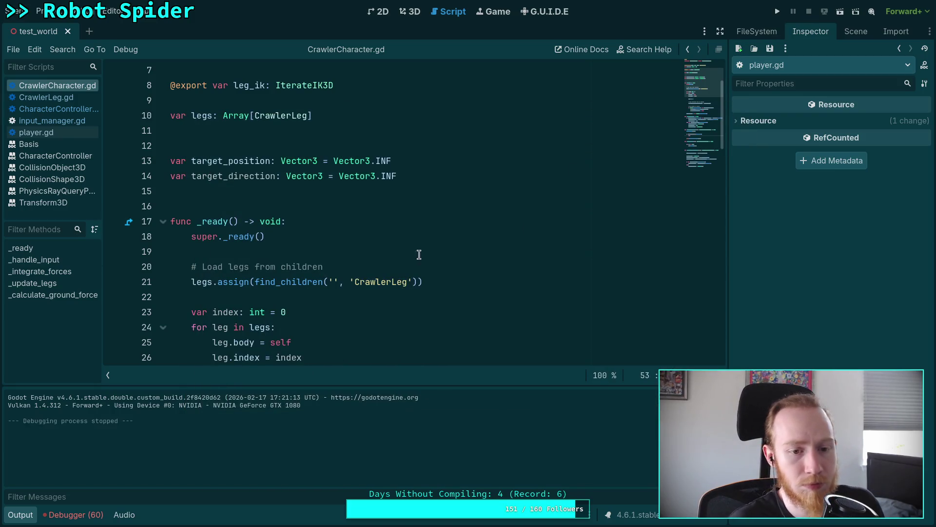
pyautogui.click(18, 515)
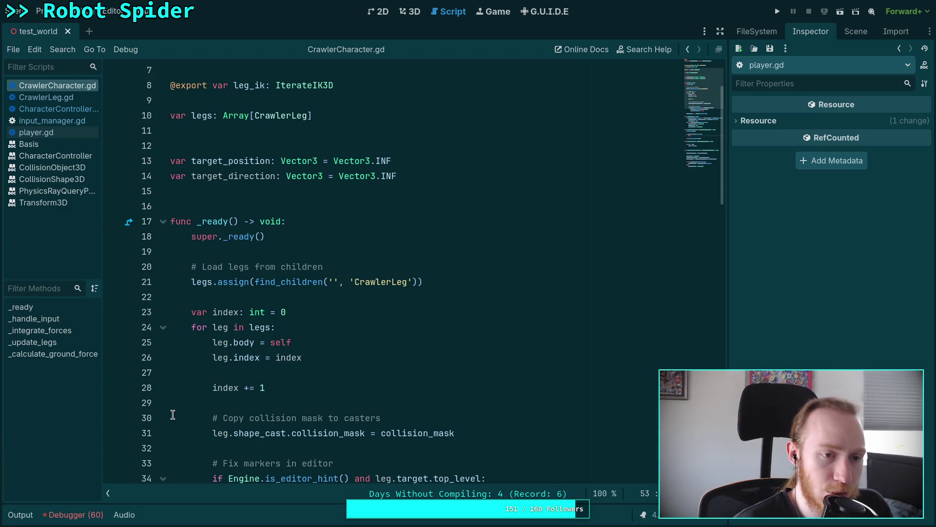
pyautogui.click(56, 109)
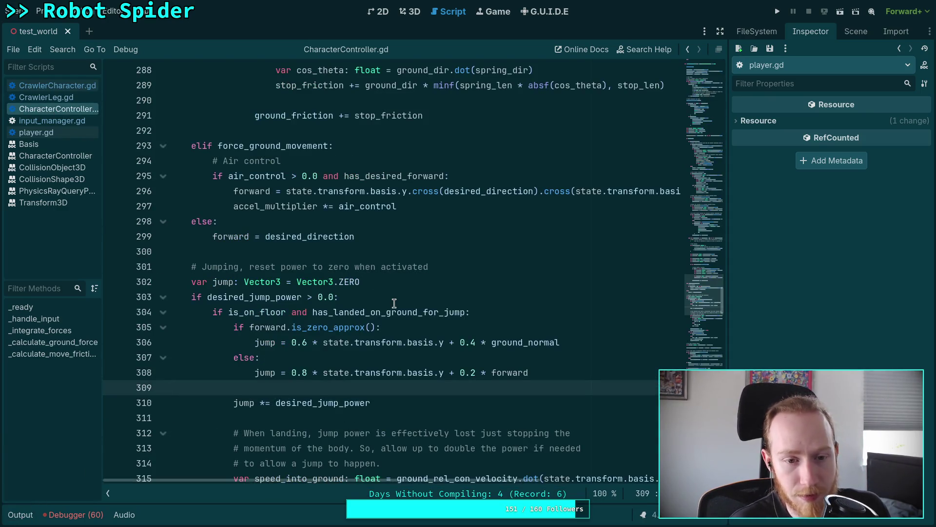
# - Open the CrawlerBot scene from the test_world node tree
pyautogui.scroll(10, 411, 297)
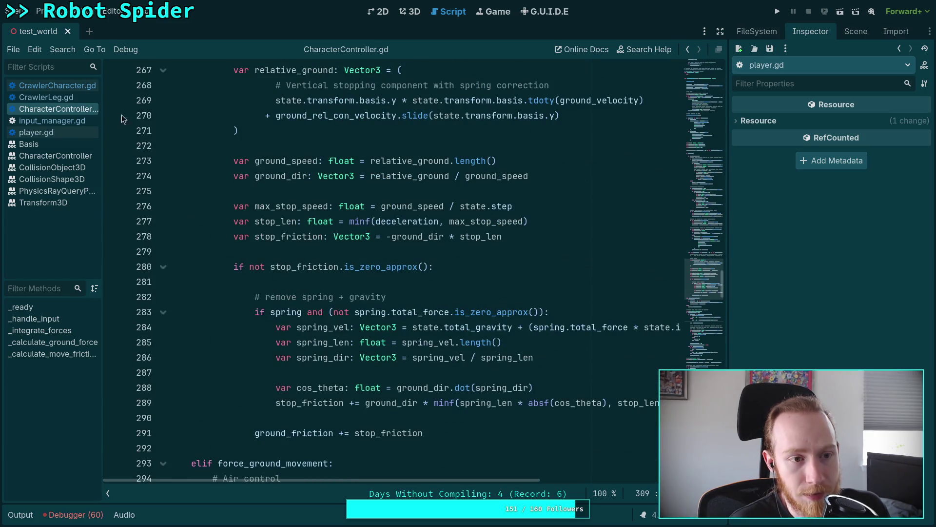
pyautogui.click(57, 85)
pyautogui.click(854, 32)
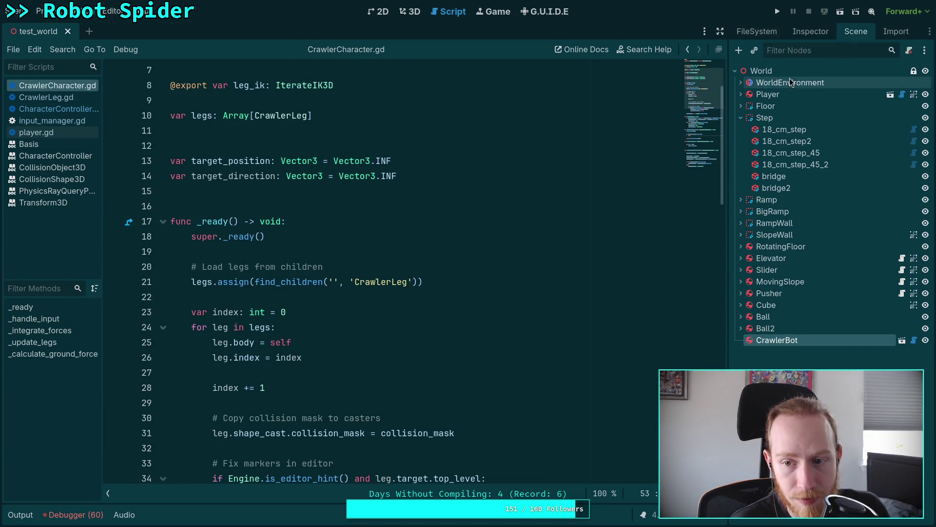
pyautogui.click(900, 340)
pyautogui.click(805, 32)
pyautogui.click(856, 32)
# - Select the CrawlerBot root and expand Movement and Floor Collision, showing no Spring assigned
pyautogui.click(771, 71)
pyautogui.click(811, 31)
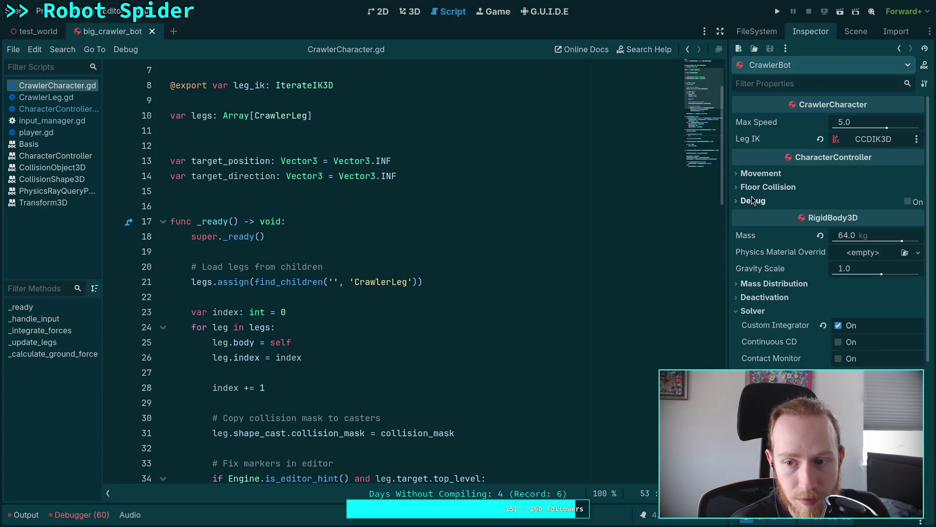
pyautogui.click(763, 172)
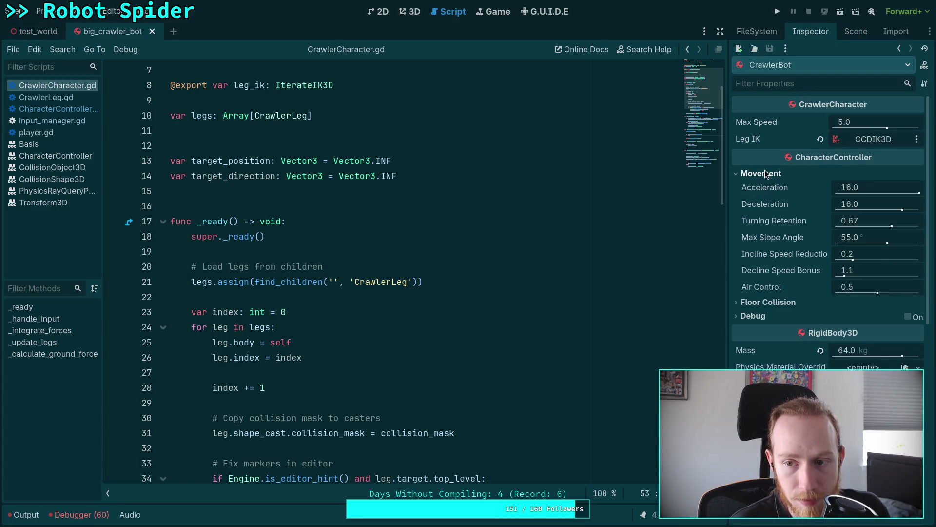
pyautogui.click(770, 305)
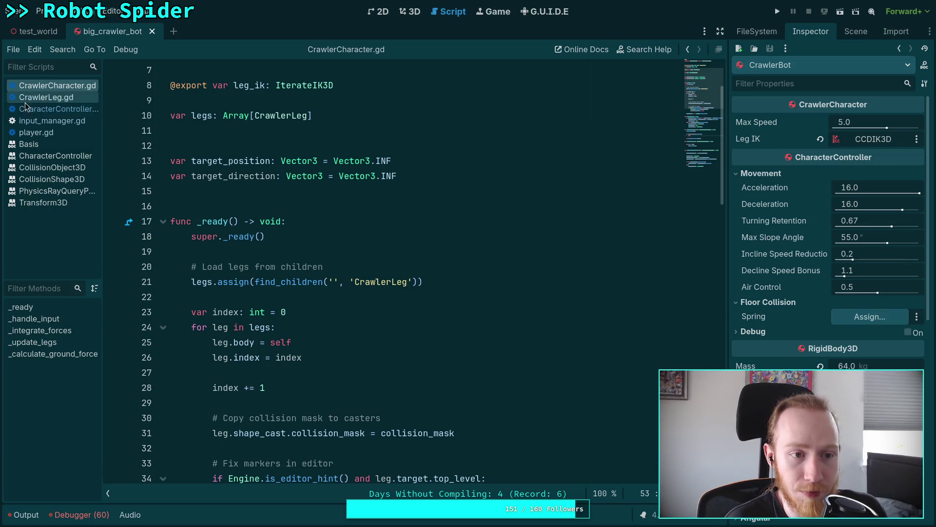
pyautogui.click(58, 111)
# - Scroll through CharacterController.gd to see where it relies on is_on_floor
pyautogui.scroll(19, 367, 282)
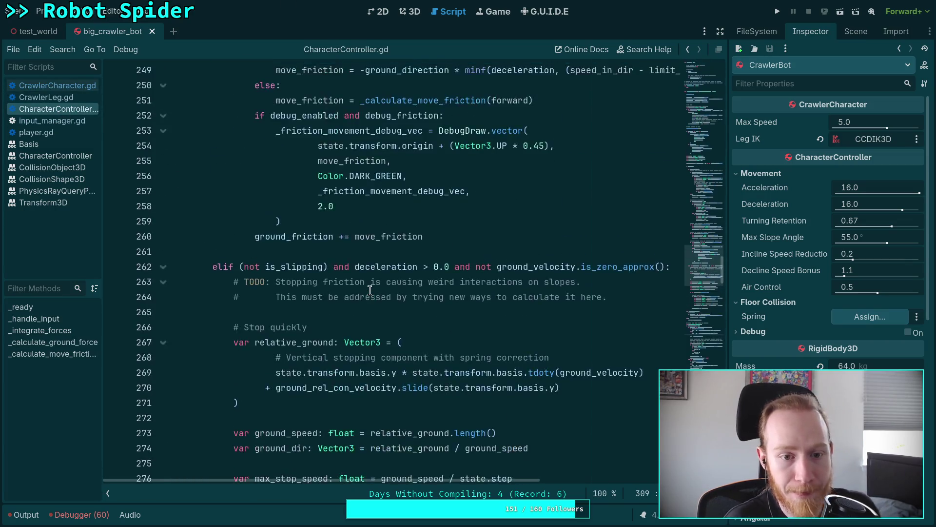
pyautogui.scroll(9, 367, 282)
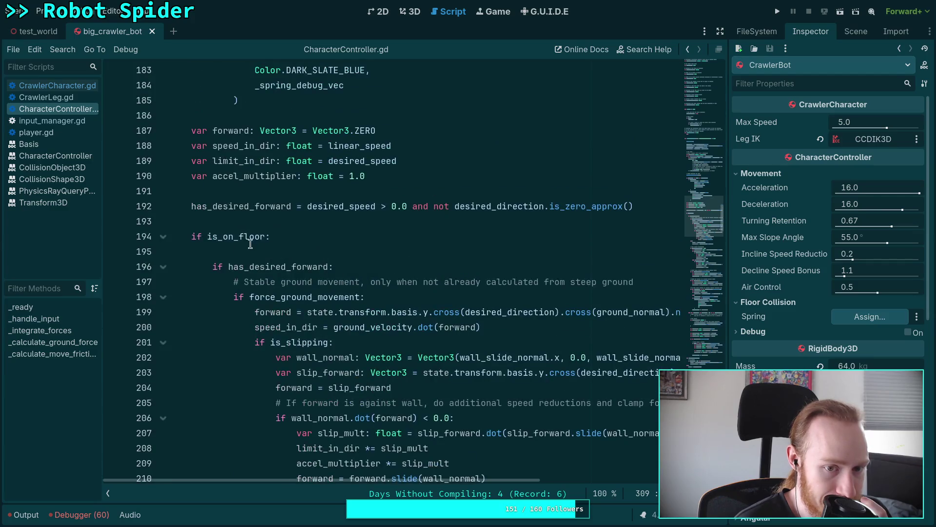
pyautogui.scroll(20, 263, 223)
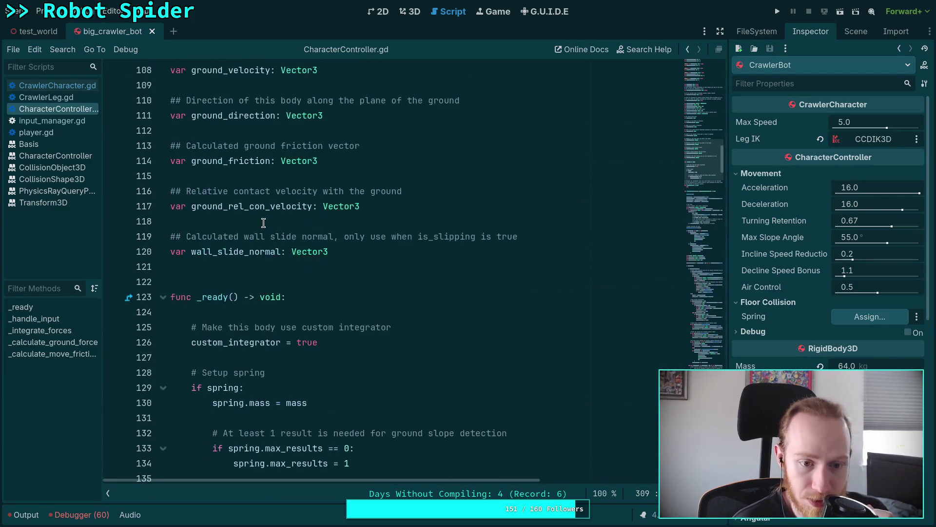
pyautogui.scroll(11, 332, 235)
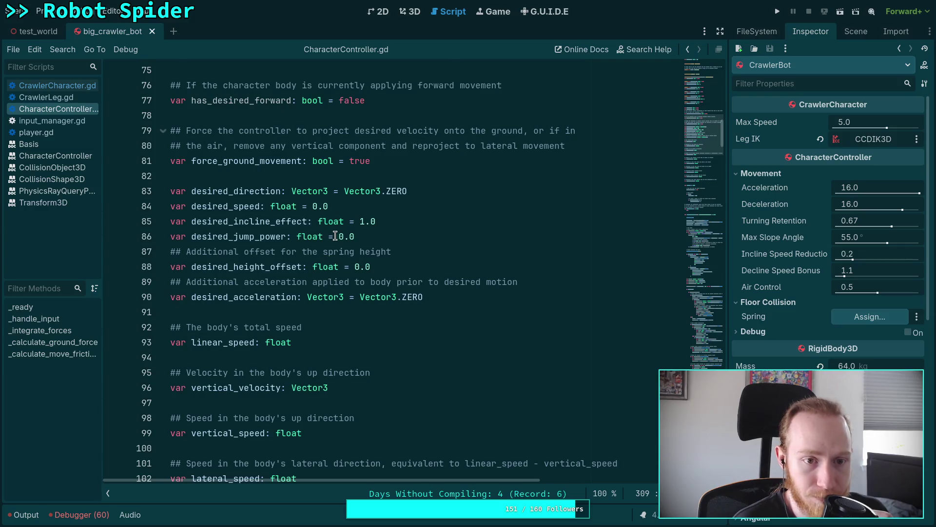
pyautogui.scroll(3, 336, 236)
pyautogui.scroll(-16, 335, 235)
pyautogui.scroll(-10, 334, 235)
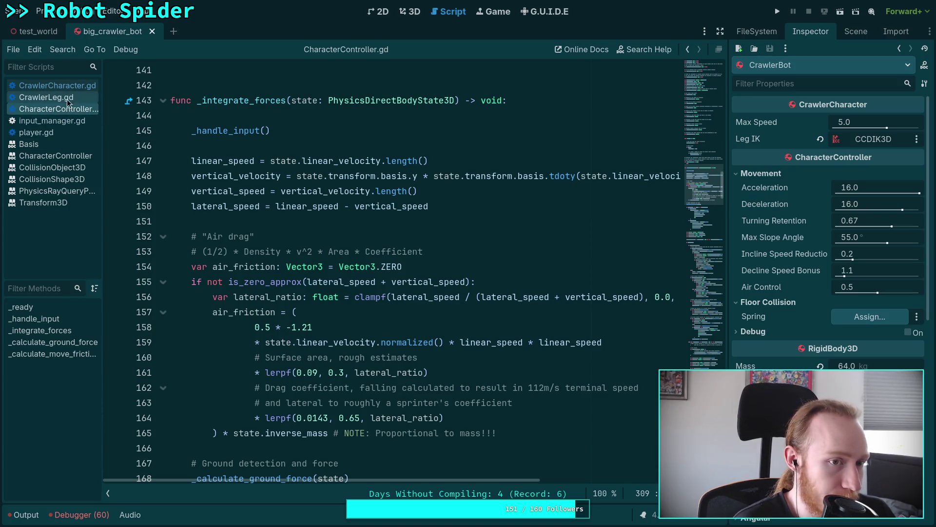
# - Go to the end of _calculate_ground_force in CrawlerCharacter.gd
pyautogui.click(54, 86)
pyautogui.scroll(-17, 476, 313)
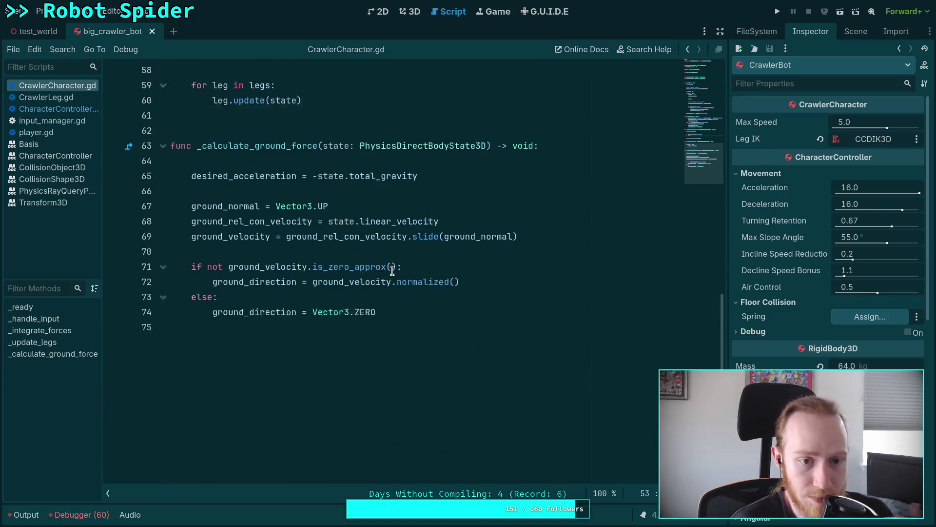
pyautogui.click(475, 313)
# - Add 'is_on_floor = true' on line 76, close big_crawler_bot, and run the game
pyautogui.press('Return')
pyautogui.press('Return')
pyautogui.press('BackSpace')
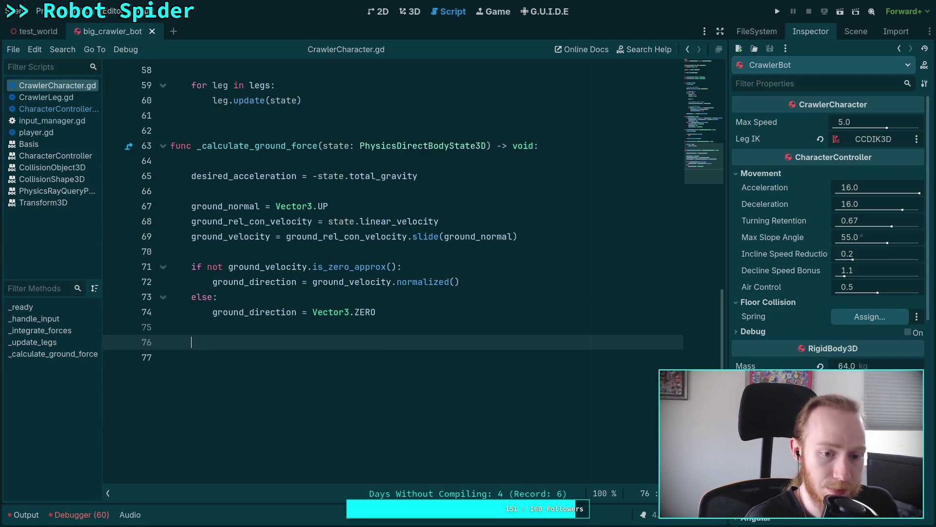
pyautogui.write('is_')
pyautogui.press('Return')
pyautogui.write('= true')
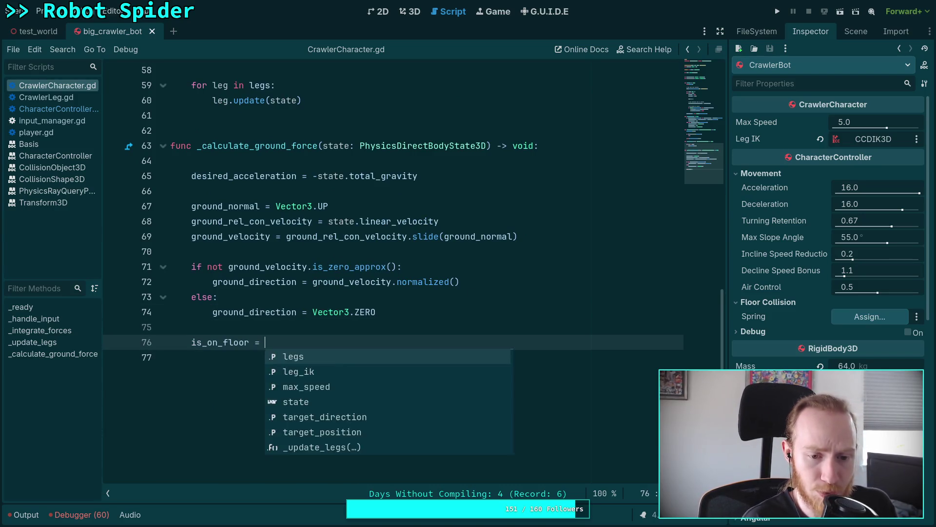
pyautogui.press('Escape')
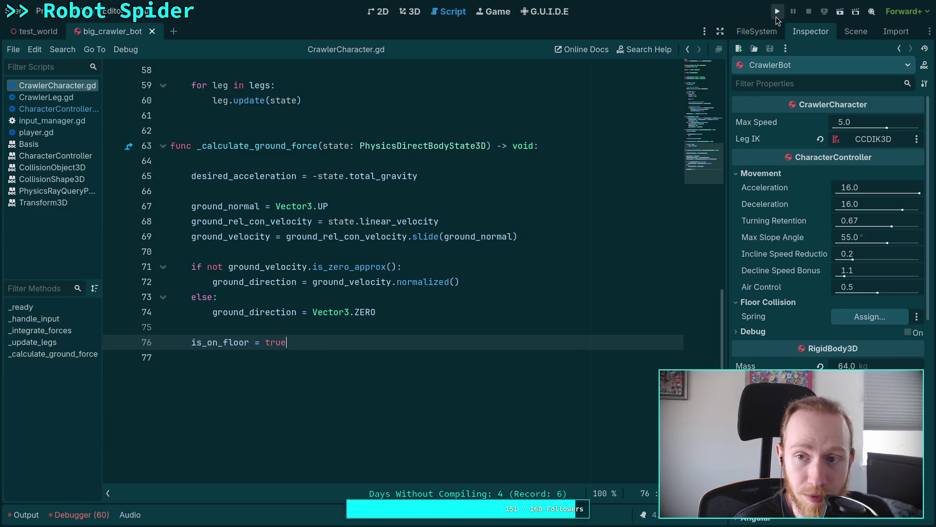
pyautogui.click(152, 32)
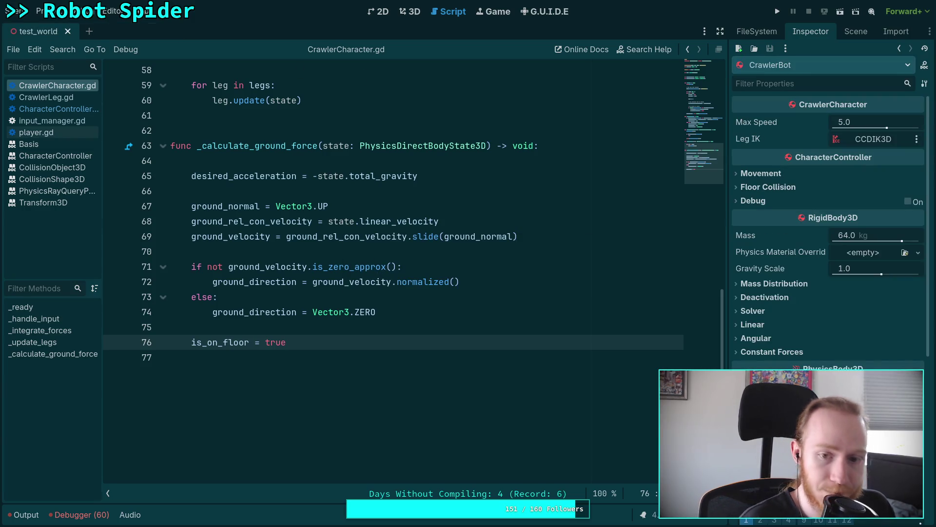
pyautogui.click(778, 11)
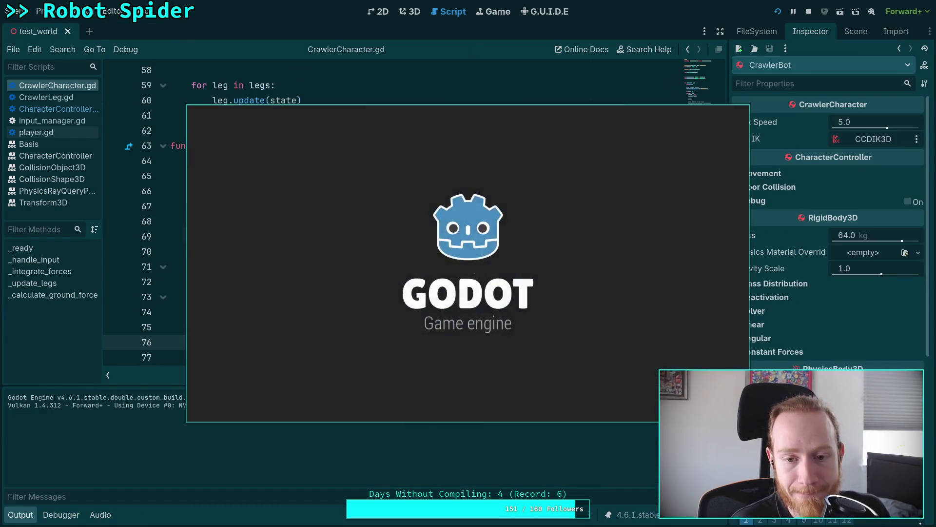
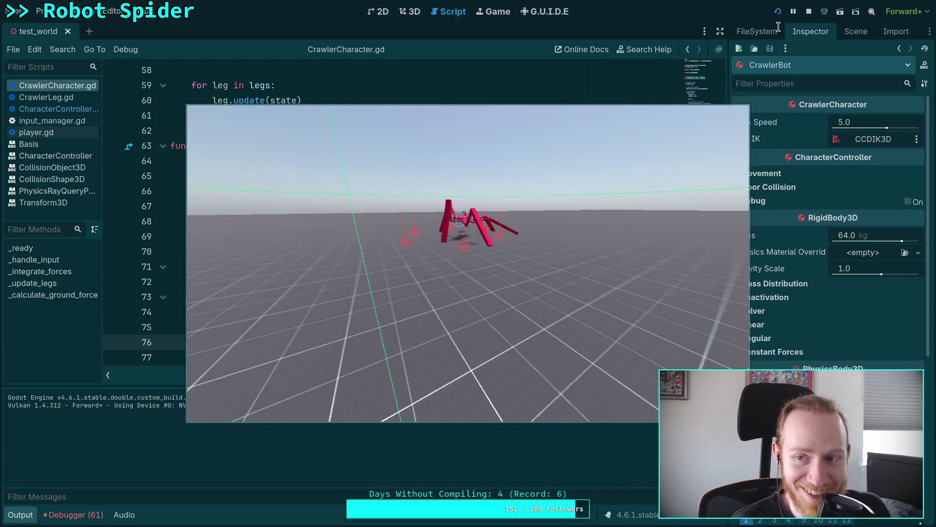
# - Stop the running crawler game to get back to CrawlerCharacter.gd
pyautogui.click(809, 12)
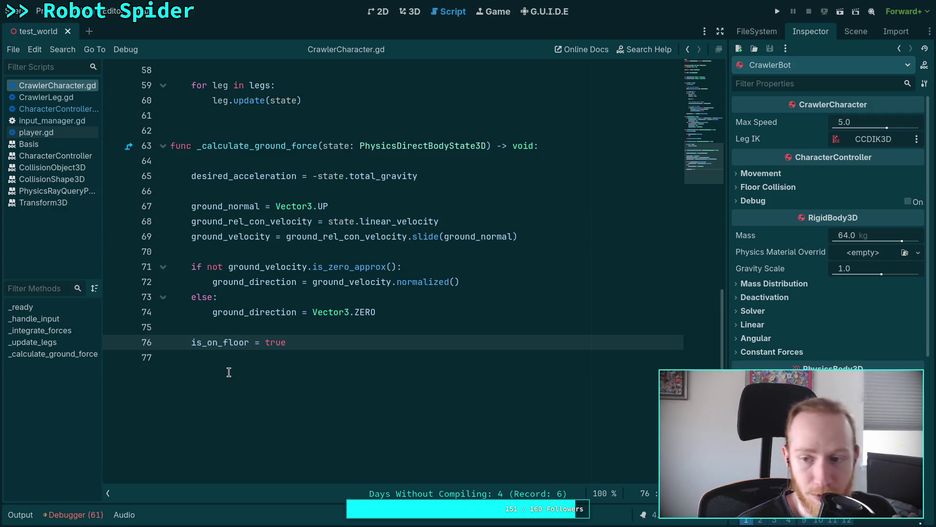
# - Enable CrawlerBot's Debug, Forward, Normal and Friction drawings, then briefly test-run the spider
pyautogui.click(908, 202)
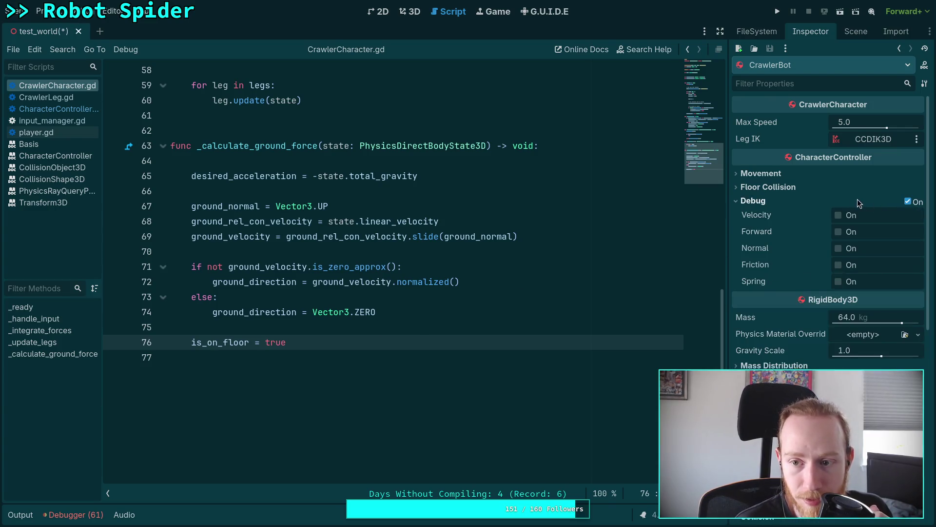
pyautogui.click(838, 232)
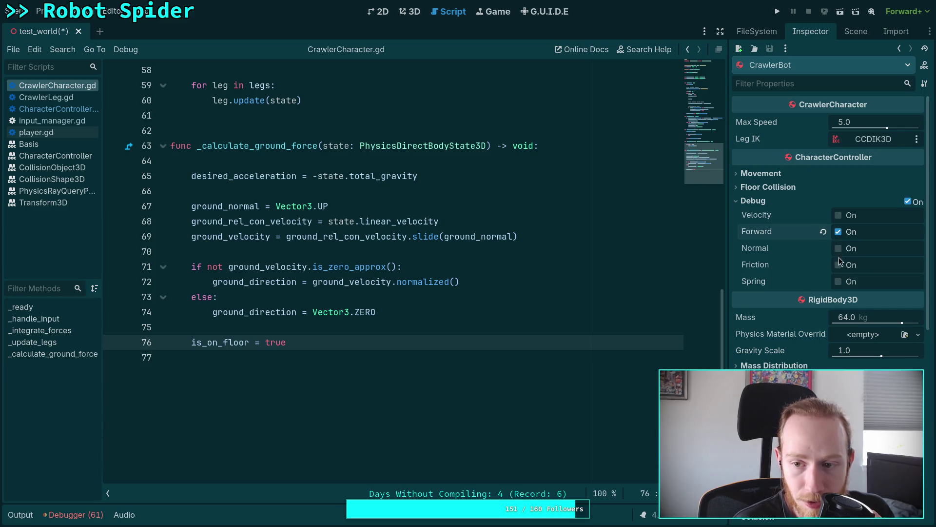
pyautogui.click(838, 249)
pyautogui.click(838, 265)
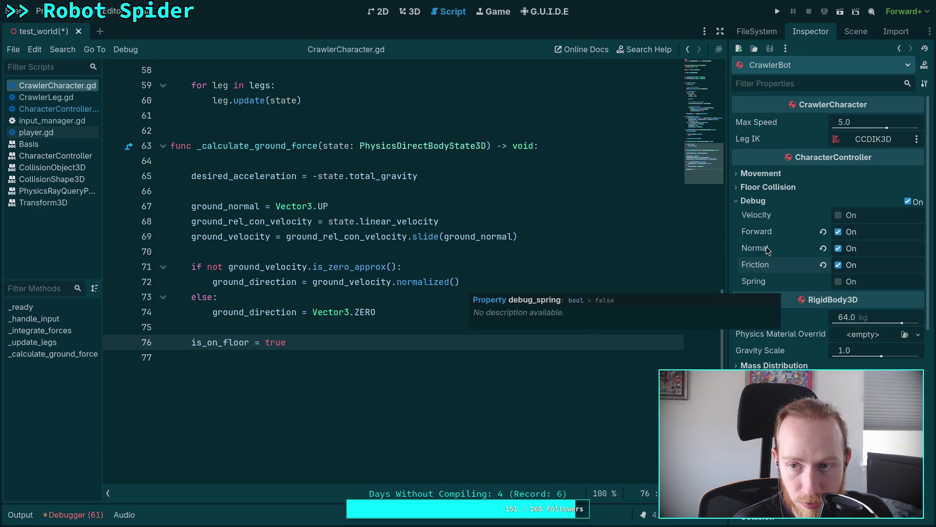
pyautogui.click(777, 17)
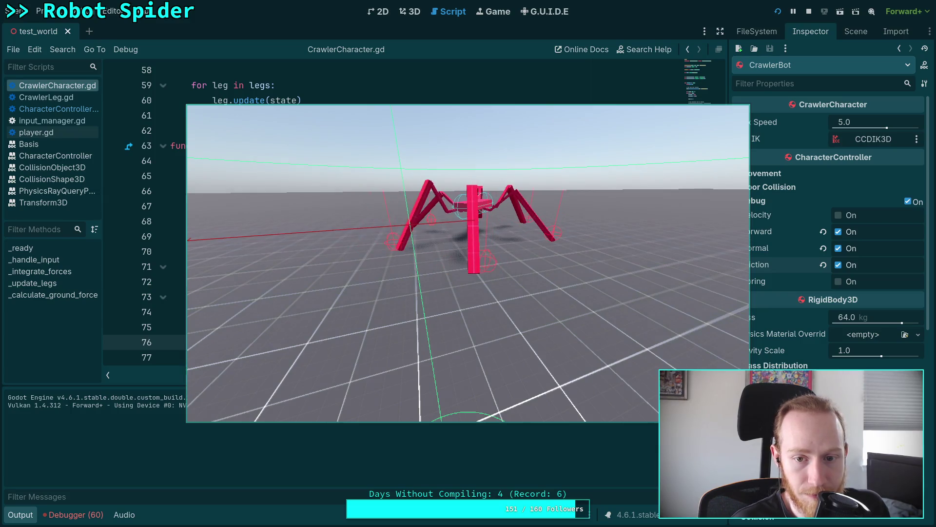
pyautogui.click(809, 11)
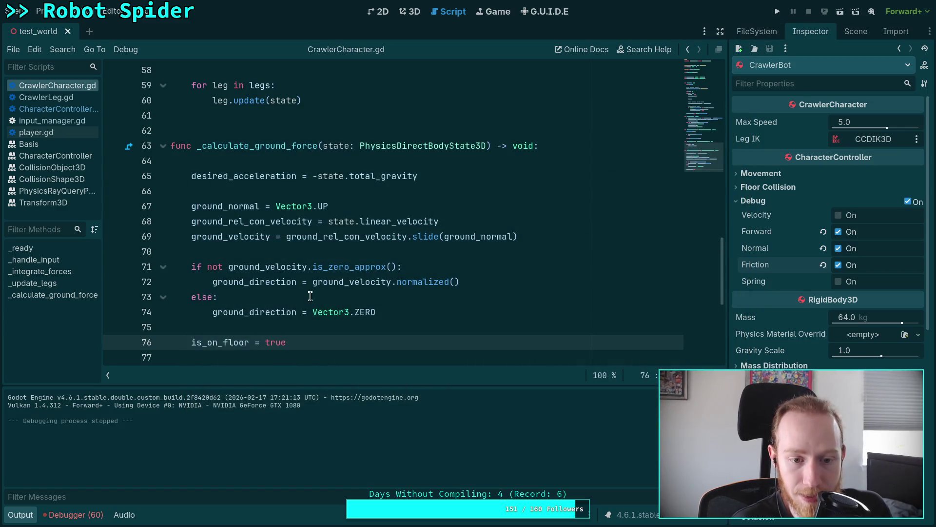
# - Read through CharacterController.gd's is_on_floor forward-movement and slipping code, comparing it with CrawlerCharacter.gd
pyautogui.scroll(2, 260, 277)
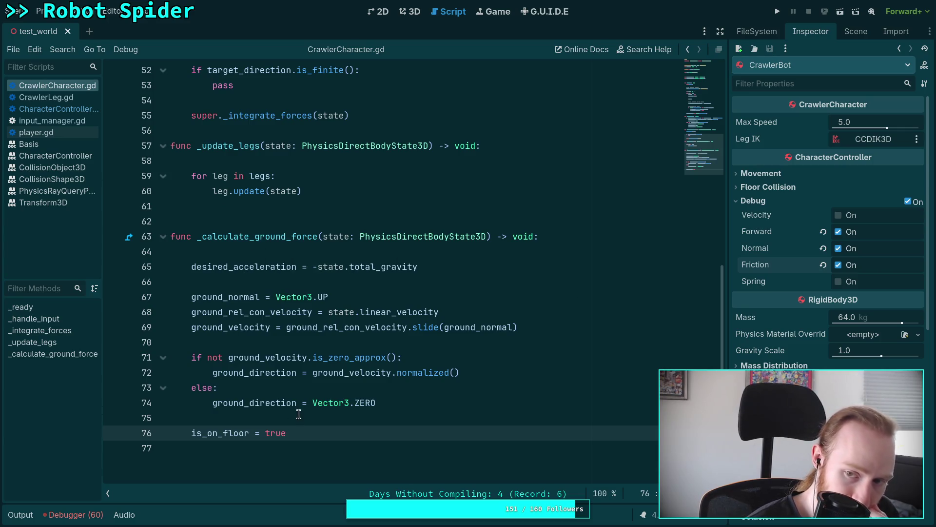
pyautogui.click(61, 111)
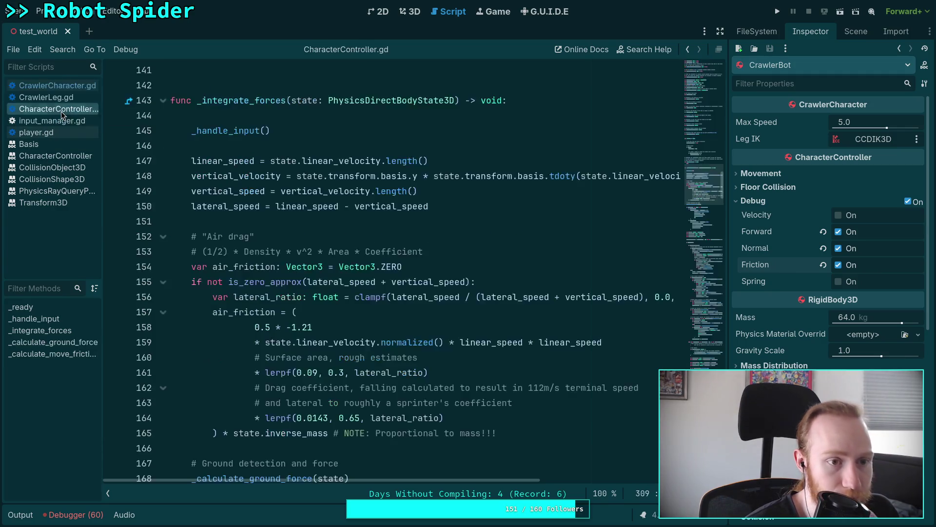
pyautogui.scroll(-10, 314, 340)
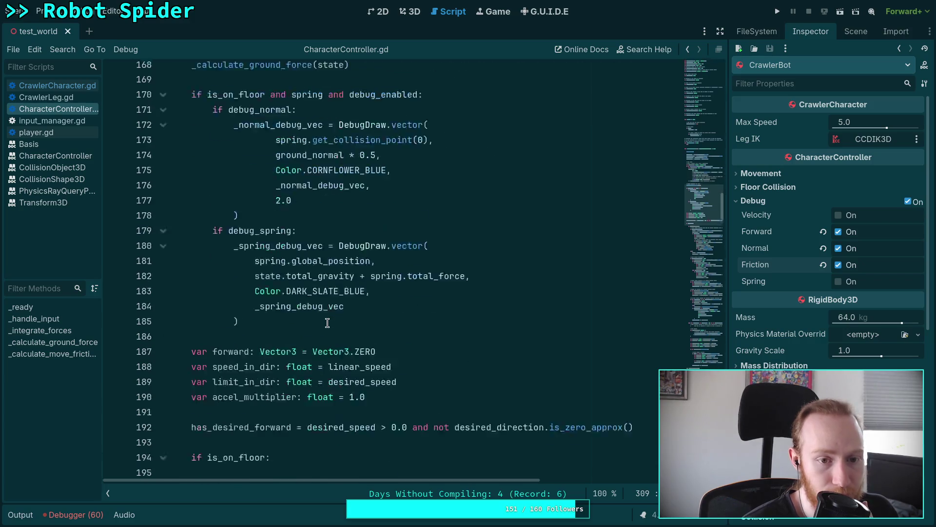
pyautogui.scroll(-6, 268, 331)
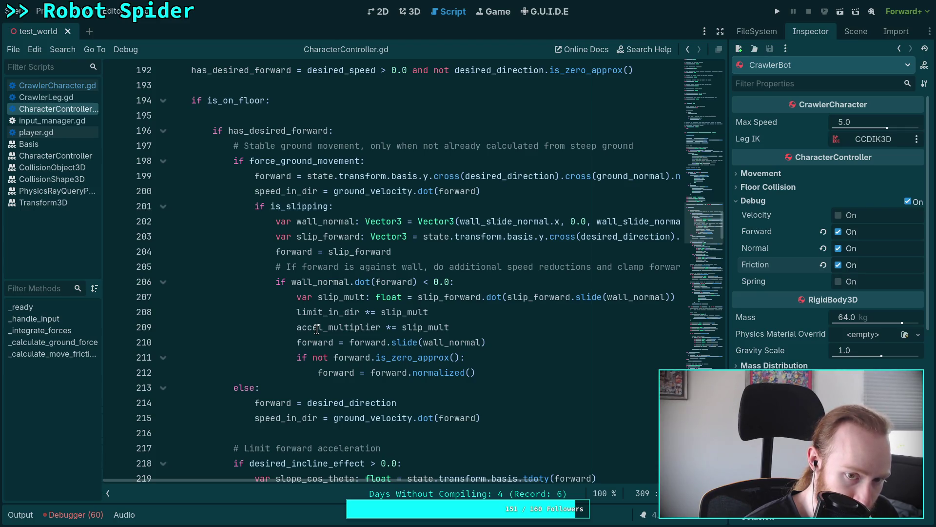
pyautogui.scroll(20, 317, 330)
pyautogui.scroll(13, 317, 329)
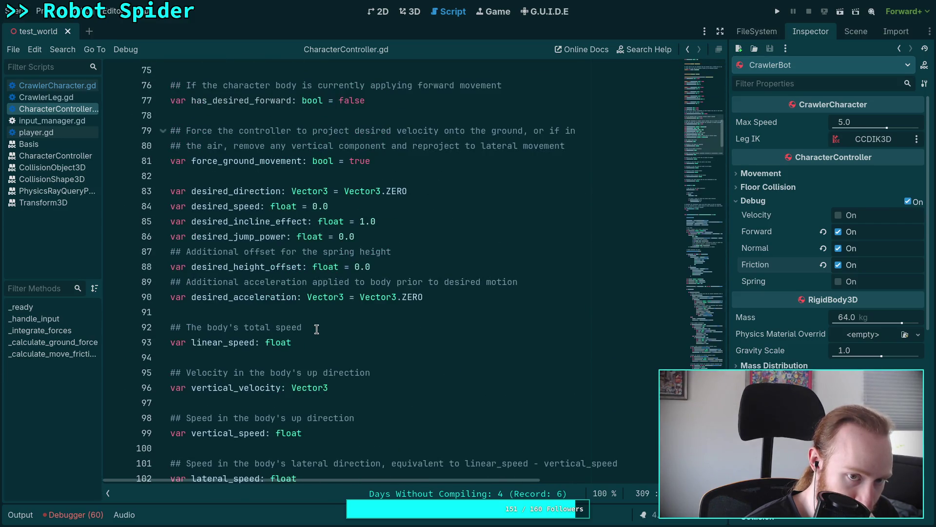
pyautogui.scroll(-20, 317, 330)
pyautogui.scroll(-18, 317, 329)
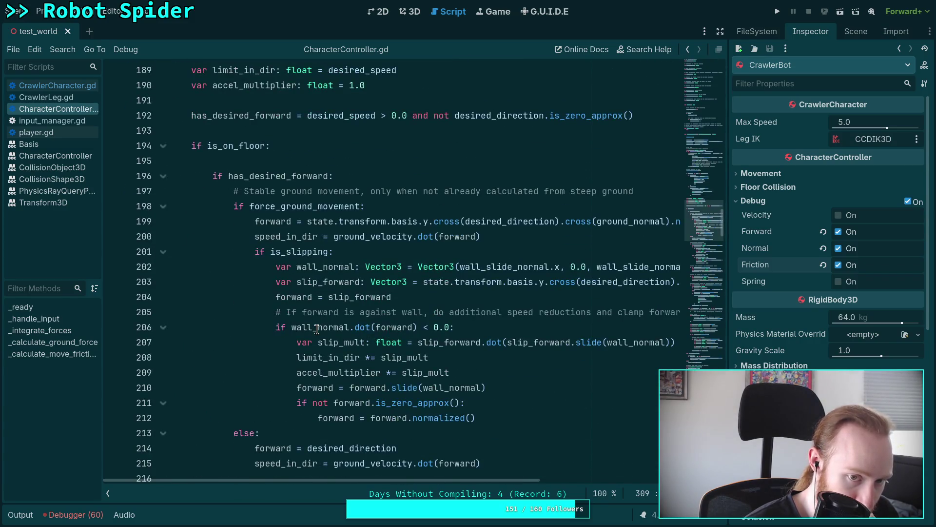
pyautogui.scroll(-6, 317, 329)
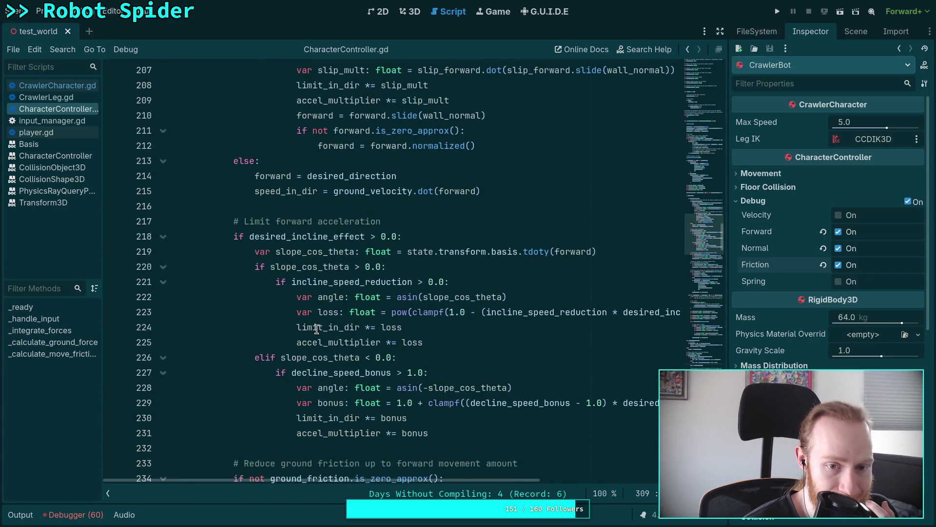
pyautogui.scroll(-2, 317, 329)
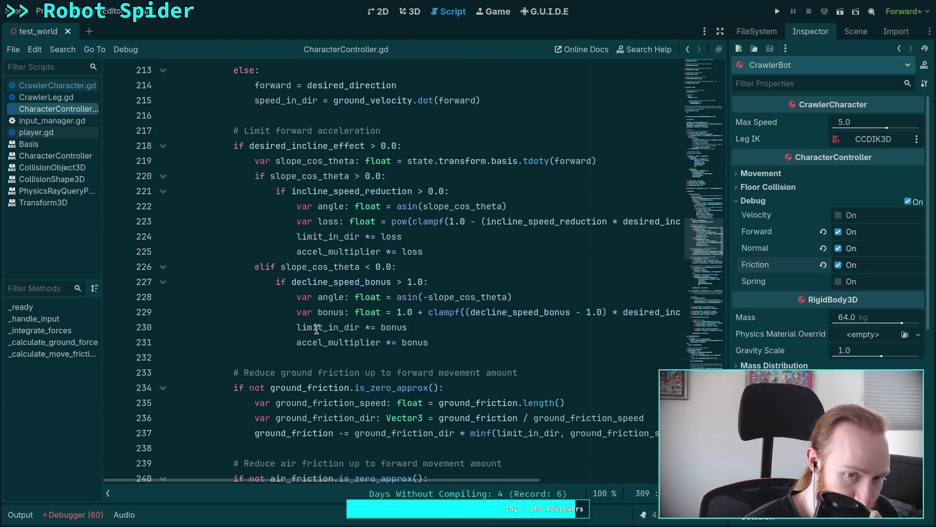
pyautogui.scroll(2, 317, 329)
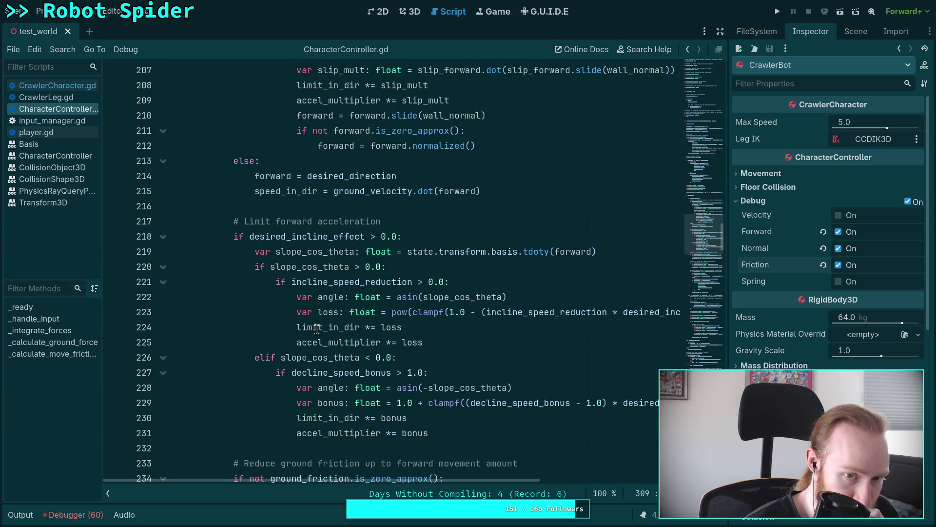
pyautogui.scroll(5, 317, 329)
pyautogui.scroll(1, 316, 330)
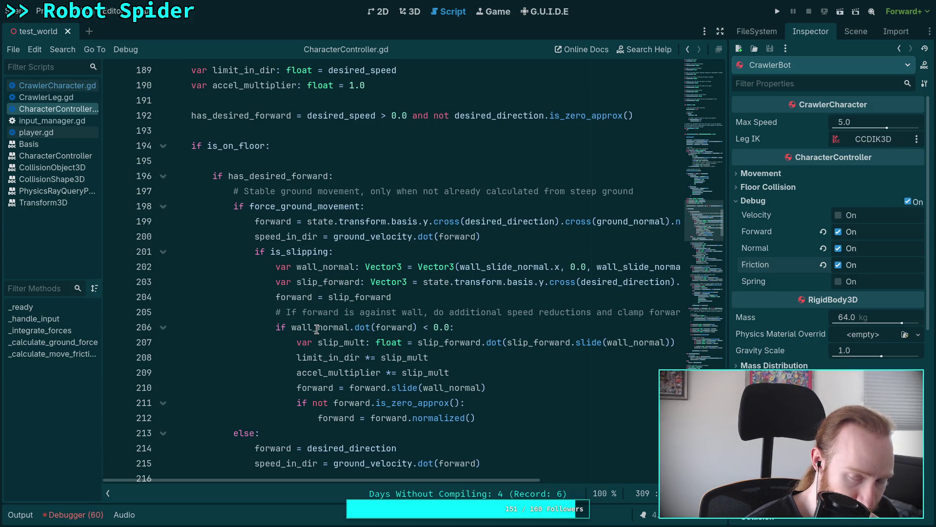
pyautogui.click(61, 88)
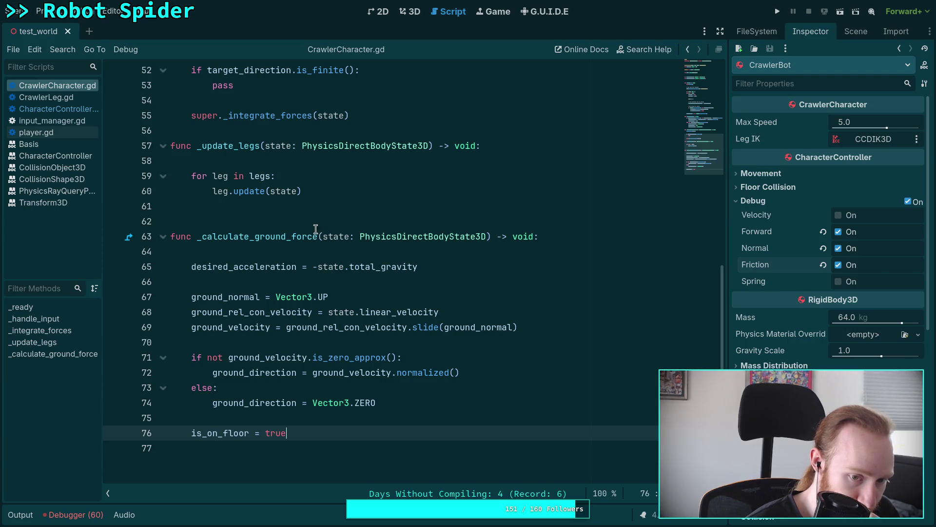
pyautogui.click(69, 113)
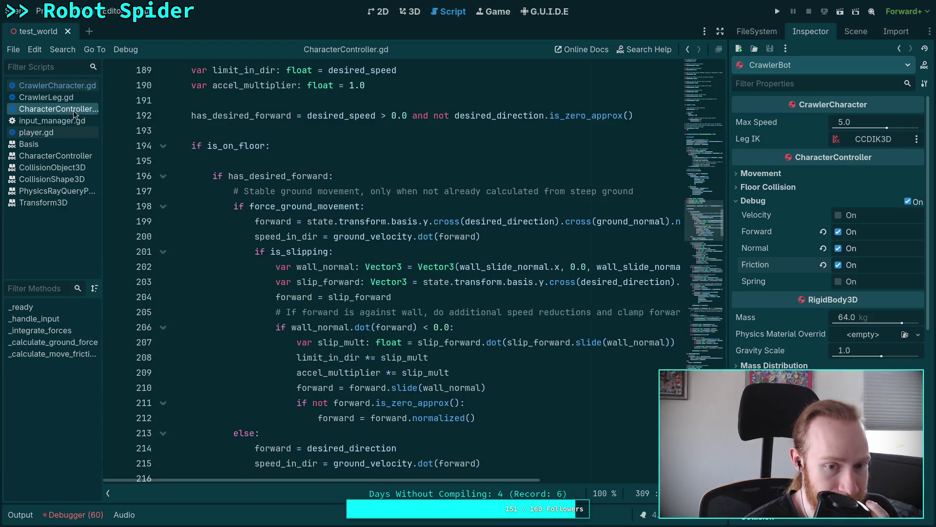
pyautogui.scroll(-10, 423, 374)
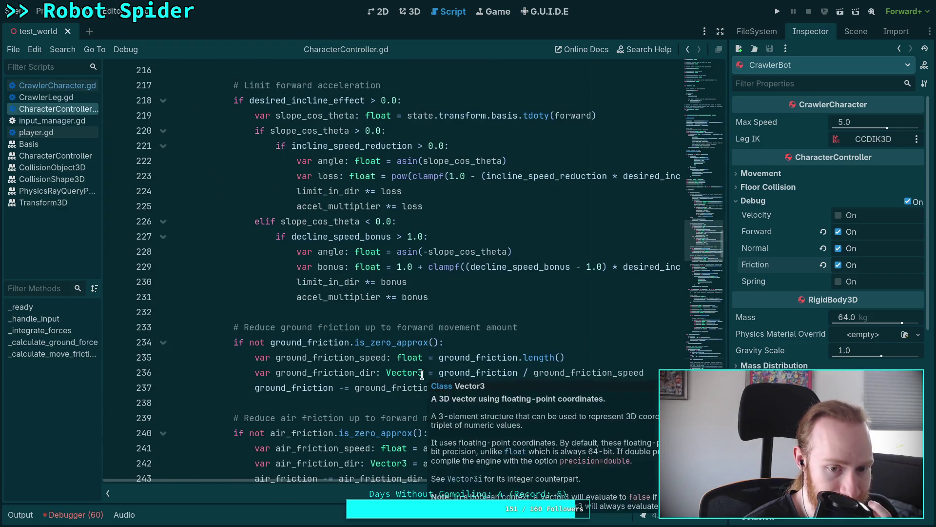
pyautogui.scroll(-2, 422, 374)
pyautogui.scroll(-2, 409, 367)
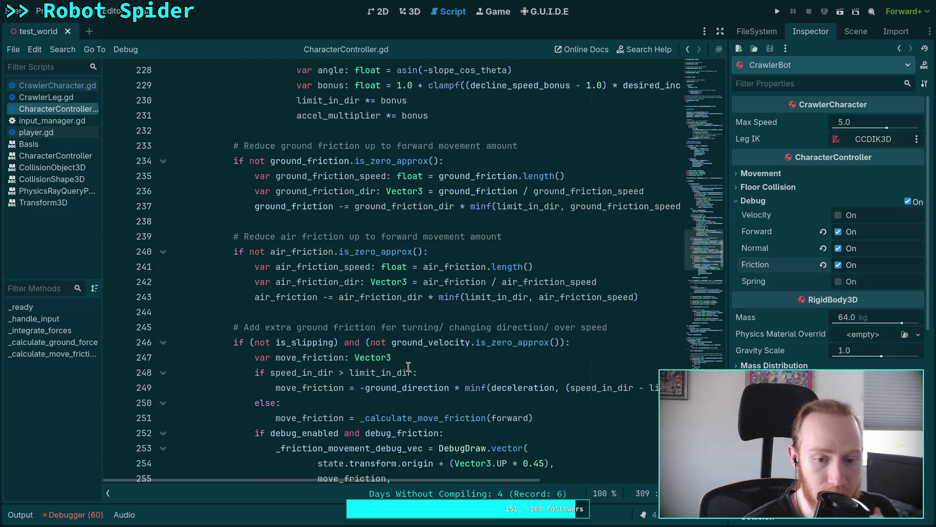
pyautogui.scroll(-2, 409, 367)
pyautogui.scroll(-1, 391, 359)
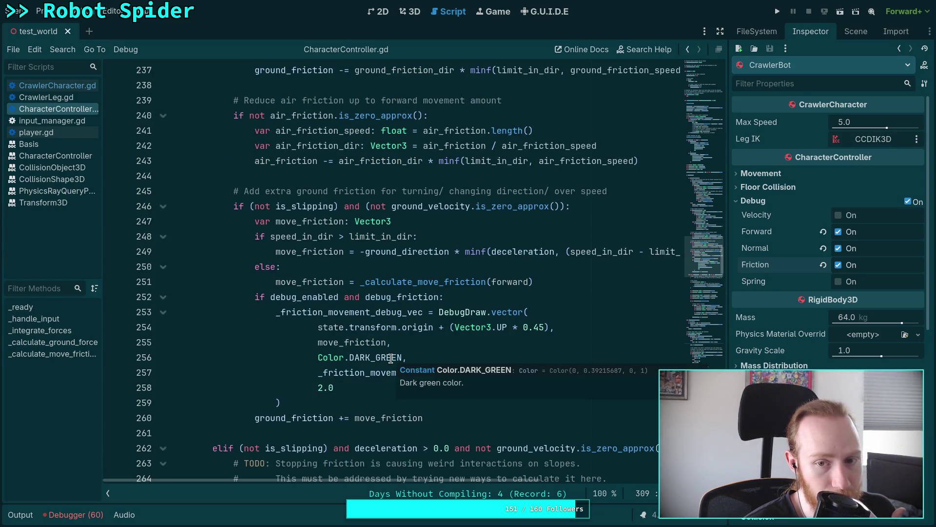
pyautogui.scroll(-1, 357, 351)
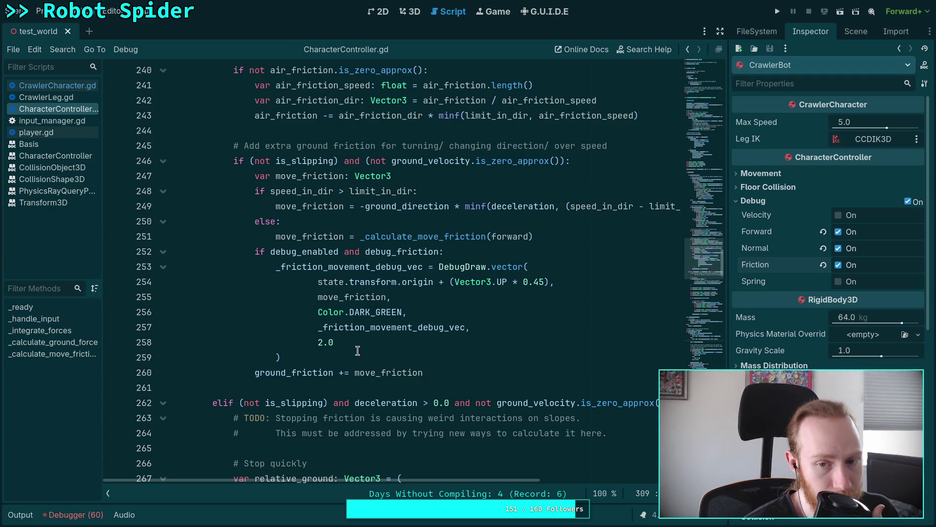
pyautogui.moveTo(412, 327)
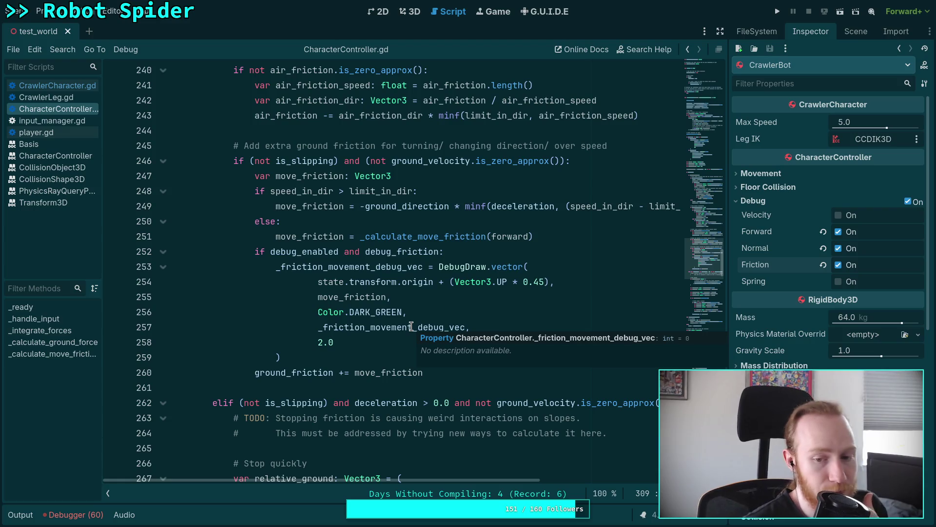
pyautogui.scroll(-4, 390, 341)
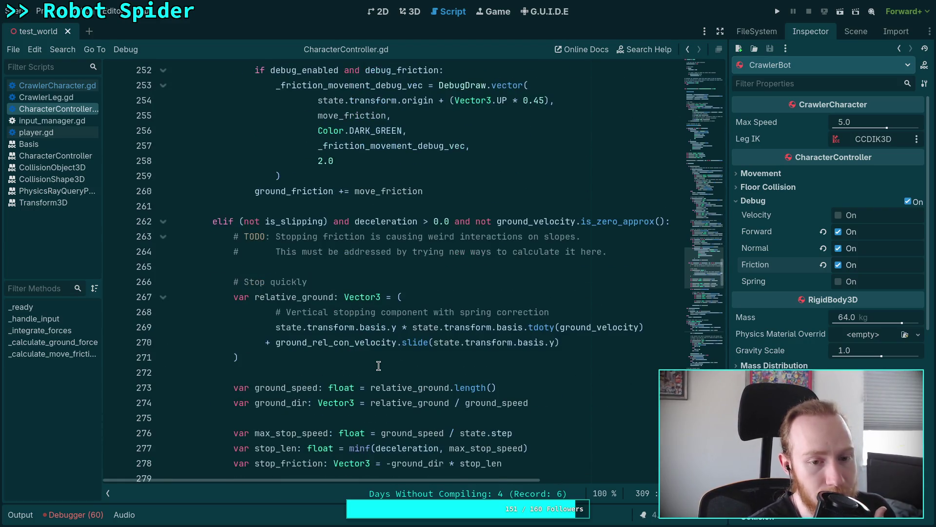
pyautogui.scroll(-2, 390, 347)
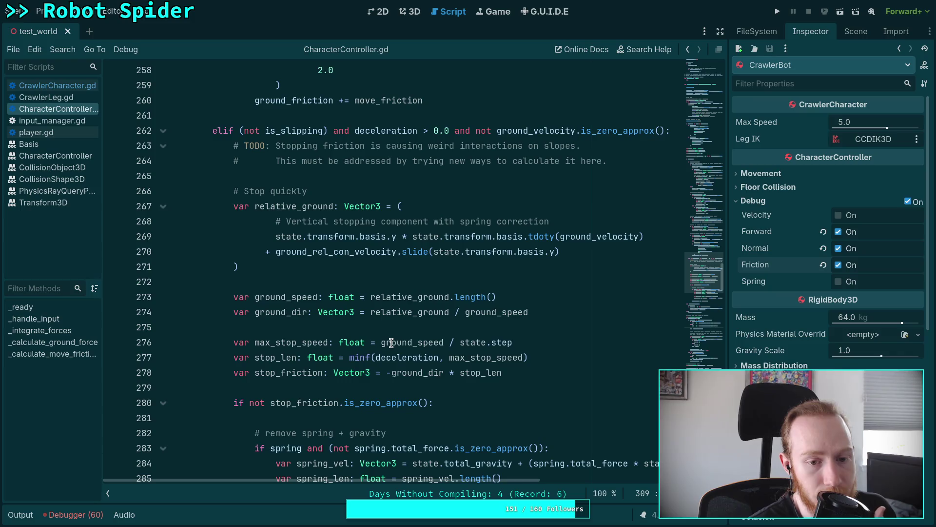
pyautogui.scroll(-1, 391, 342)
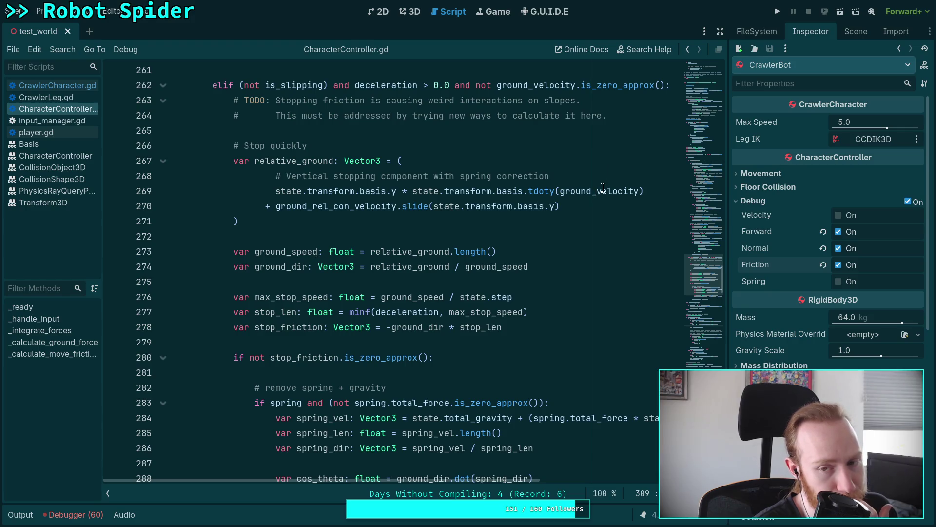
pyautogui.moveTo(604, 188)
pyautogui.scroll(-4, 410, 256)
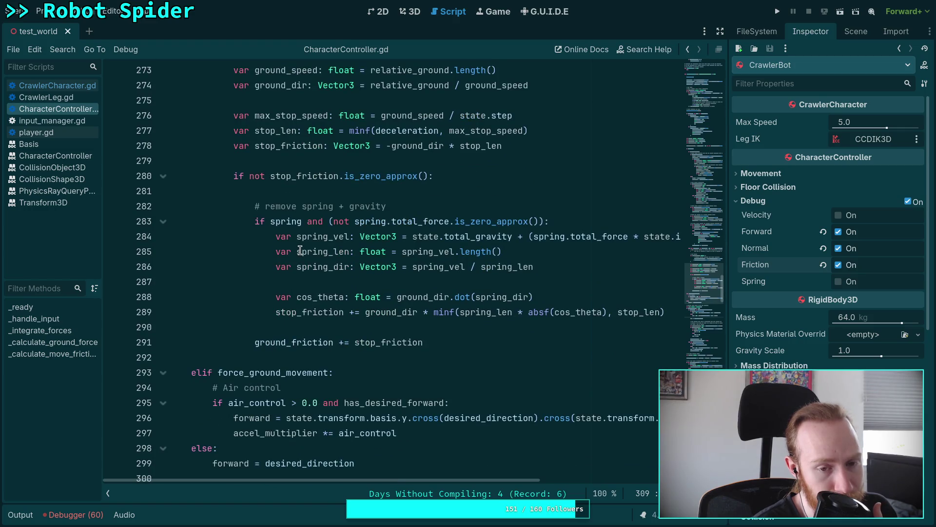
pyautogui.scroll(1, 300, 250)
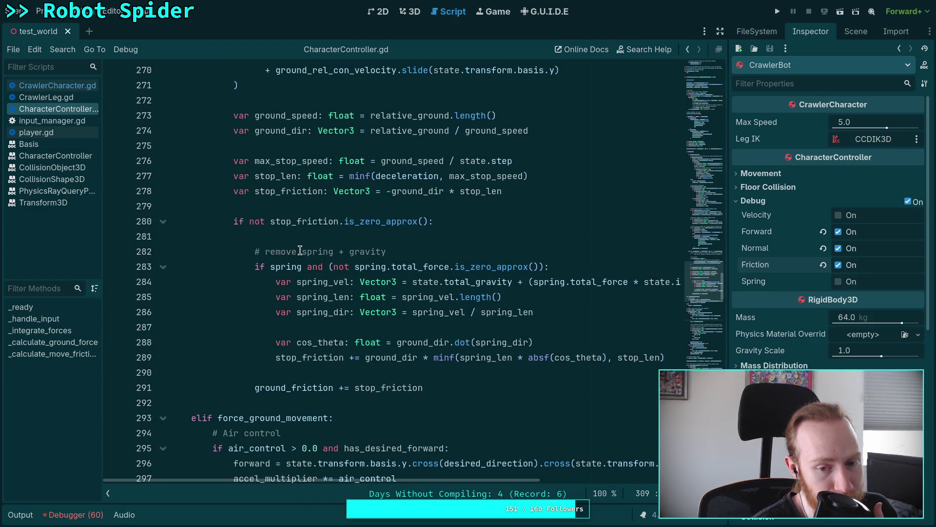
pyautogui.doubleClick(388, 393)
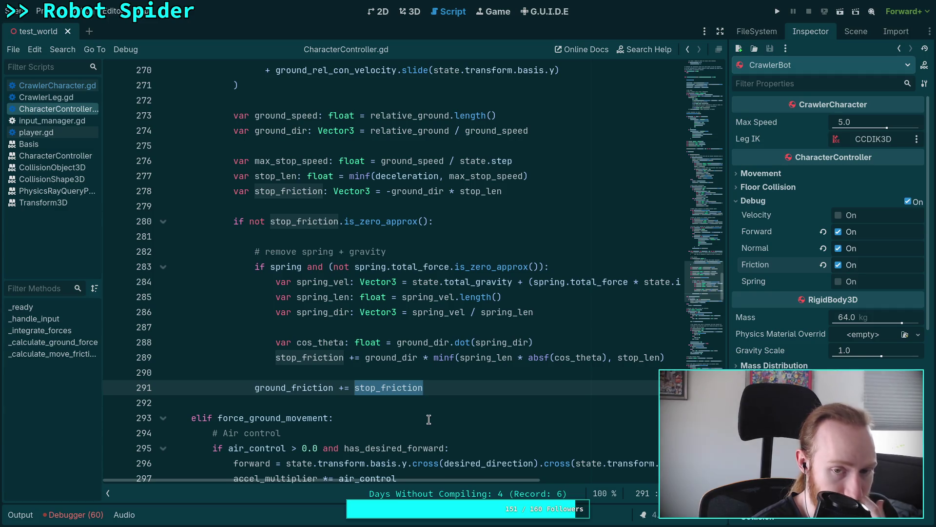
pyautogui.scroll(-5, 427, 390)
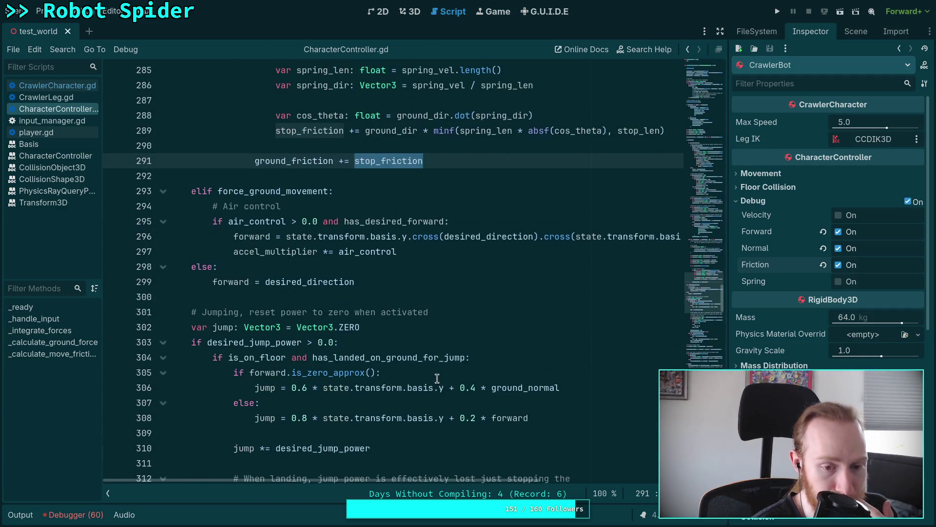
pyautogui.scroll(3, 437, 379)
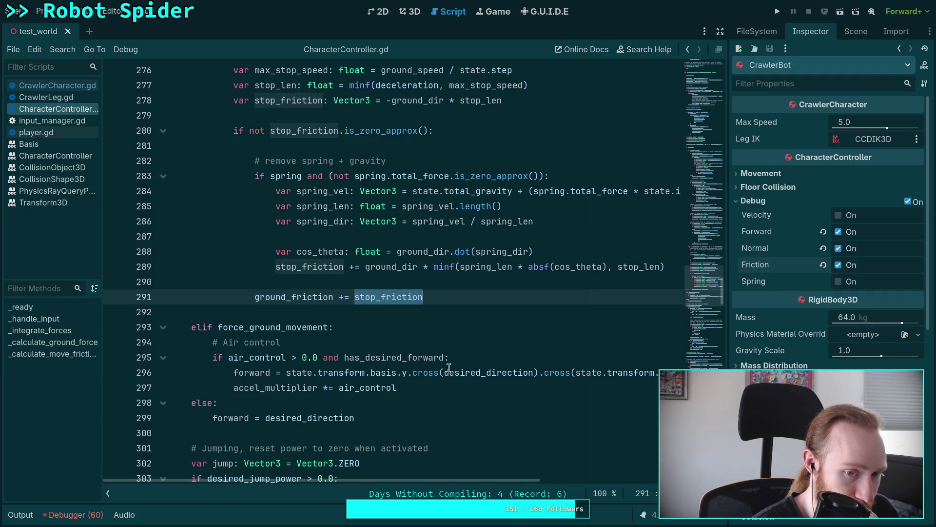
pyautogui.click(486, 302)
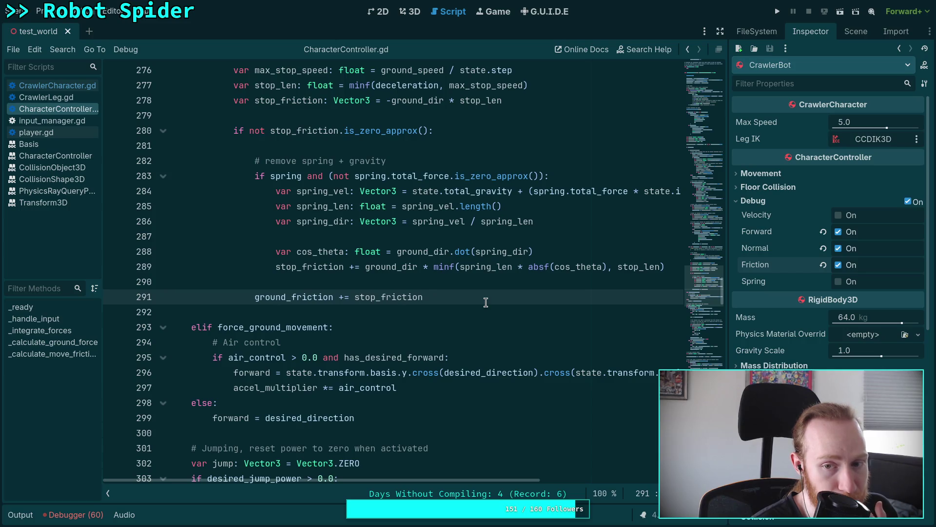
pyautogui.scroll(2, 486, 302)
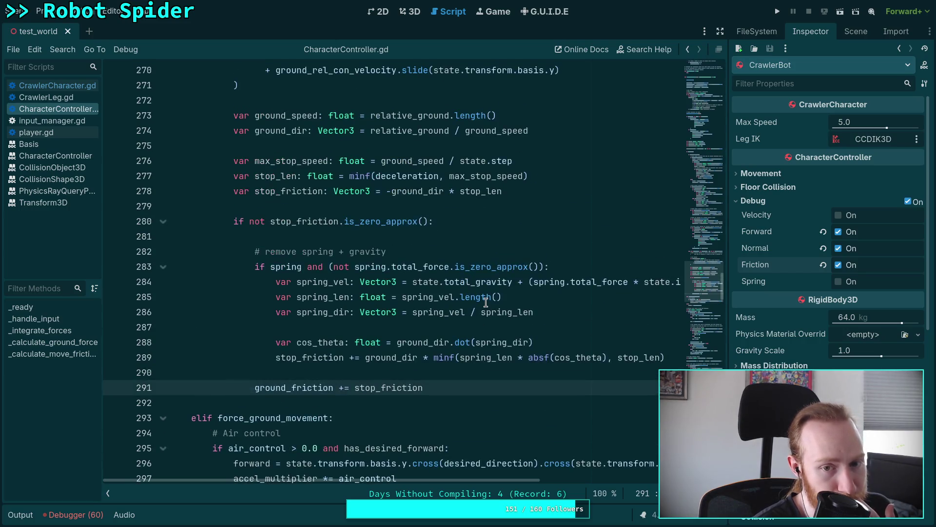
pyautogui.scroll(2, 485, 301)
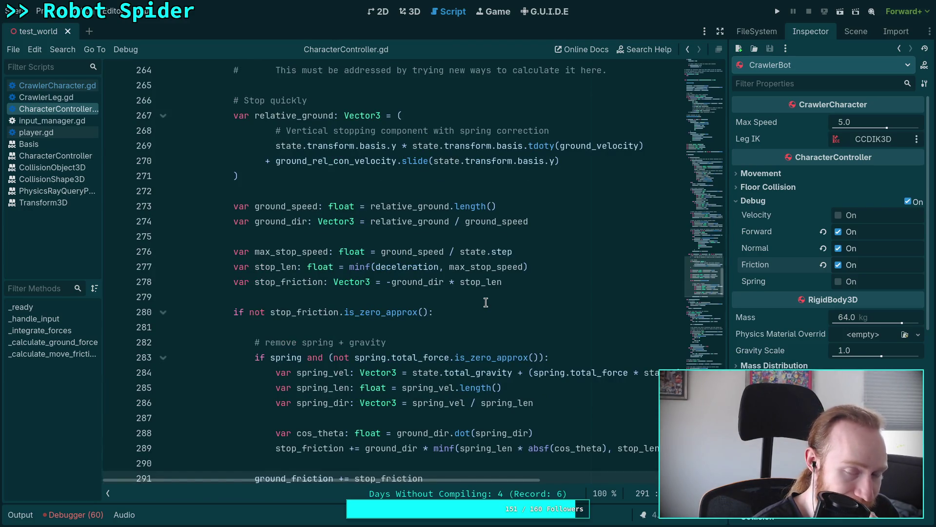
pyautogui.scroll(2, 485, 302)
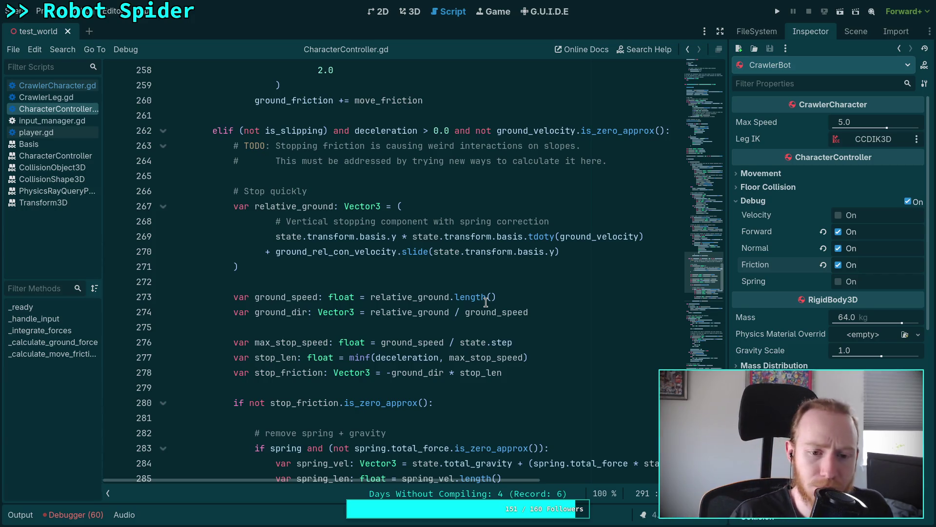
pyautogui.doubleClick(422, 312)
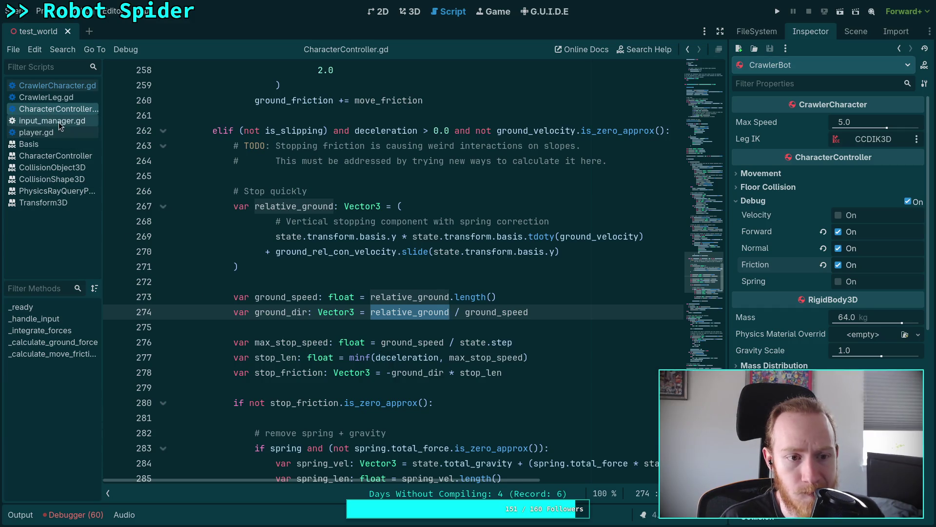
pyautogui.scroll(-15, 365, 283)
pyautogui.scroll(-20, 364, 283)
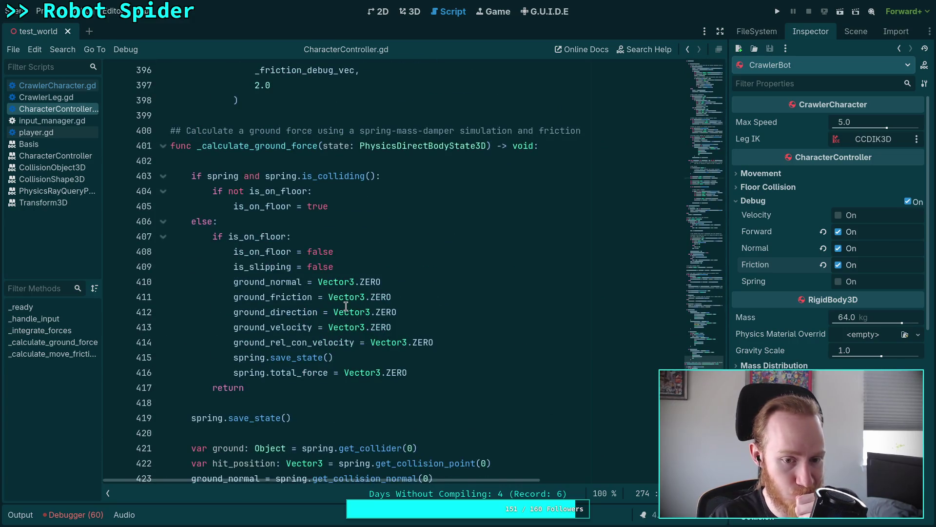
# - Add a breakpoint at line 407 and select ground_friction where it is reset on line 411
pyautogui.scroll(-1, 346, 306)
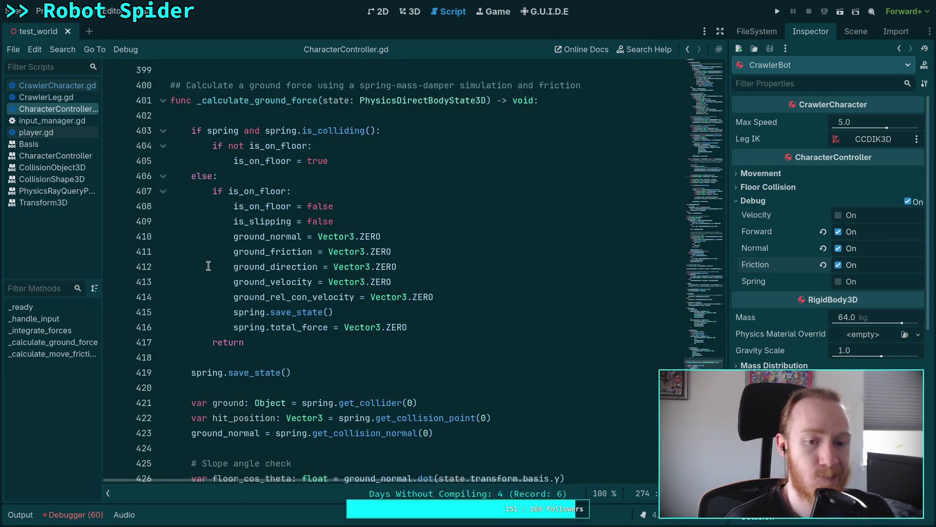
pyautogui.click(117, 189)
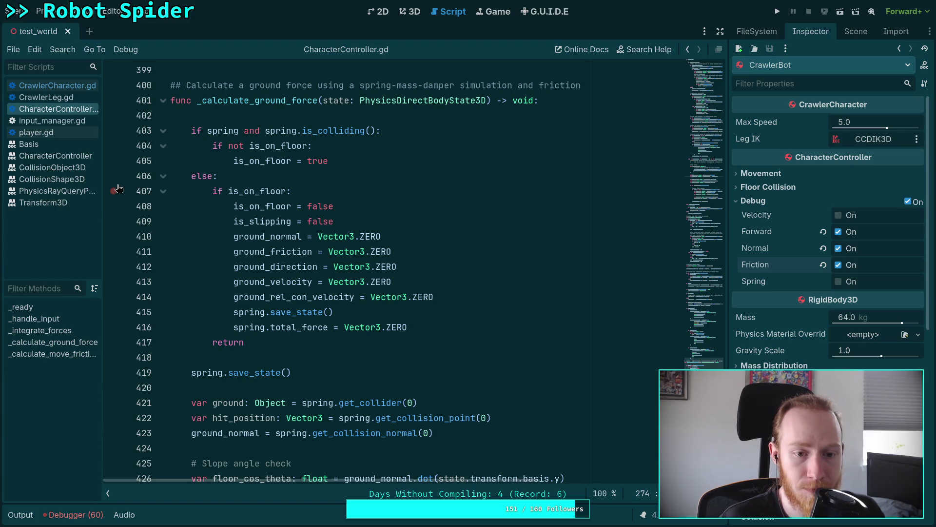
pyautogui.click(278, 250)
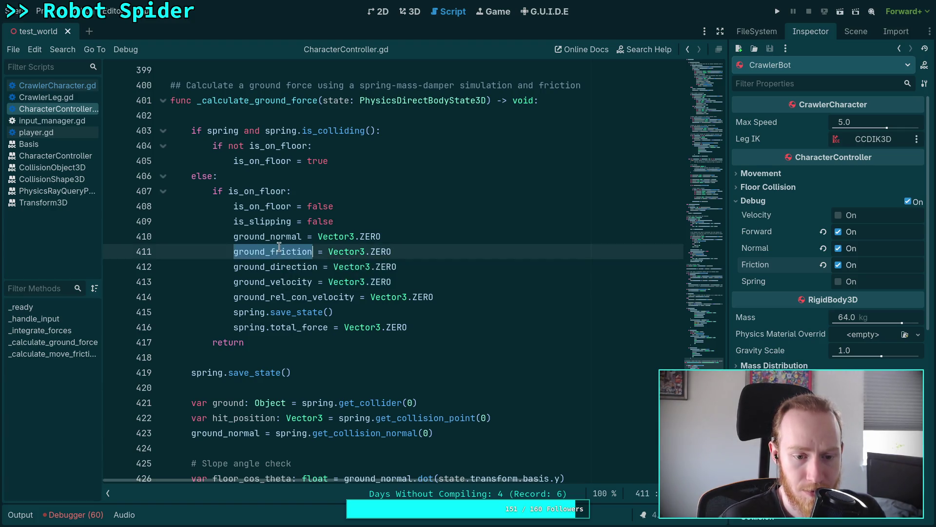
# - Trace how ground_friction is computed through the function, then switch to CrawlerCharacter.gd
pyautogui.scroll(-15, 279, 247)
pyautogui.scroll(-7, 280, 244)
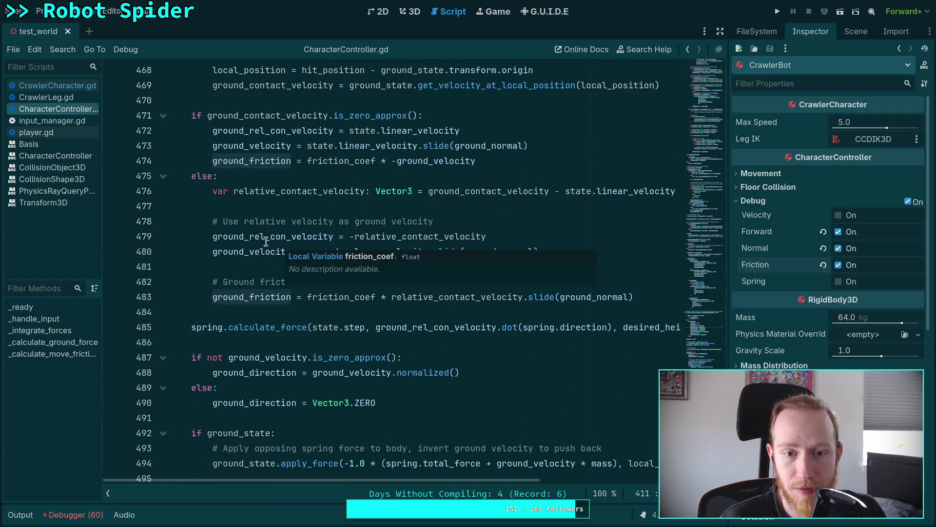
pyautogui.scroll(1, 223, 233)
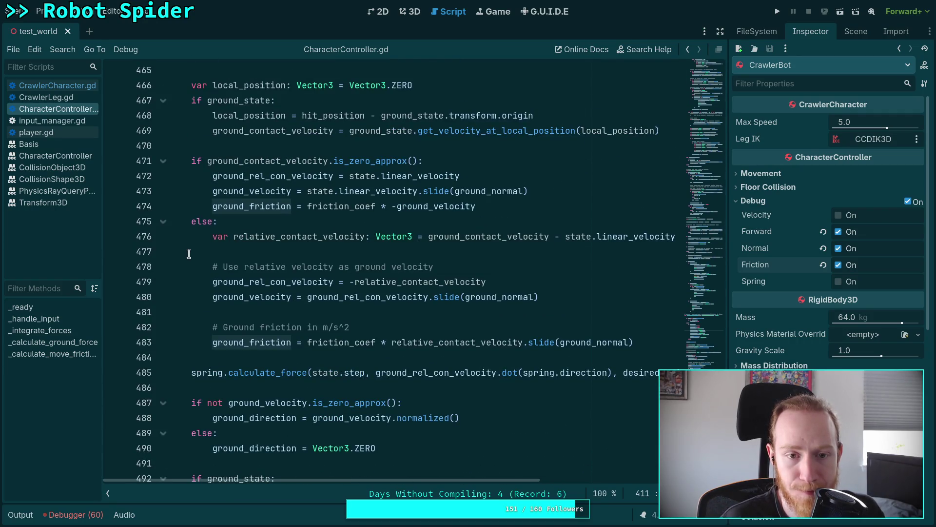
pyautogui.scroll(2, 189, 253)
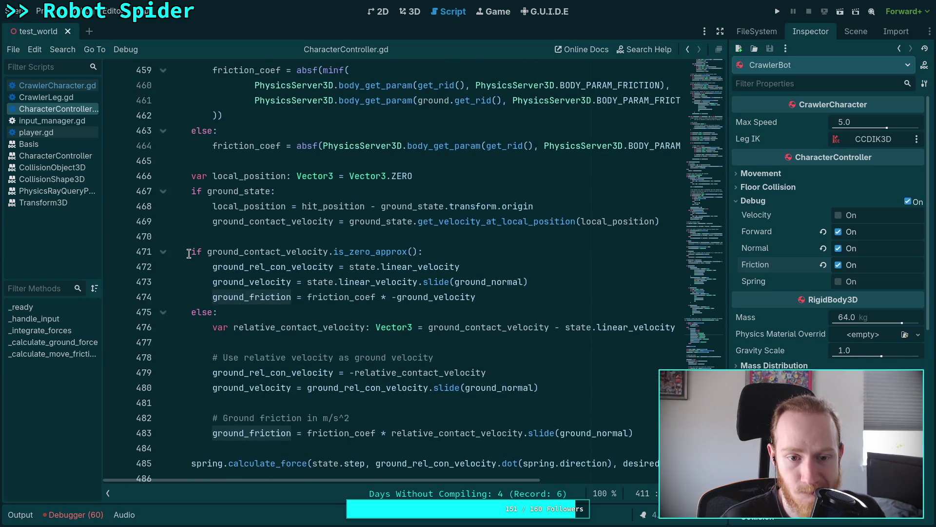
pyautogui.scroll(1, 189, 253)
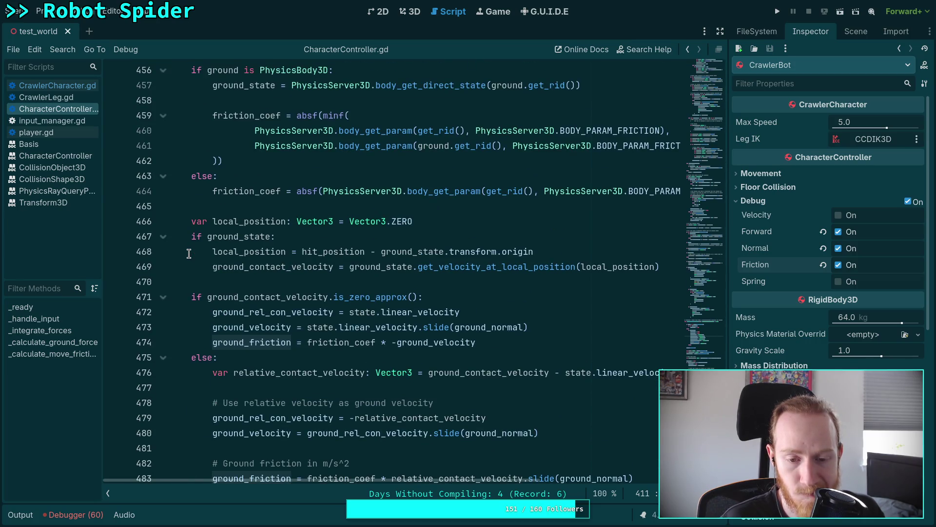
pyautogui.scroll(2, 189, 253)
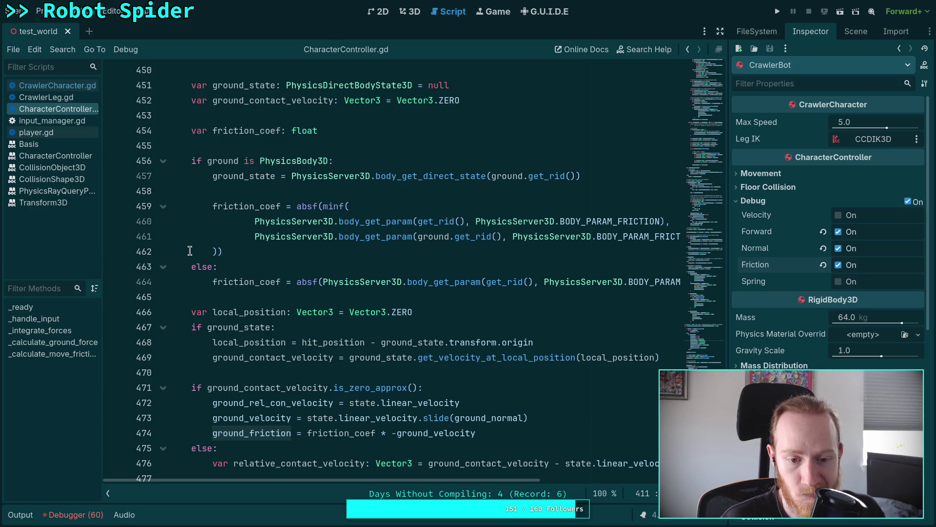
pyautogui.scroll(4, 190, 251)
pyautogui.scroll(-8, 189, 251)
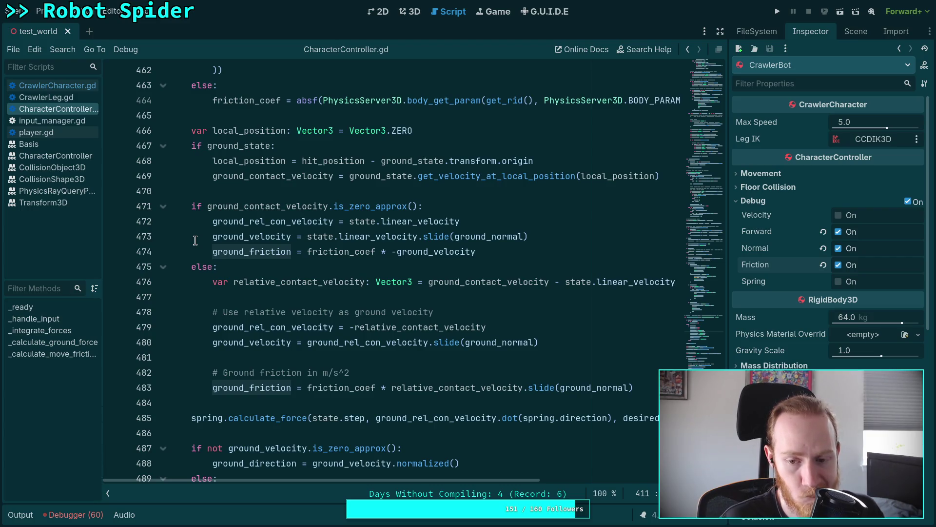
pyautogui.scroll(-4, 195, 240)
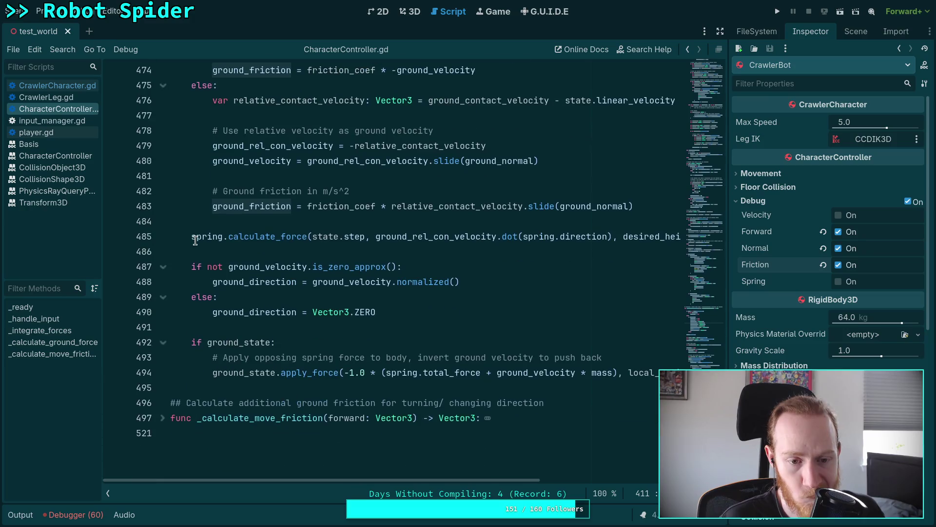
pyautogui.scroll(2, 195, 237)
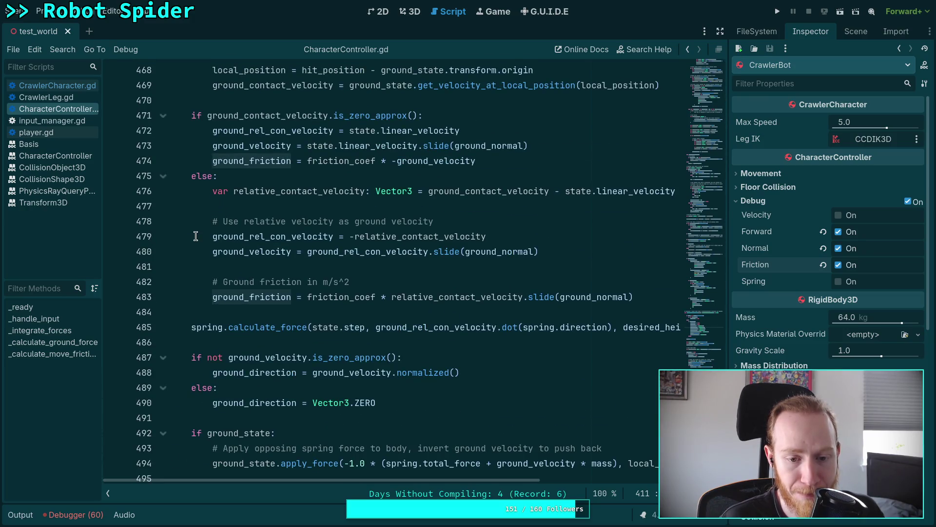
pyautogui.scroll(14, 200, 174)
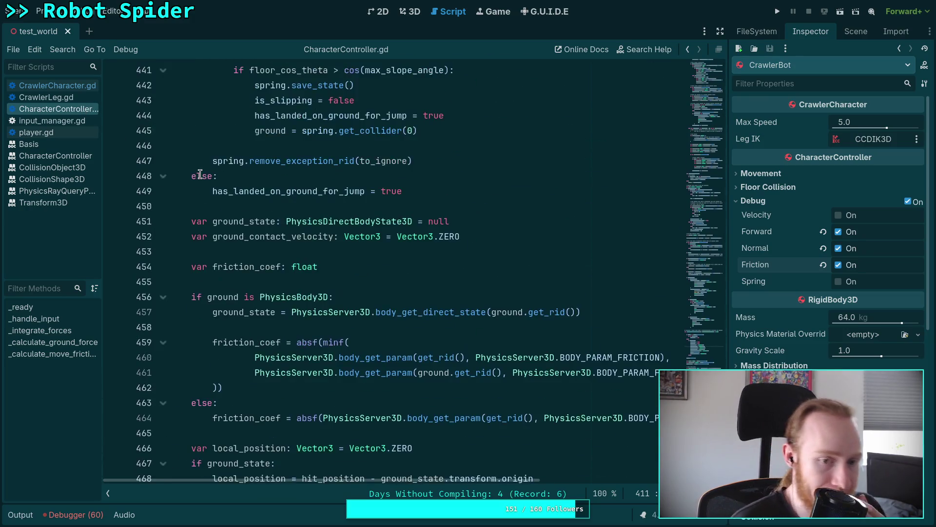
pyautogui.scroll(1, 200, 174)
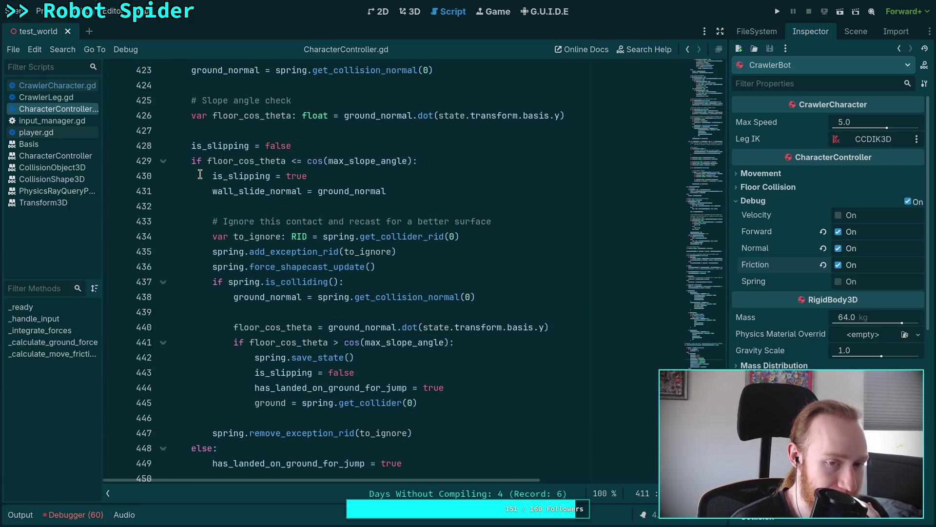
pyautogui.scroll(9, 200, 174)
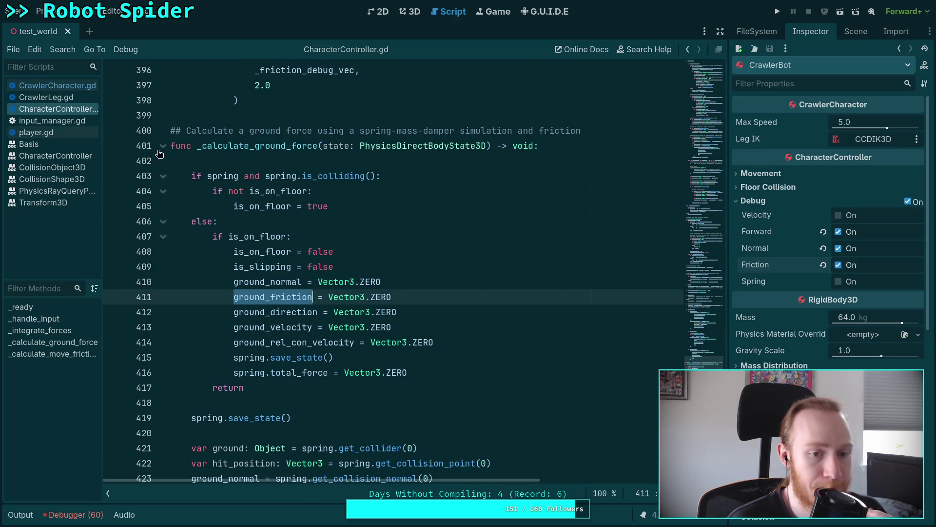
pyautogui.click(75, 86)
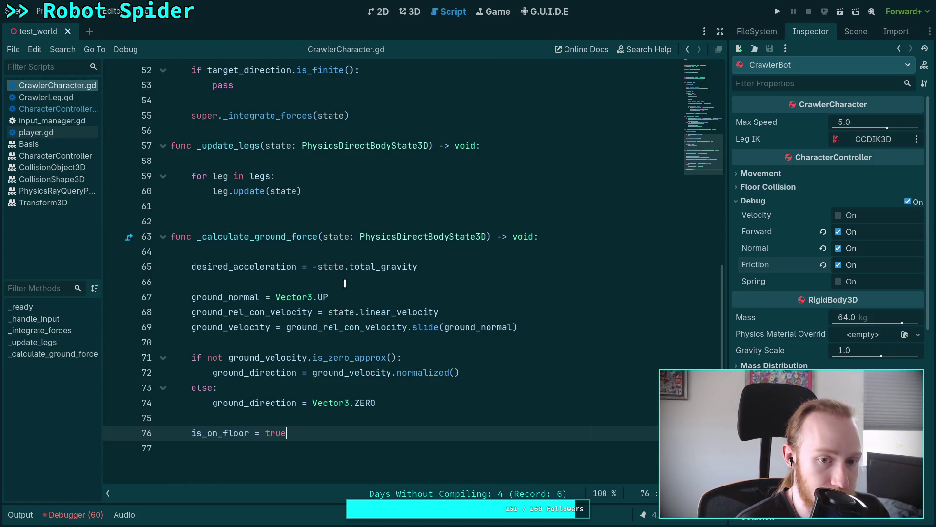
# - Add print(ground_friction) on line 57 after super._integrate_forces(state), save, and run the game
pyautogui.scroll(3, 400, 251)
pyautogui.click(400, 251)
pyautogui.press('Return')
pyautogui.press('Return')
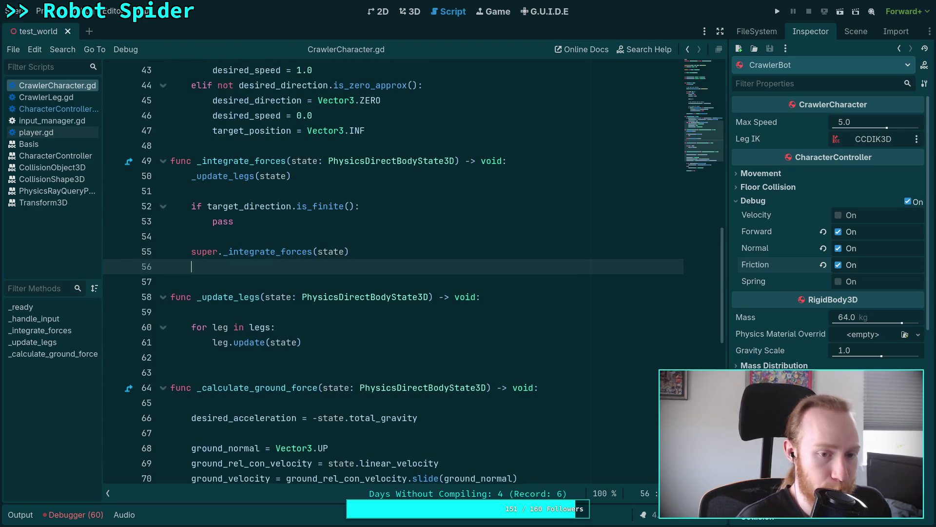
pyautogui.press('BackSpace')
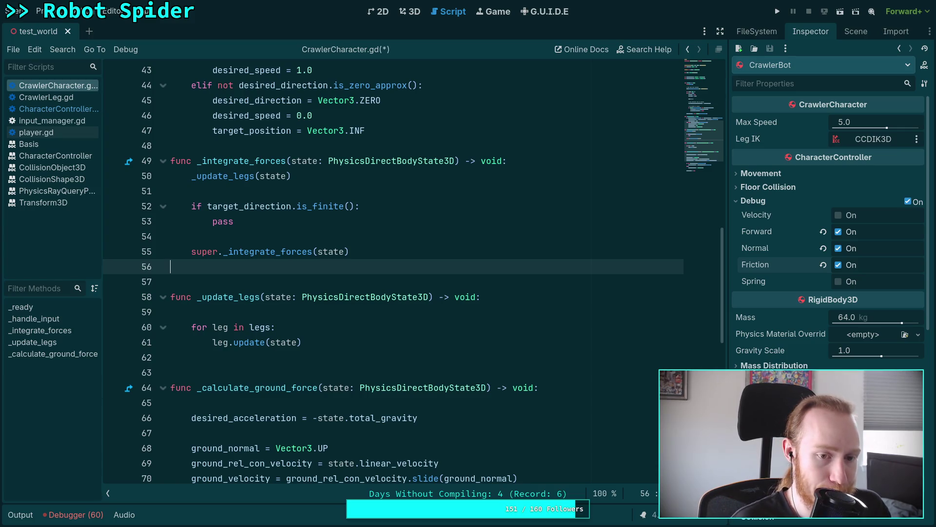
pyautogui.press('Return')
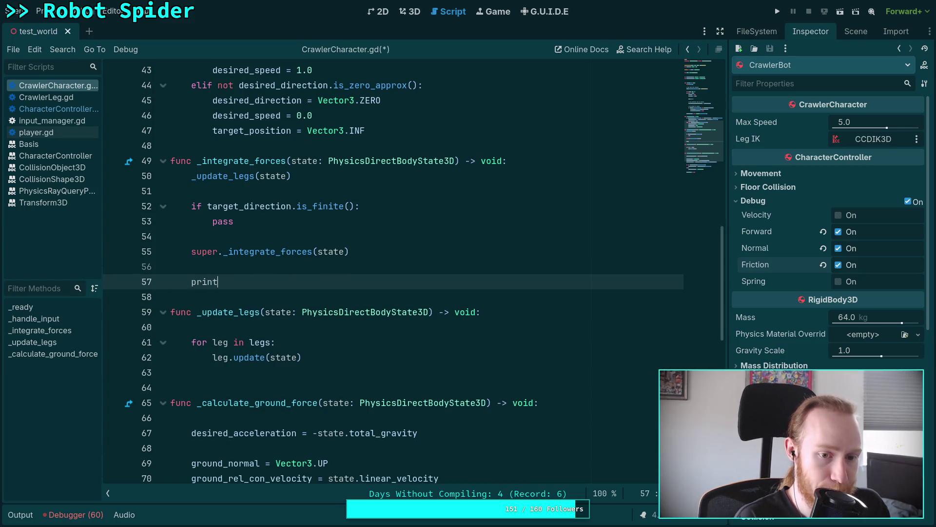
pyautogui.write('()')
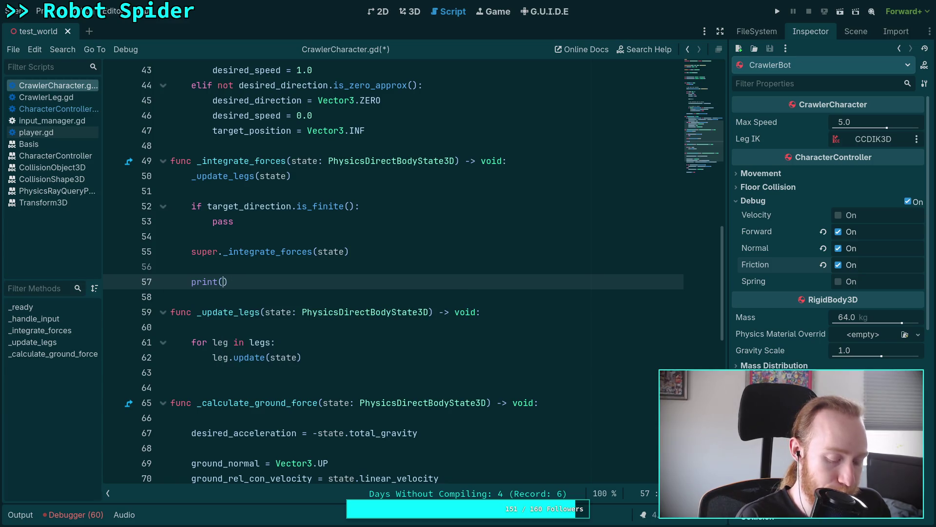
pyautogui.write('ground')
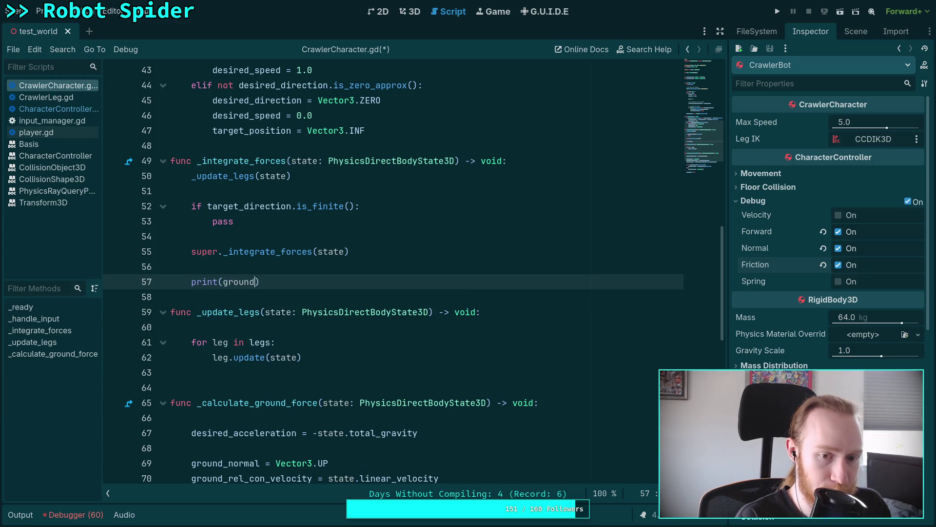
pyautogui.press('Down')
pyautogui.press('Return')
pyautogui.hotkey('ctrl', 's')
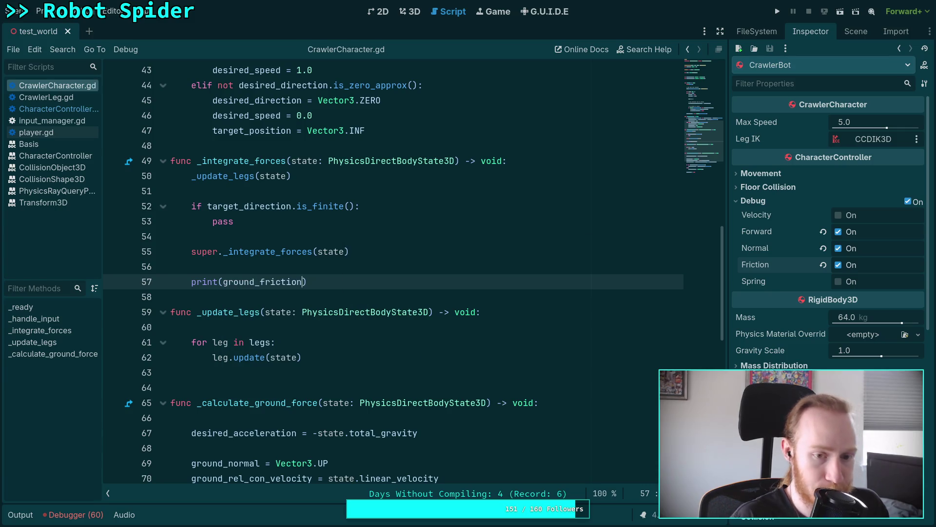
pyautogui.press('F5')
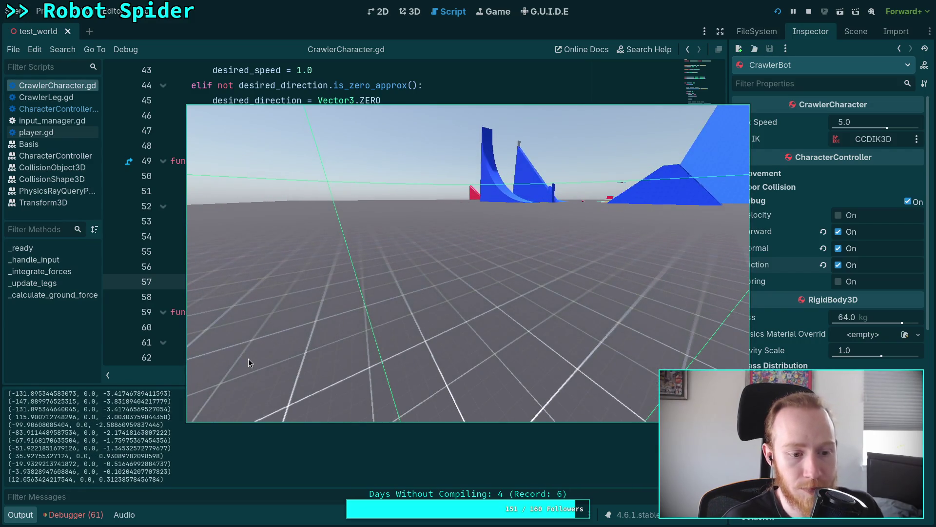
# - Highlight the -147.88 ground_friction vector in the output log, then stop the game
pyautogui.scroll(2, 122, 403)
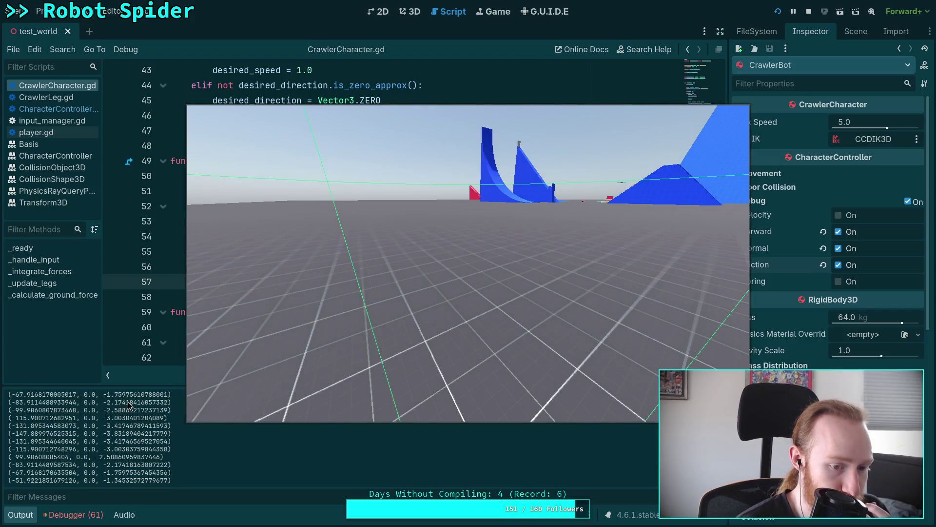
pyautogui.moveTo(16, 432); pyautogui.dragTo(129, 432)
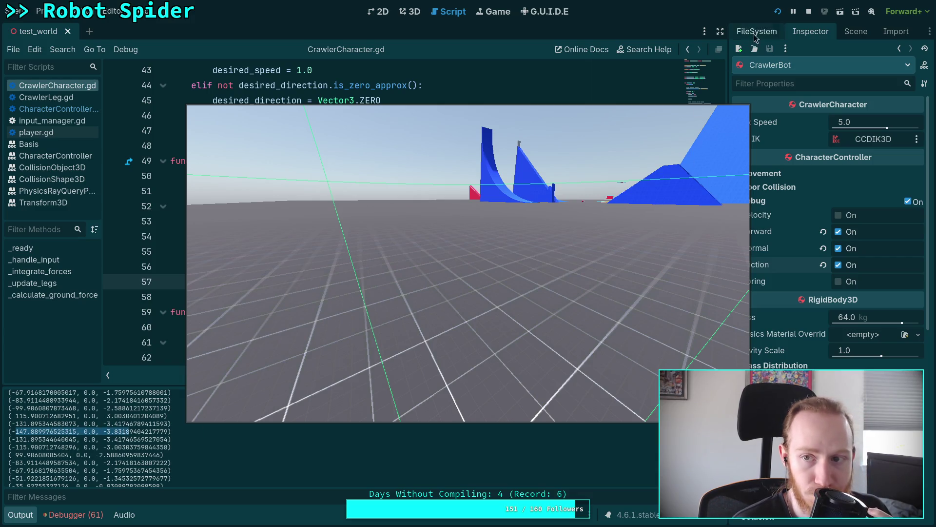
pyautogui.click(809, 11)
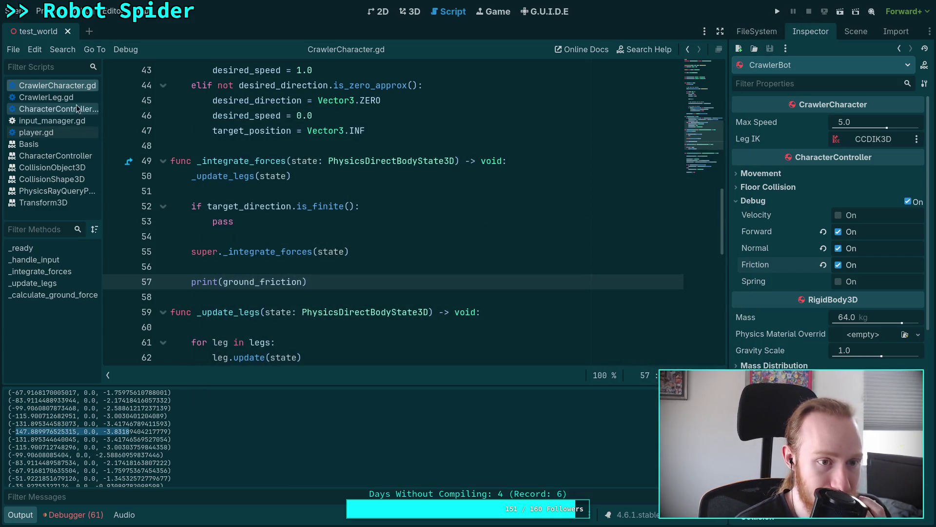
# - Search CharacterController.gd for ground_friction and step through the first few matches
pyautogui.click(77, 110)
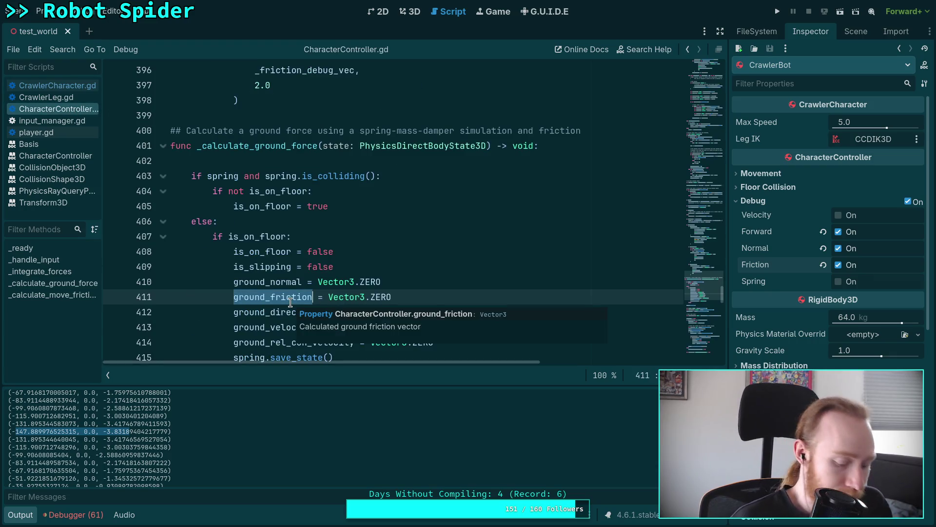
pyautogui.hotkey('ctrl', 'f')
pyautogui.click(570, 375)
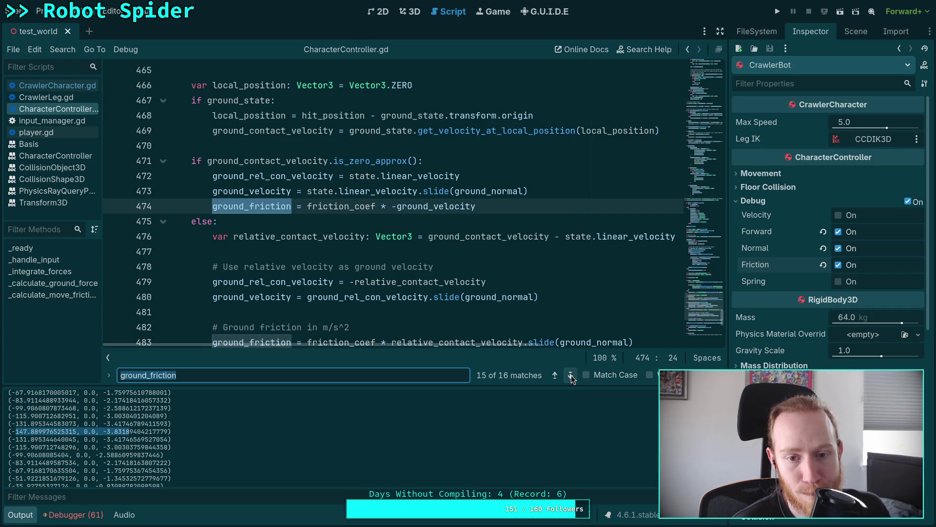
pyautogui.click(572, 376)
pyautogui.click(572, 375)
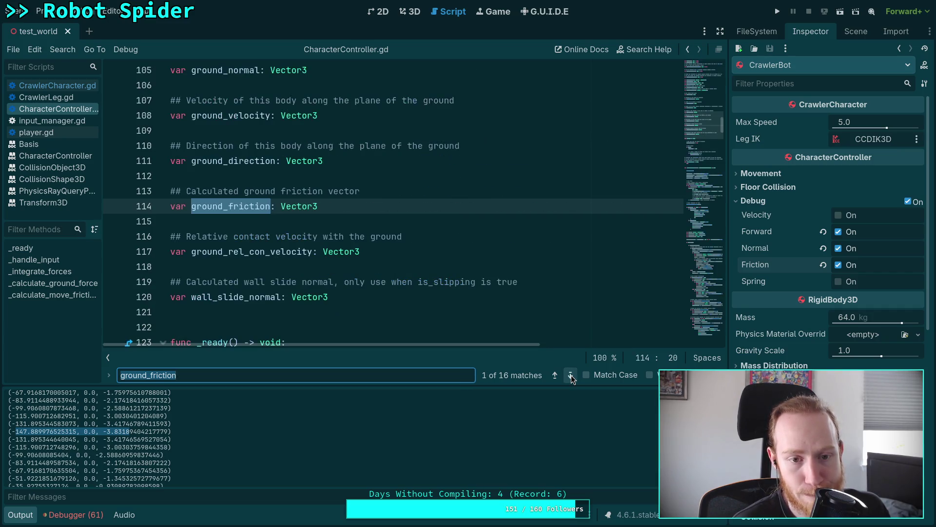
pyautogui.click(571, 375)
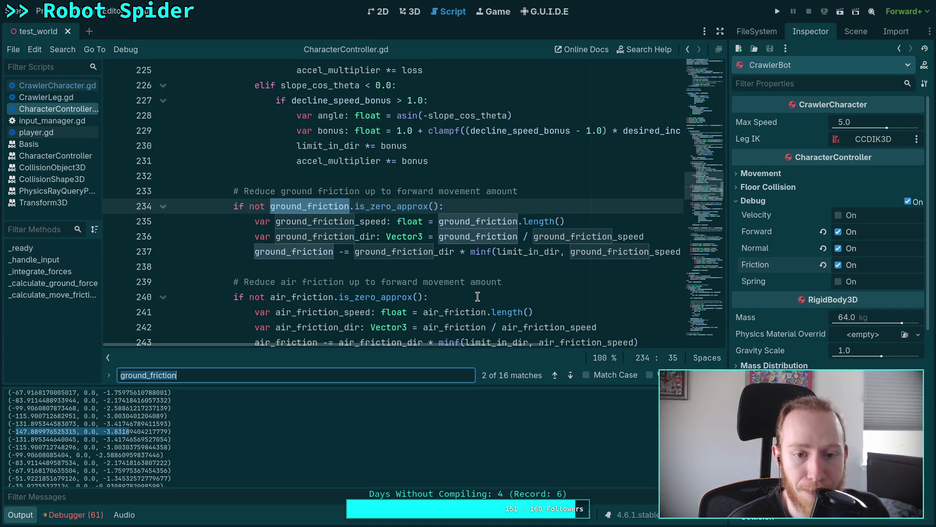
# - Cycle the ground_friction matches past line 260 to line 291, where stop_friction is added
pyautogui.scroll(13, 478, 296)
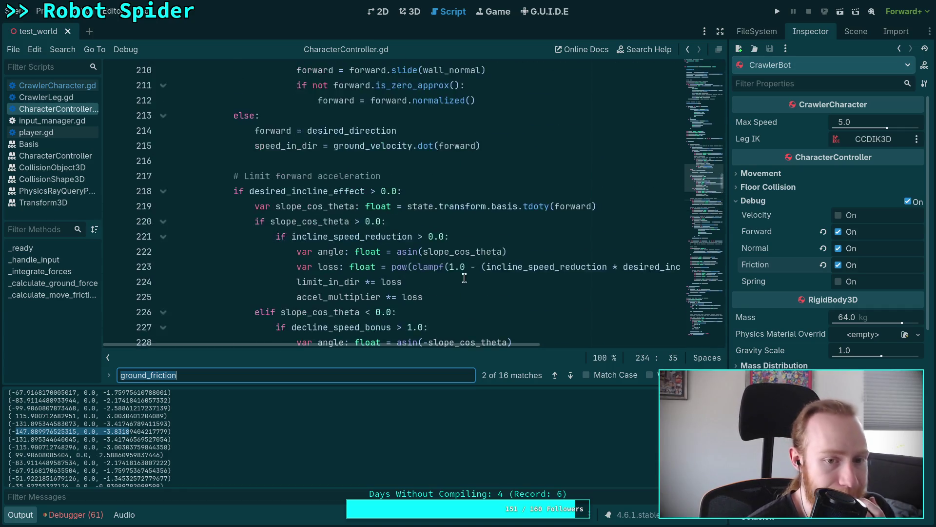
pyautogui.scroll(-14, 458, 273)
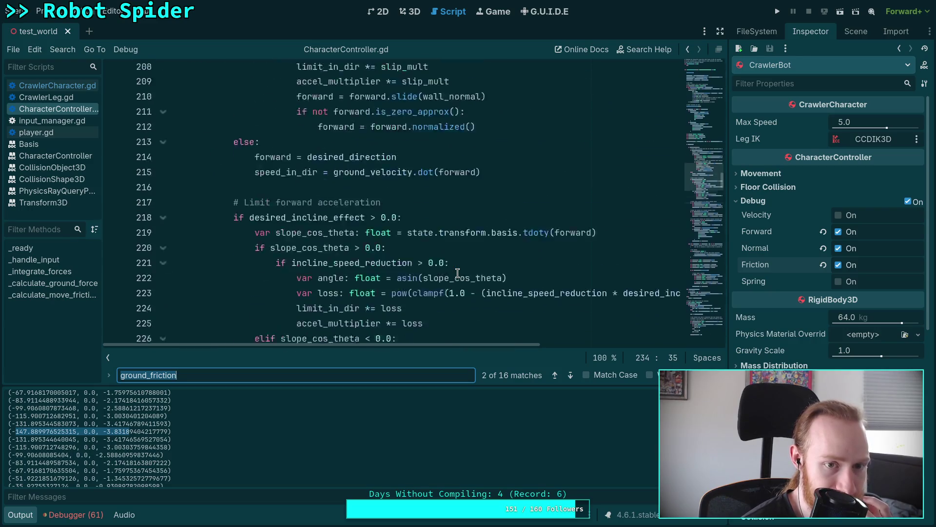
pyautogui.scroll(-4, 458, 273)
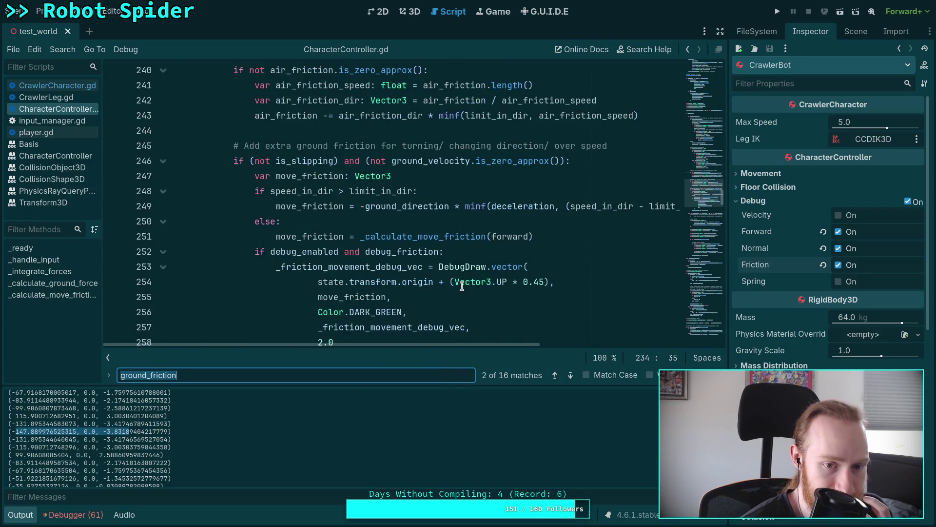
pyautogui.click(570, 376)
pyautogui.click(570, 376)
pyautogui.click(570, 376)
pyautogui.click(570, 376)
pyautogui.click(570, 376)
pyautogui.click(570, 376)
pyautogui.click(570, 376)
pyautogui.click(570, 376)
pyautogui.click(570, 376)
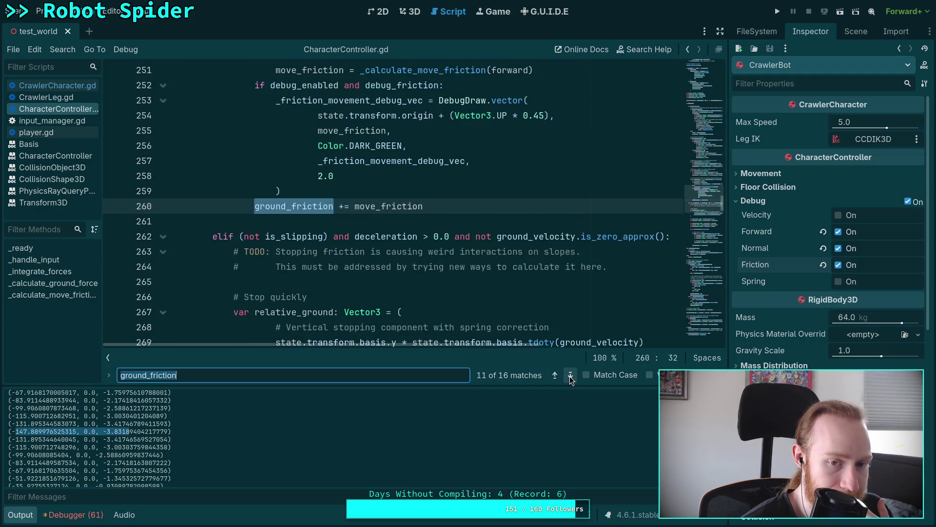
pyautogui.scroll(5, 470, 288)
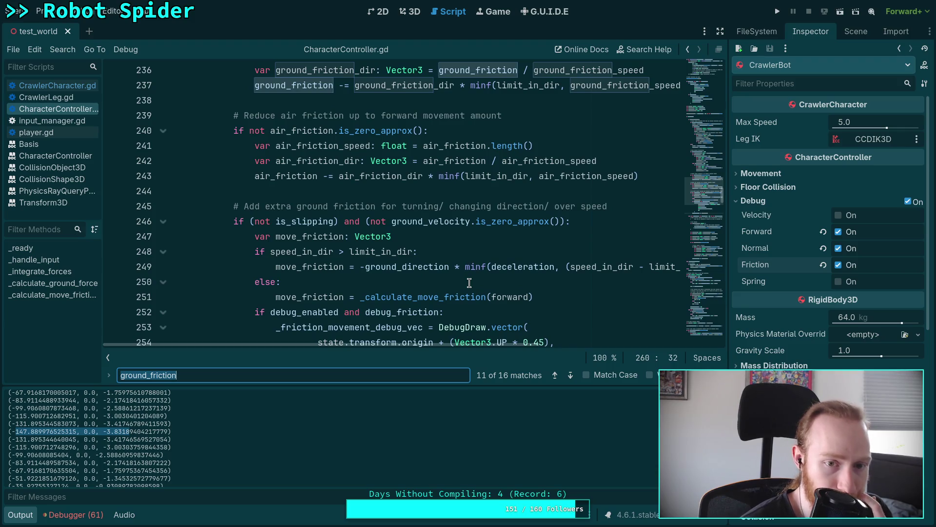
pyautogui.scroll(-8, 469, 283)
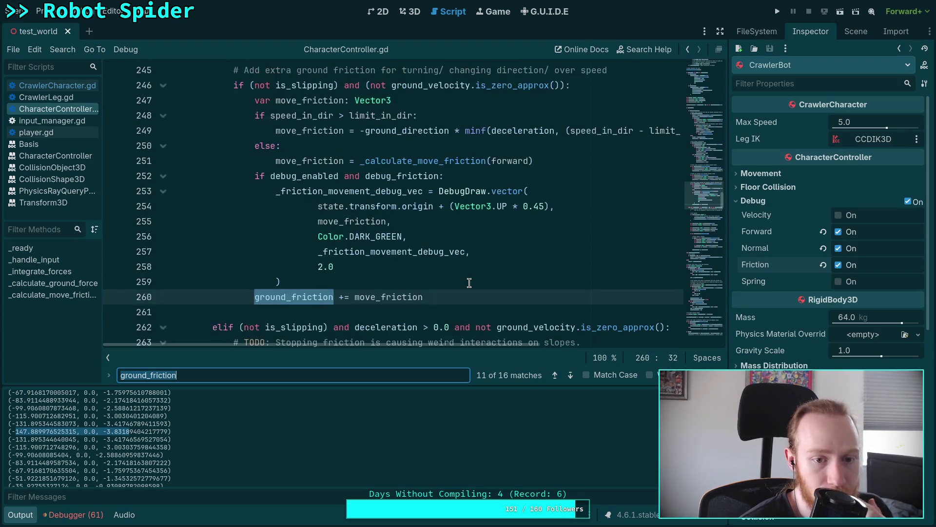
pyautogui.scroll(-7, 469, 283)
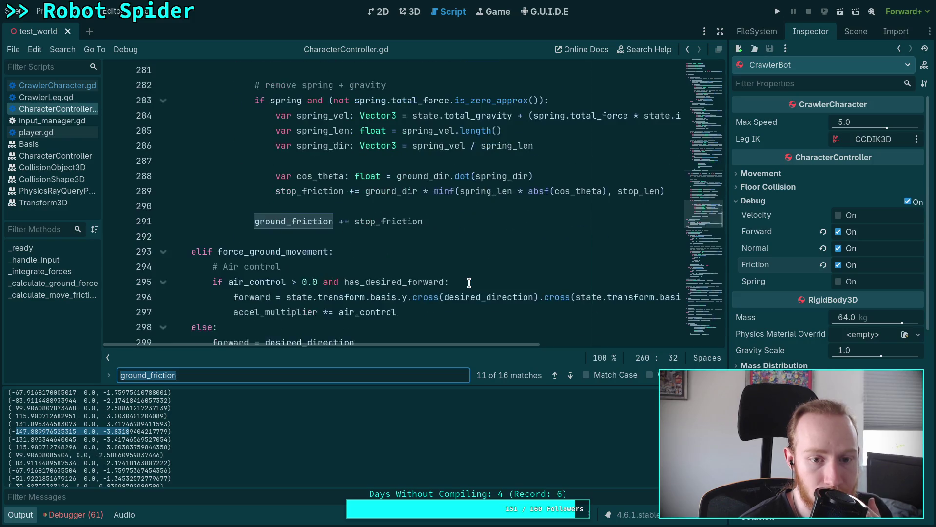
pyautogui.scroll(1, 432, 266)
pyautogui.click(431, 265)
pyautogui.scroll(1, 454, 266)
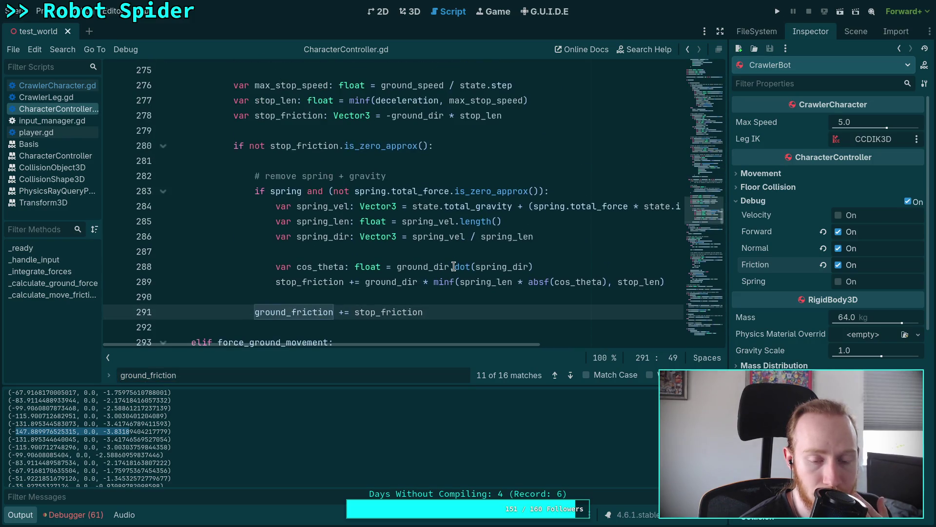
pyautogui.scroll(-2, 468, 274)
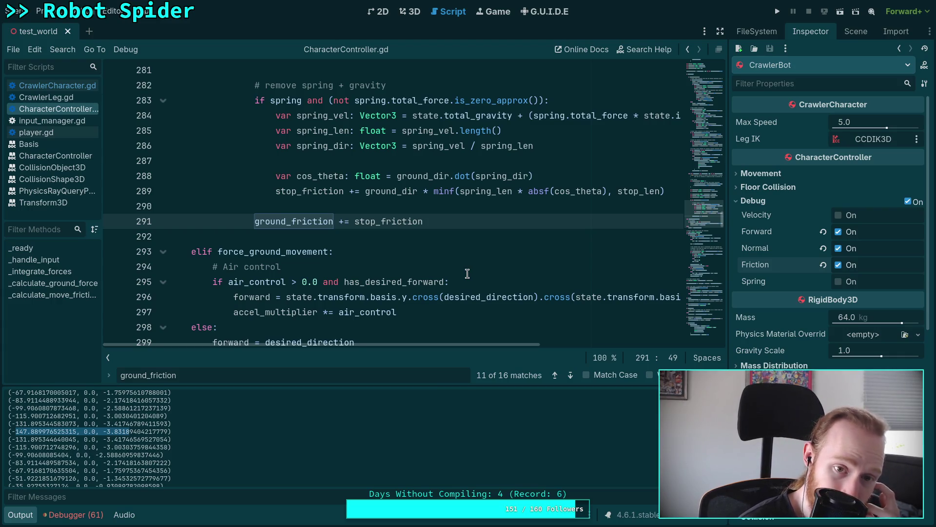
pyautogui.doubleClick(389, 222)
pyautogui.scroll(5, 442, 231)
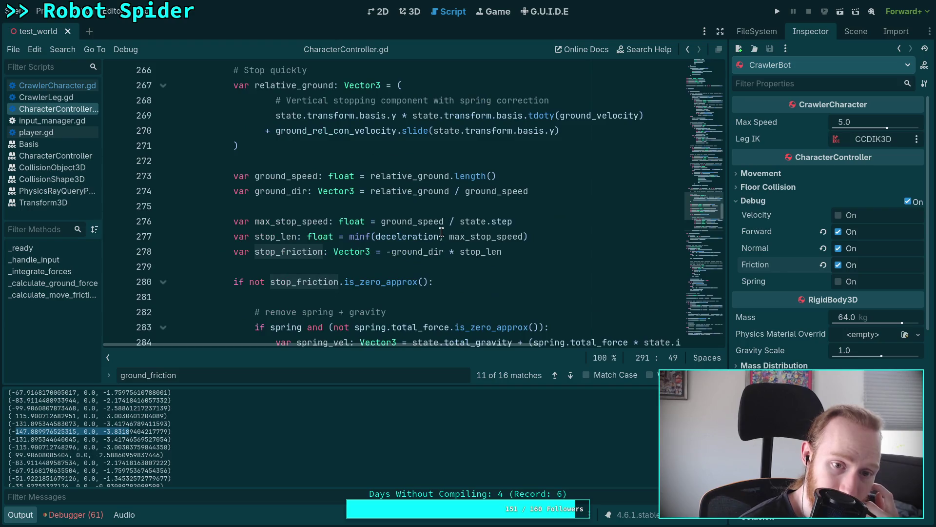
pyautogui.scroll(-2, 513, 258)
pyautogui.doubleClick(469, 161)
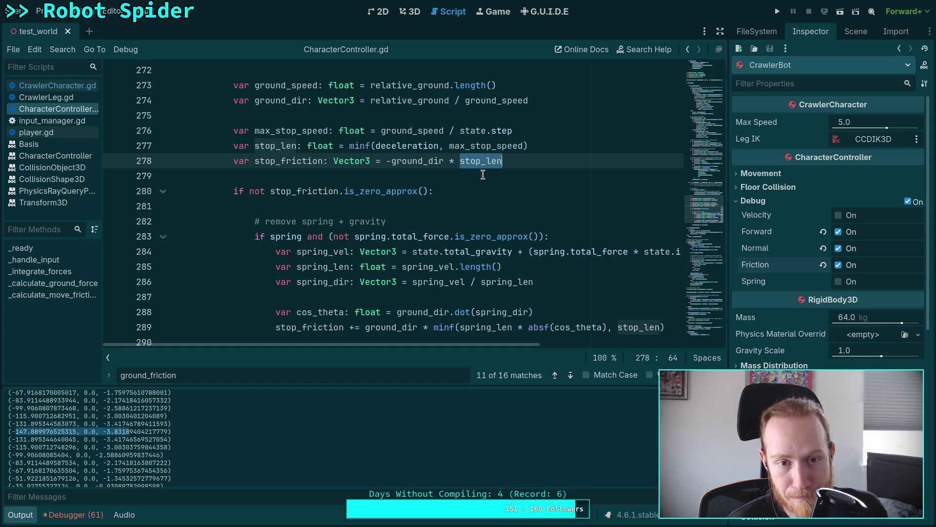
pyautogui.scroll(2, 483, 175)
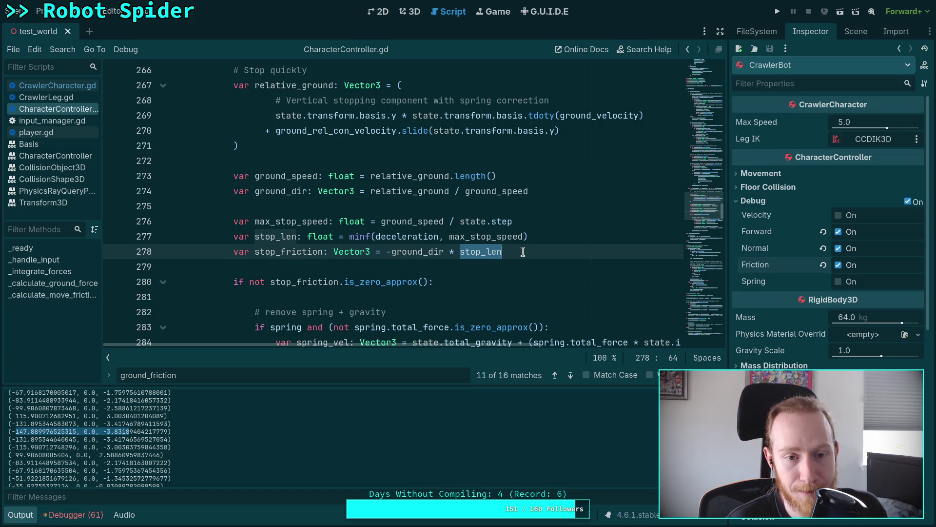
pyautogui.scroll(2, 523, 251)
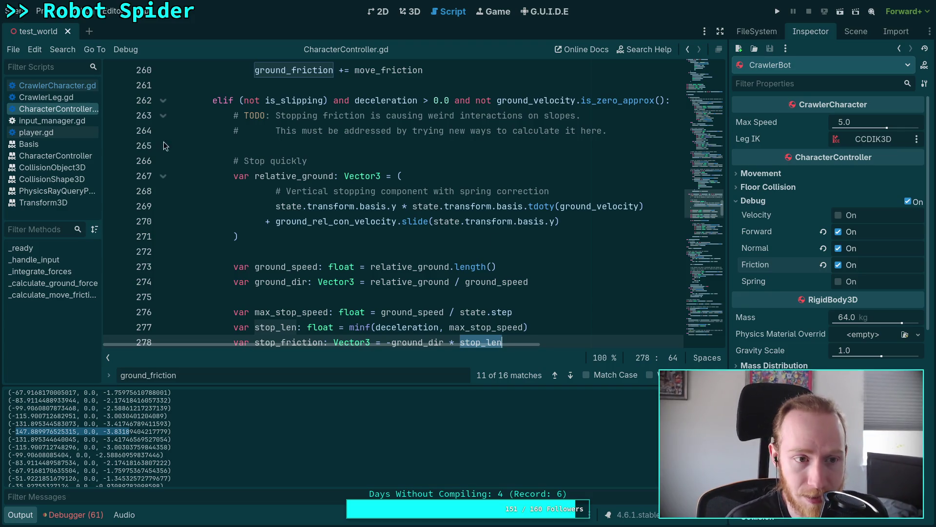
# - Select the Player node and review its movement properties in the Inspector
pyautogui.click(856, 31)
pyautogui.click(834, 92)
pyautogui.click(802, 33)
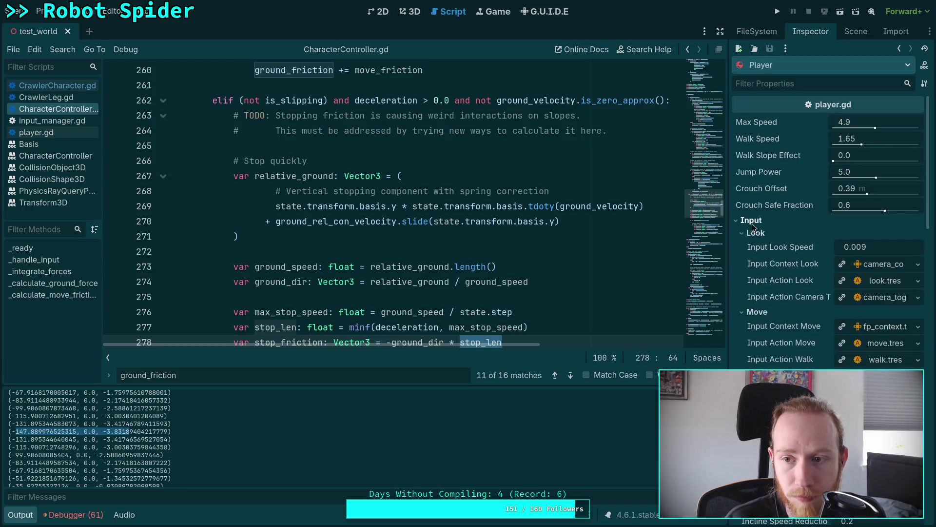
pyautogui.scroll(-5, 784, 306)
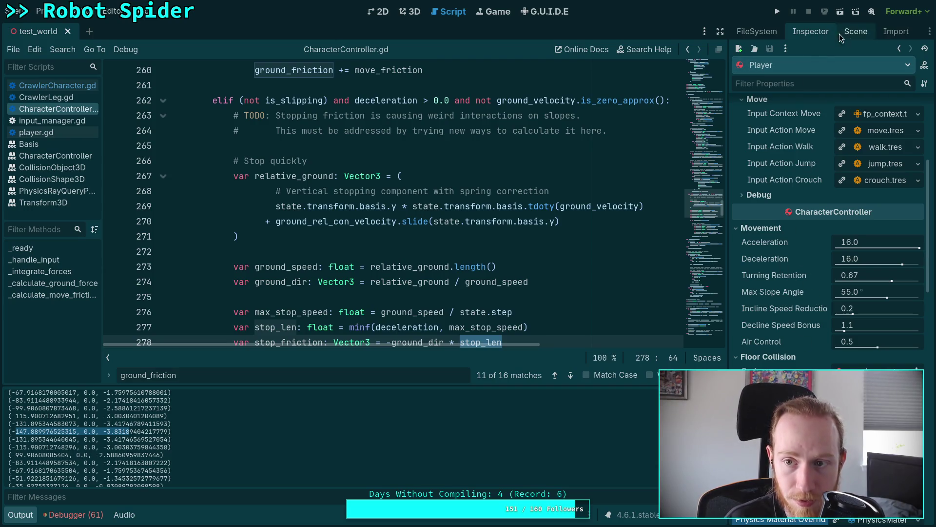
# - Select CrawlerBot and expand its Floor Collision and Movement property groups
pyautogui.click(856, 31)
pyautogui.click(761, 341)
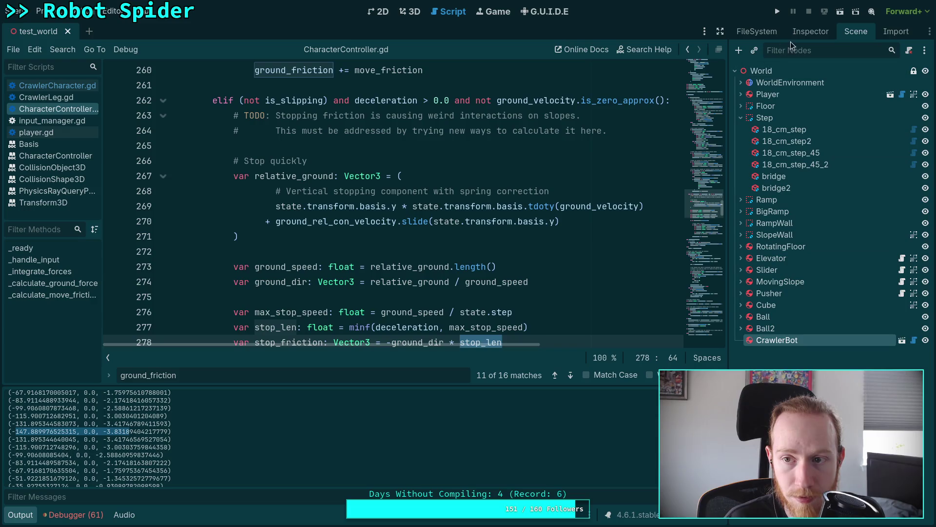
pyautogui.click(801, 33)
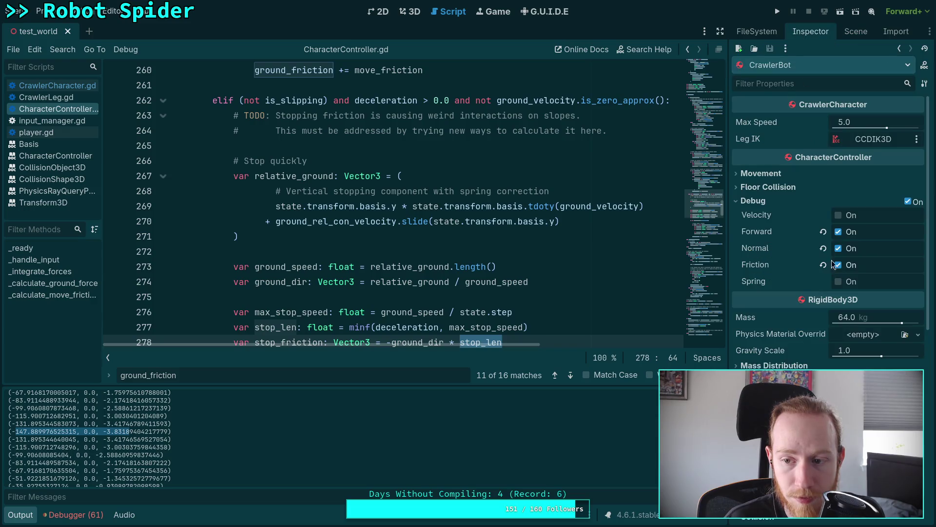
pyautogui.click(776, 188)
pyautogui.click(776, 174)
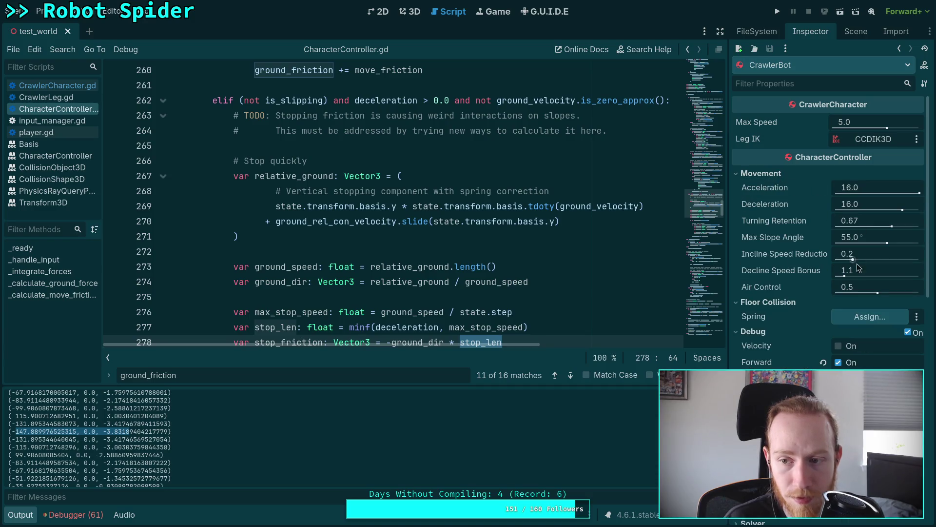
pyautogui.click(439, 246)
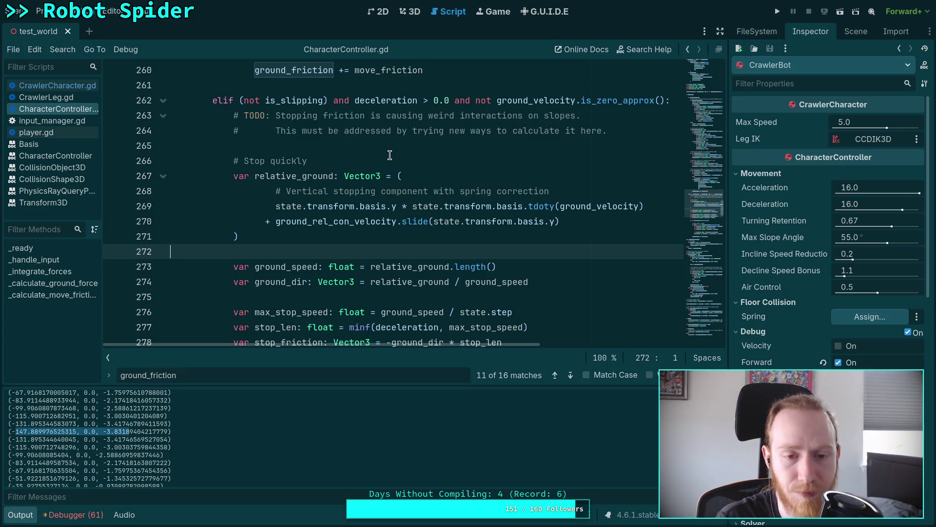
# - Add print(ground_friction) on a new line after line 291
pyautogui.scroll(-7, 403, 259)
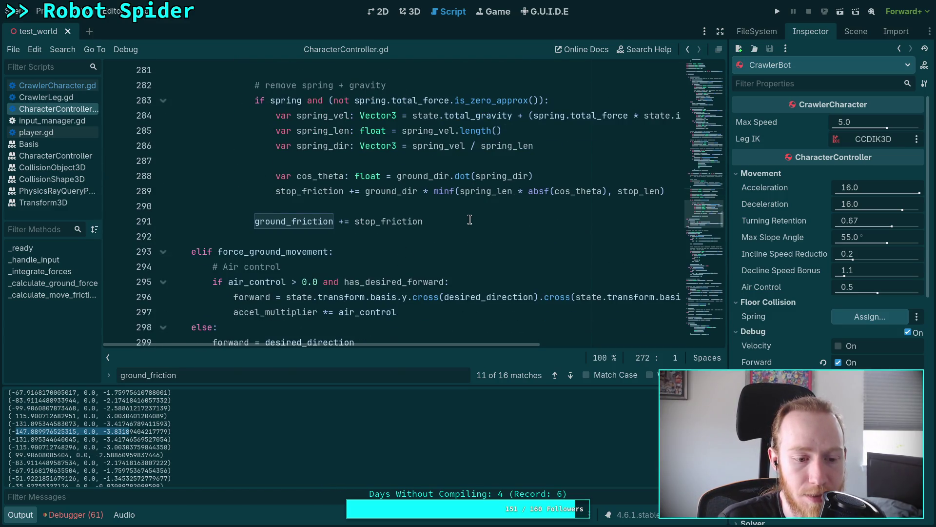
pyautogui.scroll(9, 469, 219)
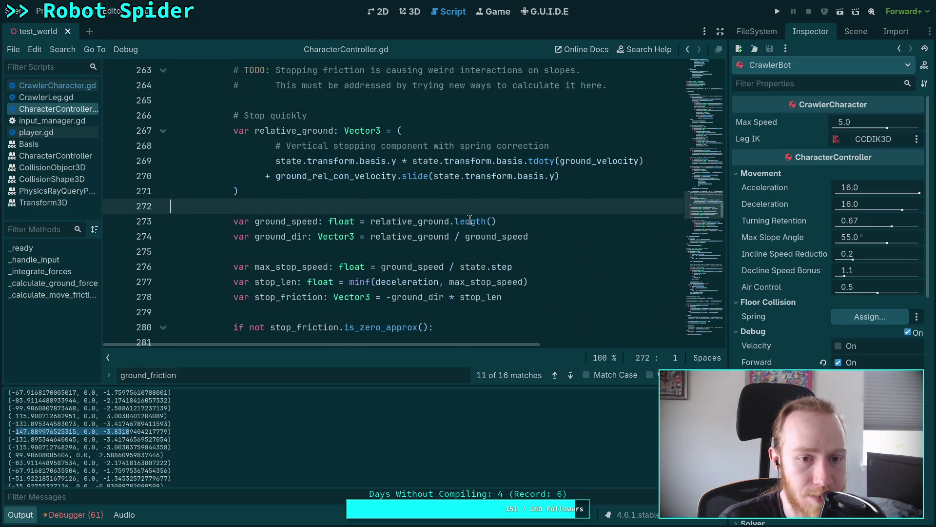
pyautogui.scroll(-7, 463, 232)
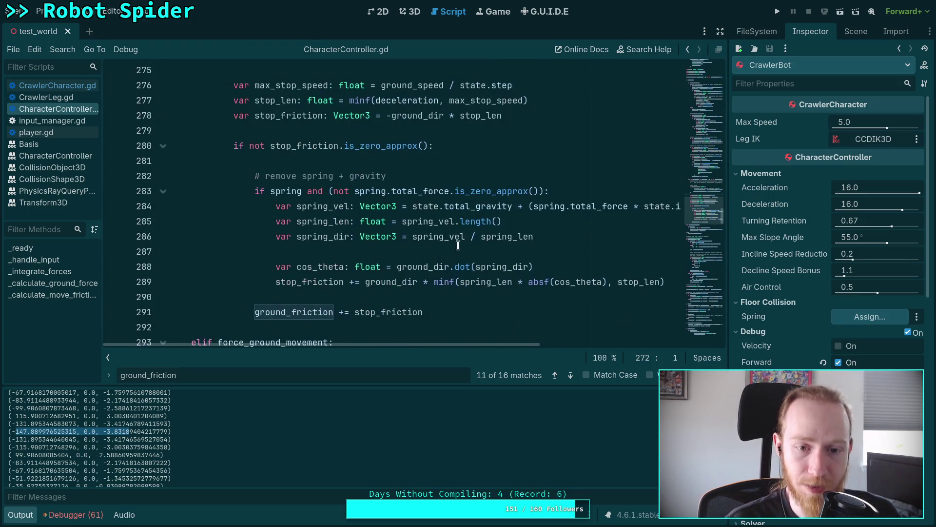
pyautogui.click(480, 311)
pyautogui.press('Return')
pyautogui.write('print(')
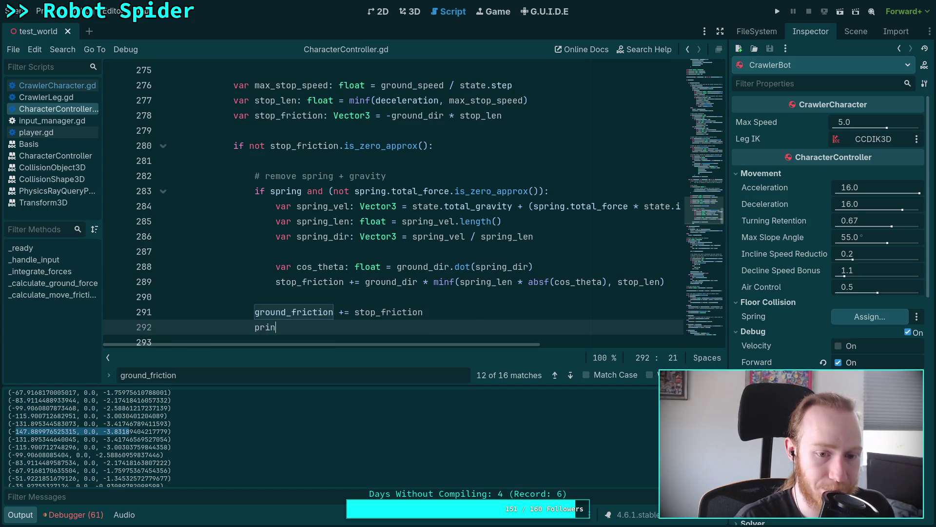
pyautogui.write('ground_fr')
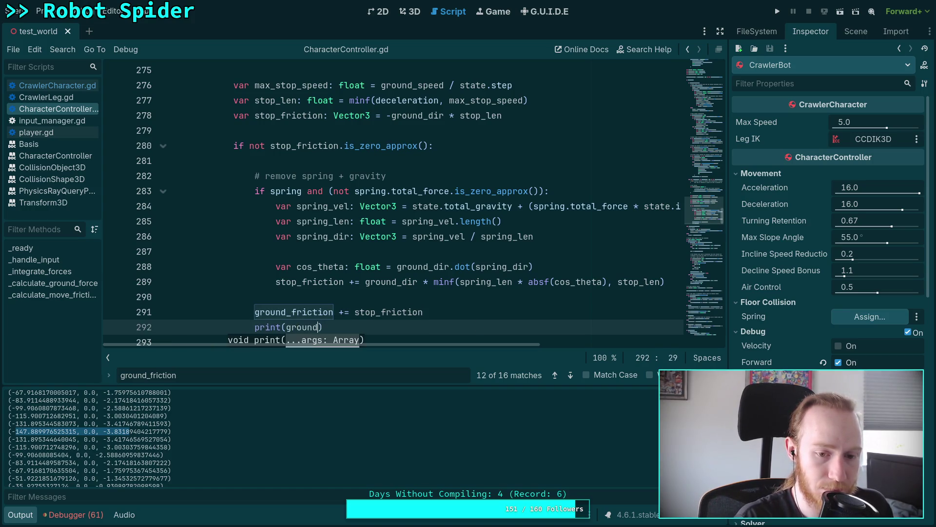
pyautogui.press('Return')
# - Guard the print with 'if self is CrawlerCharacter:' on the line above it
pyautogui.press('Up')
pyautogui.press('End')
pyautogui.press('Return')
pyautogui.write('if ')
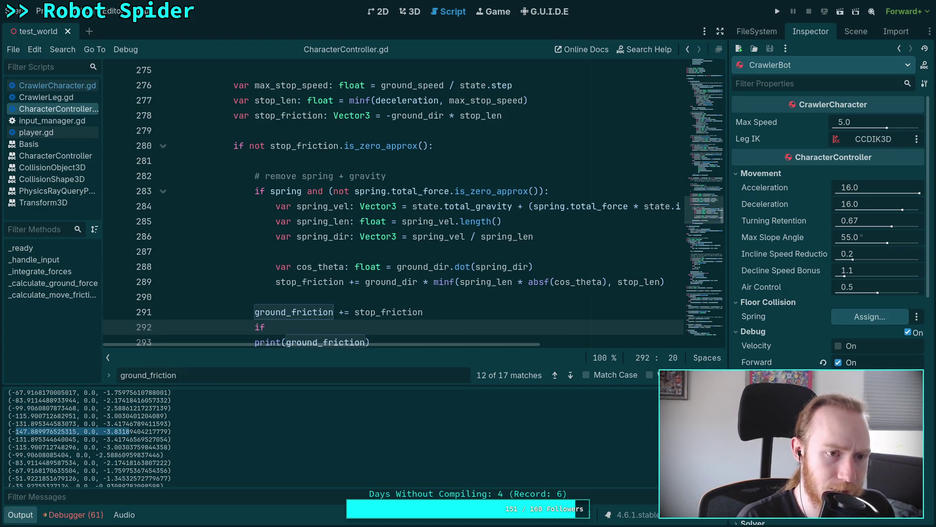
pyautogui.write('self is ')
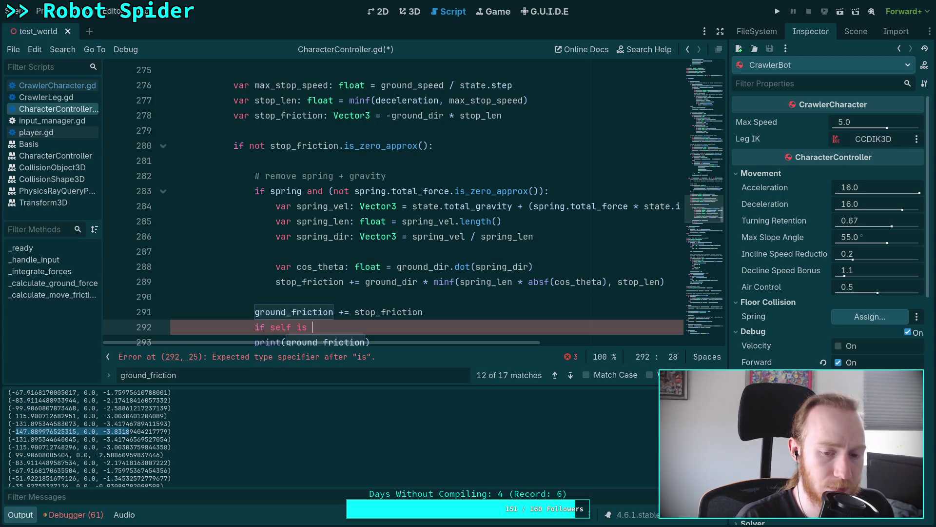
pyautogui.write('Cr')
pyautogui.press('Return')
pyautogui.write(':')
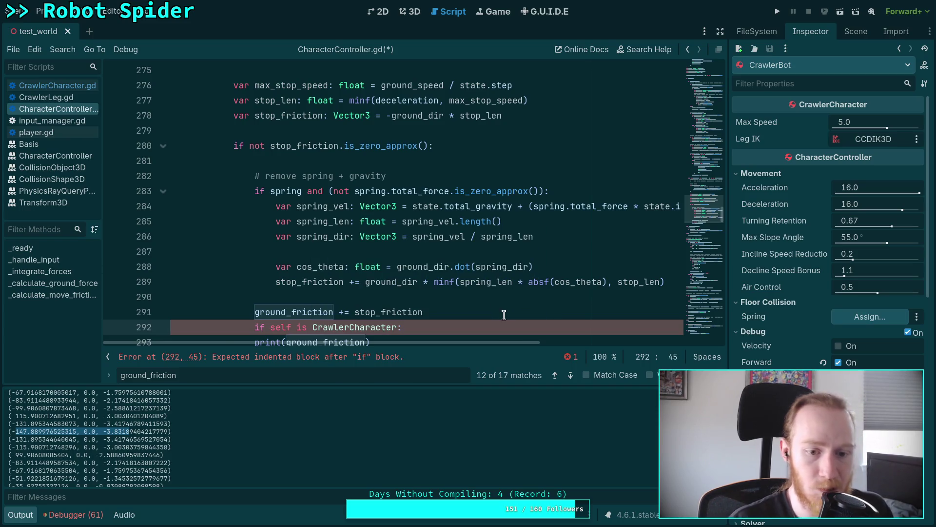
pyautogui.scroll(-1, 504, 315)
pyautogui.click(275, 297)
# - Save, then delete the leftover print(ground_friction) line from CrawlerCharacter.gd
pyautogui.hotkey('ctrl', 's')
pyautogui.scroll(-4, 106, 125)
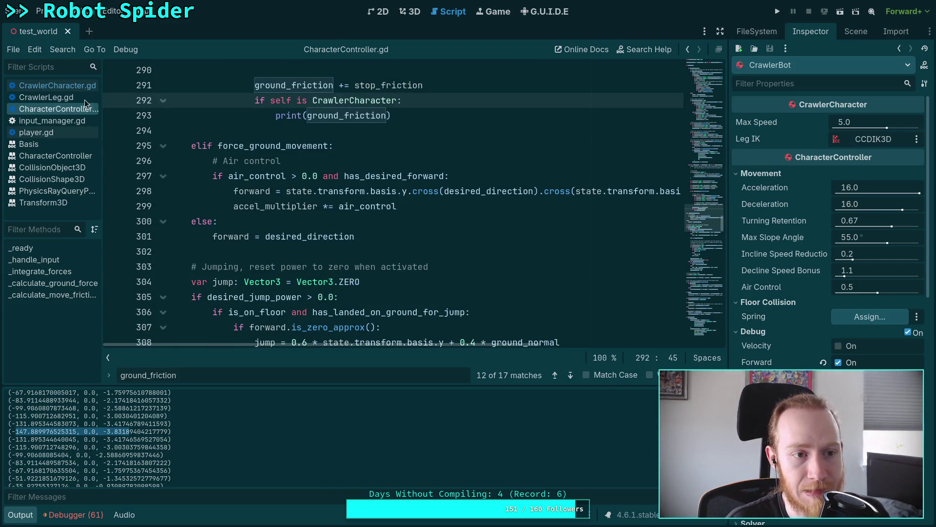
pyautogui.click(57, 85)
pyautogui.moveTo(309, 282); pyautogui.dragTo(328, 266)
pyautogui.press('BackSpace')
pyautogui.press('BackSpace')
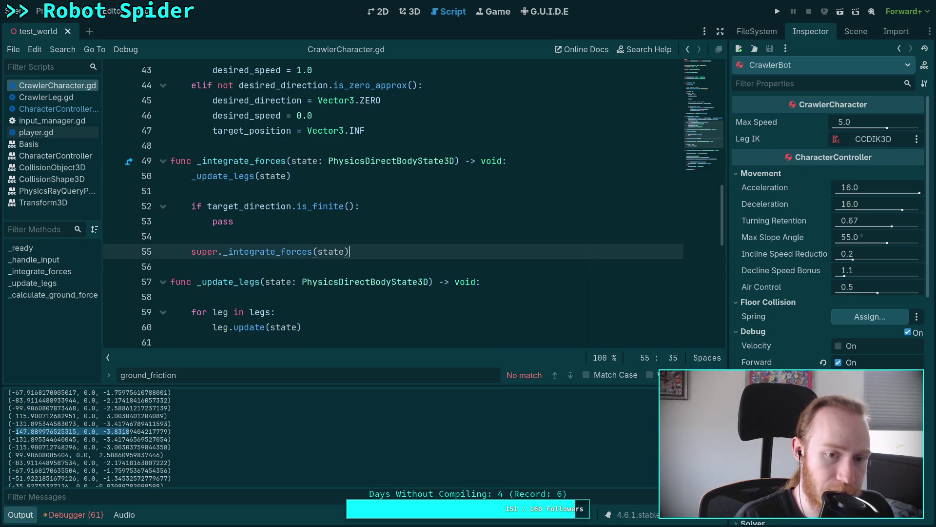
# - Test-run the crawler, stop it with F8, and return to CharacterController.gd's friction print
pyautogui.press('F5')
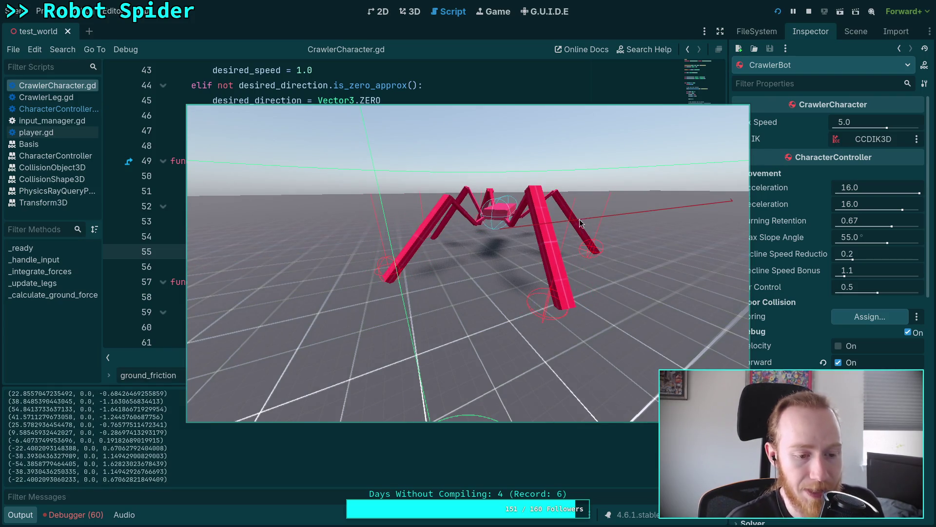
pyautogui.press('F8')
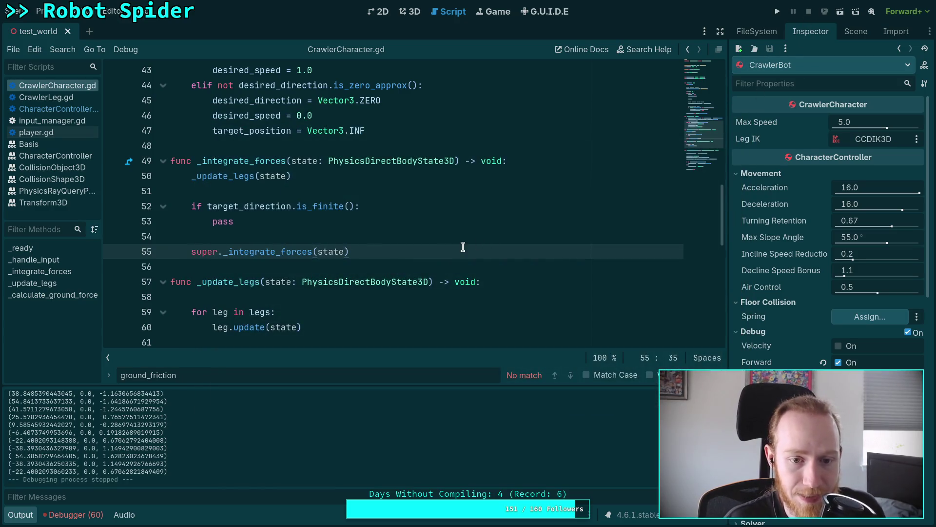
pyautogui.click(53, 109)
# - Inspect the stop_friction and ground_dir variables and their uses in CharacterController.gd
pyautogui.scroll(4, 377, 255)
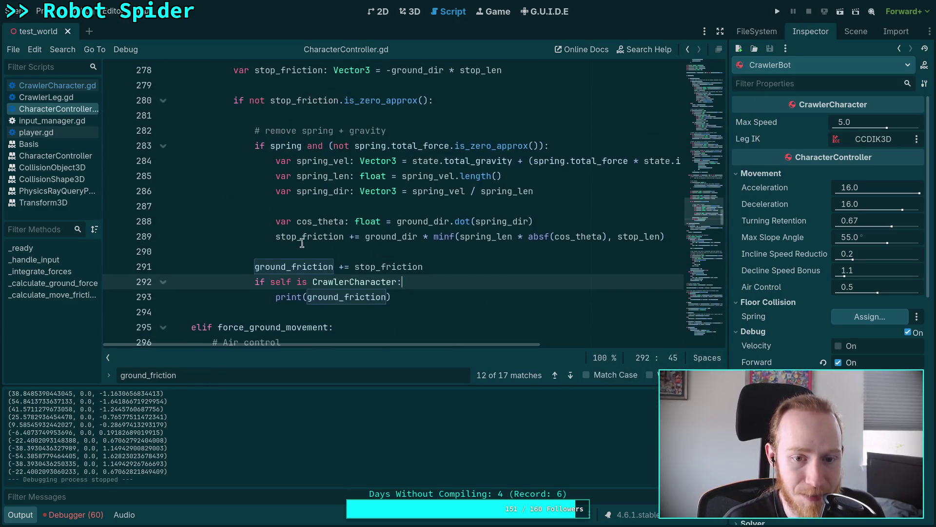
pyautogui.doubleClick(384, 267)
pyautogui.scroll(3, 387, 251)
pyautogui.doubleClick(404, 204)
pyautogui.scroll(2, 503, 279)
pyautogui.scroll(-3, 520, 291)
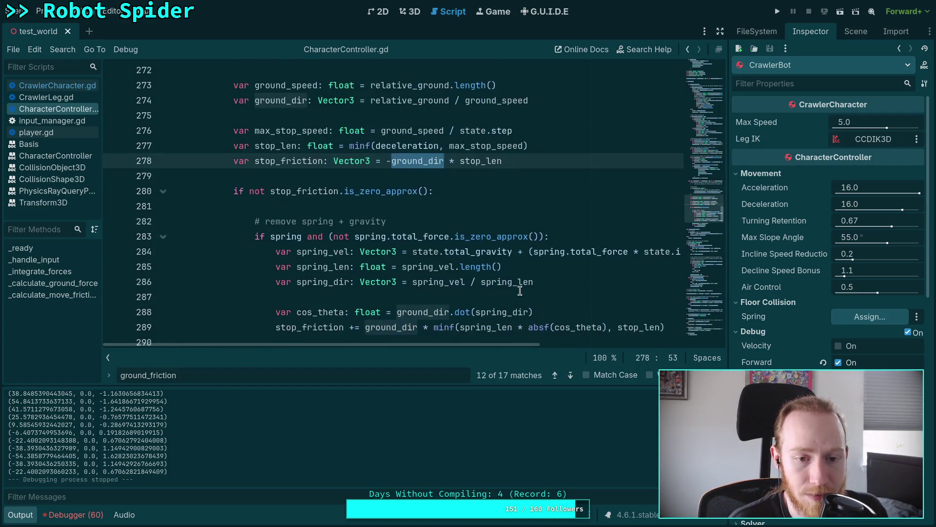
pyautogui.scroll(2, 524, 234)
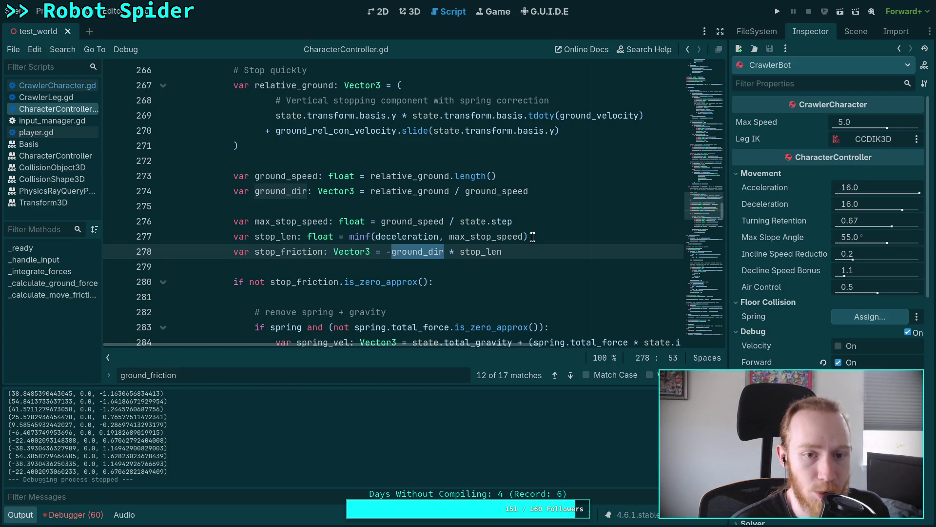
# - Check linear_velocity in CrawlerCharacter.gd's ground force code, then bring up input_manager.gd
pyautogui.click(57, 86)
pyautogui.scroll(-5, 352, 252)
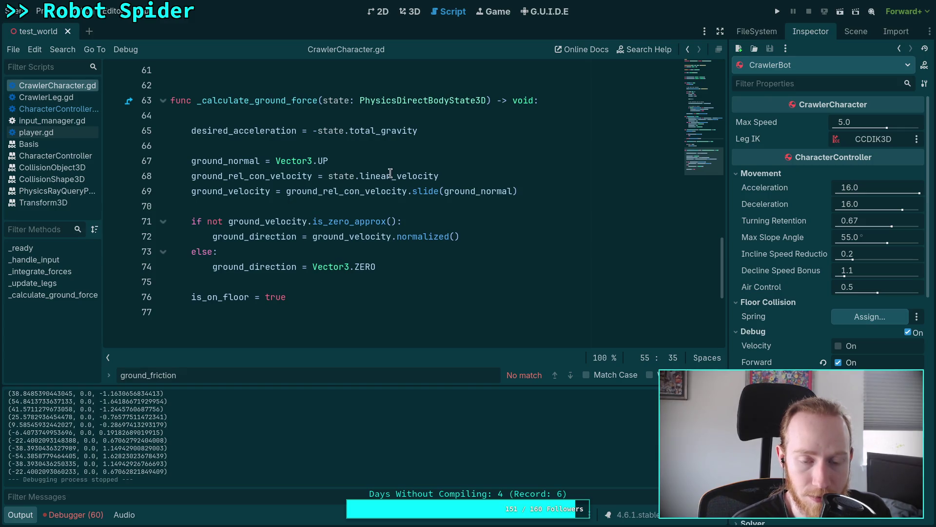
pyautogui.doubleClick(389, 175)
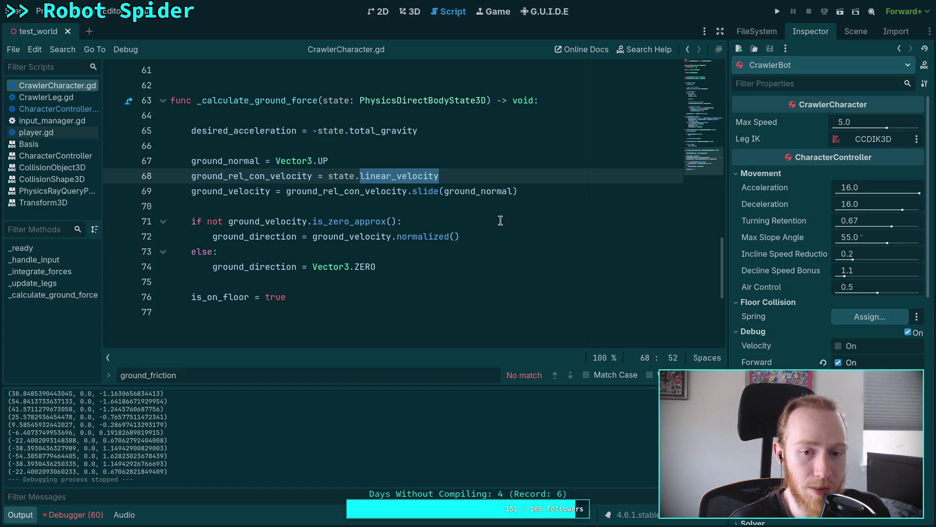
pyautogui.click(62, 118)
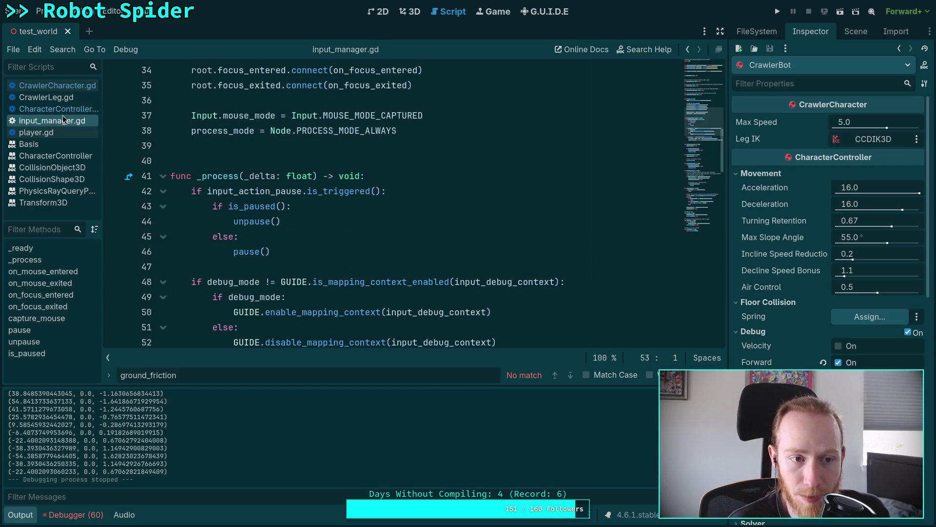
# - Scroll through CharacterController.gd to review its friction code
pyautogui.click(58, 109)
pyautogui.scroll(-5, 366, 221)
pyautogui.scroll(-19, 366, 221)
pyautogui.scroll(-17, 313, 255)
pyautogui.scroll(-16, 305, 219)
pyautogui.scroll(-10, 303, 223)
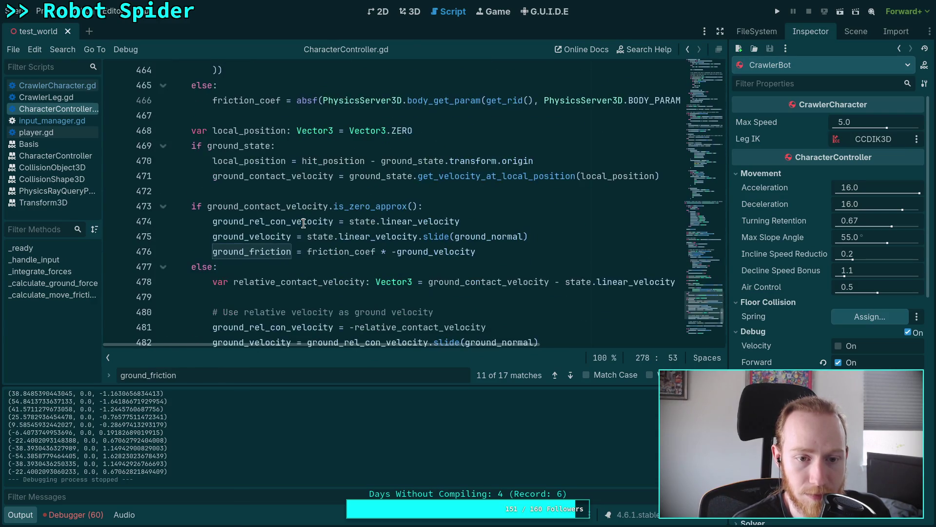
pyautogui.scroll(-2, 304, 223)
pyautogui.scroll(-6, 293, 244)
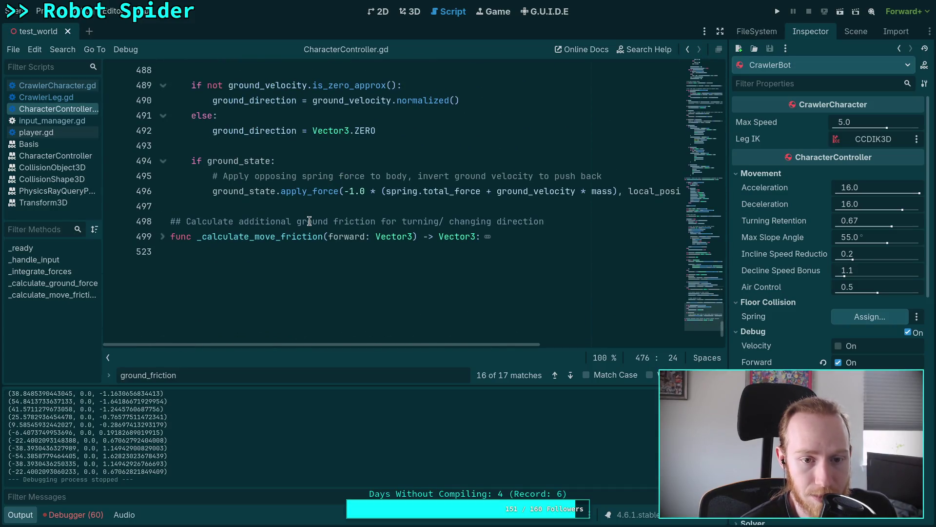
pyautogui.scroll(7, 310, 221)
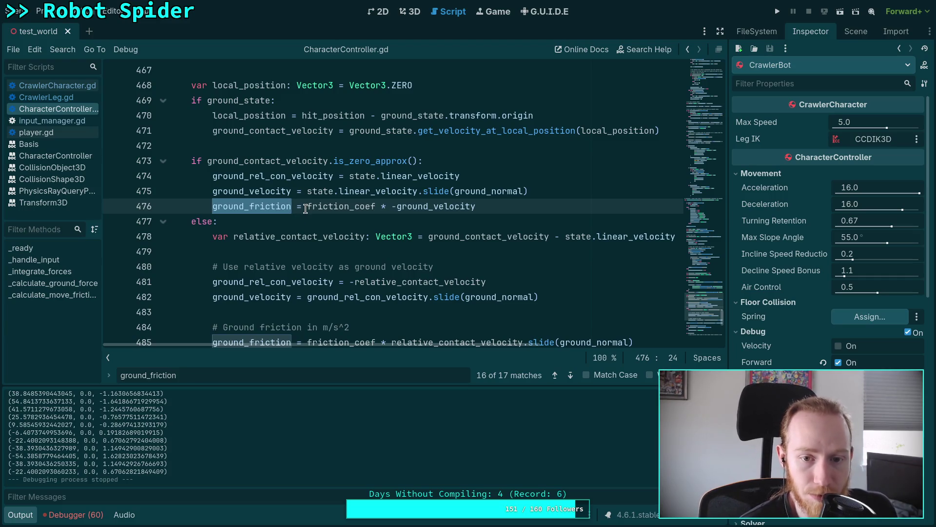
pyautogui.moveTo(305, 210)
pyautogui.scroll(2, 305, 209)
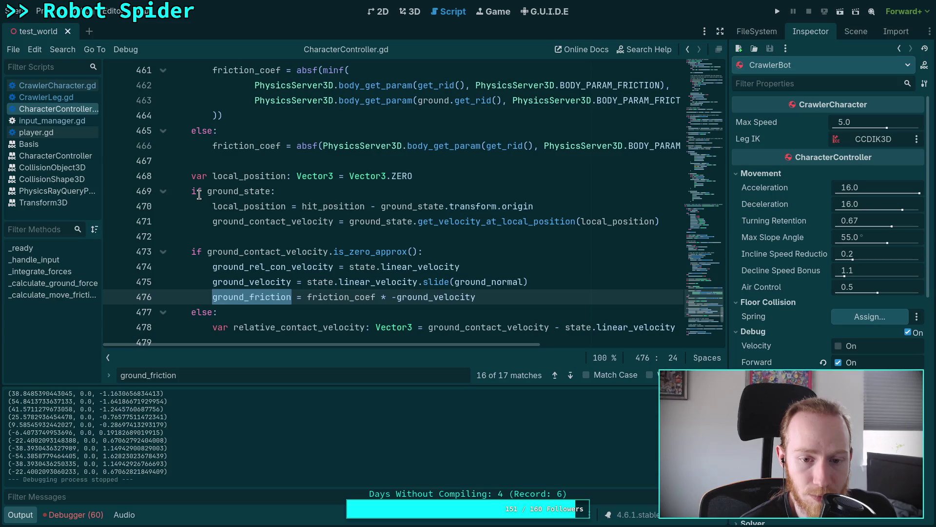
pyautogui.scroll(3, 199, 194)
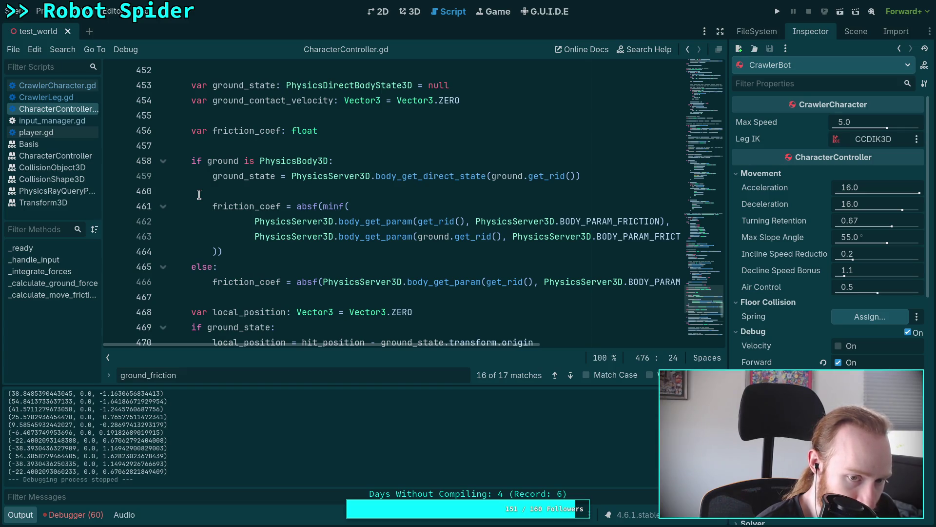
# - Close player.gd from the script list and go back to CharacterController.gd
pyautogui.click(70, 125)
pyautogui.click(69, 133)
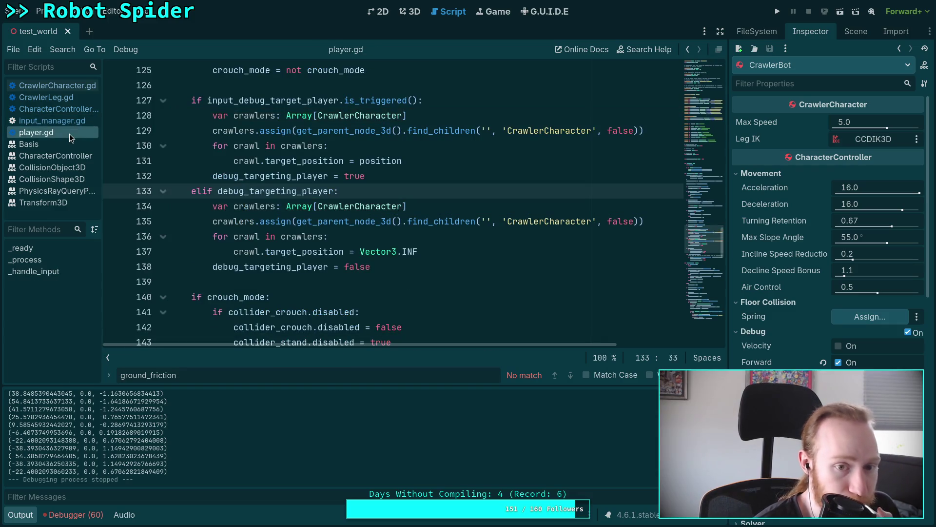
pyautogui.rightClick(61, 128)
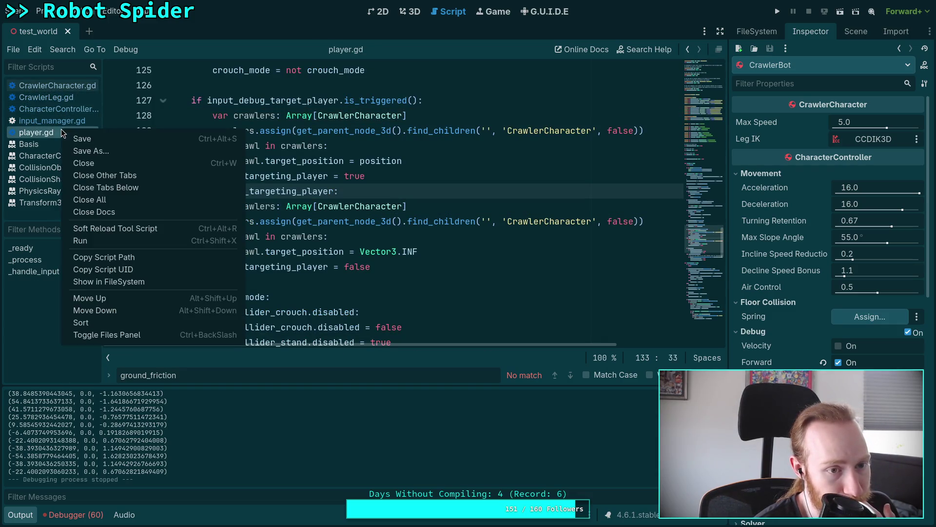
pyautogui.click(84, 163)
pyautogui.click(69, 85)
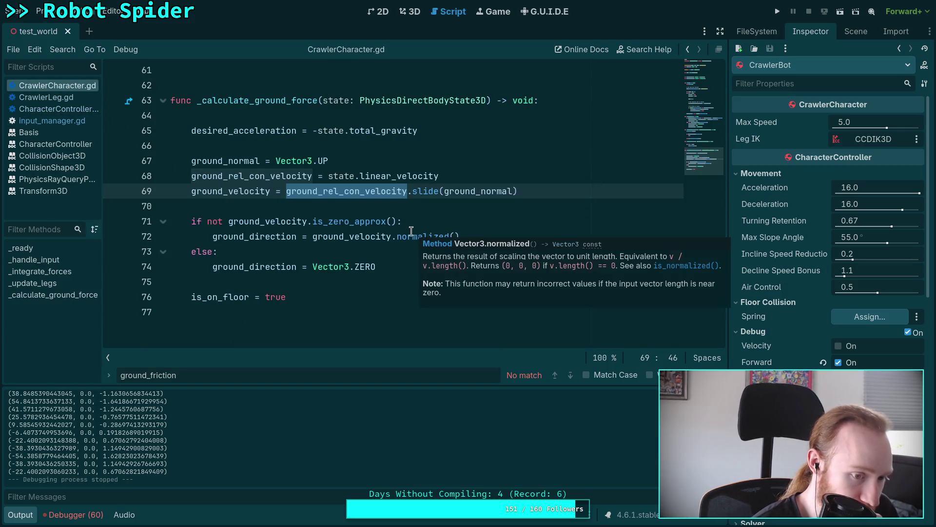
pyautogui.click(80, 110)
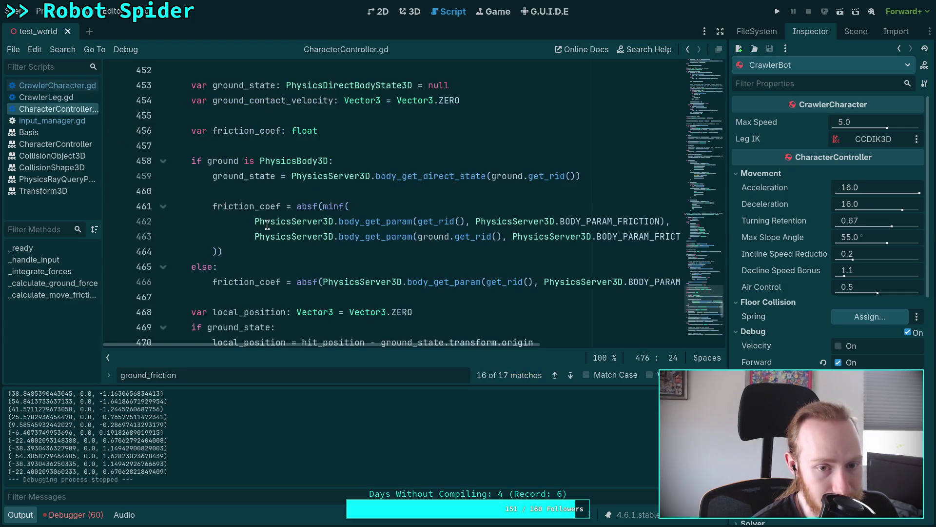
pyautogui.scroll(-10, 272, 226)
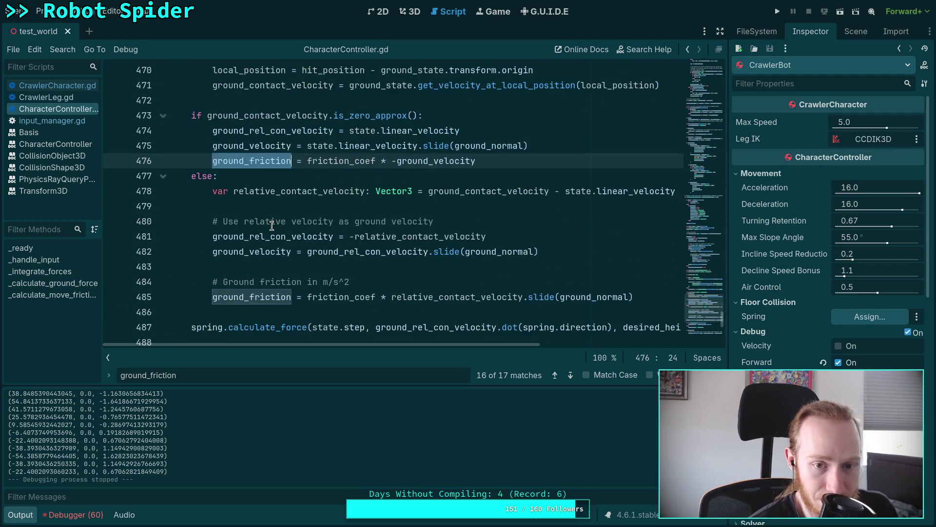
pyautogui.scroll(20, 271, 226)
pyautogui.scroll(20, 360, 239)
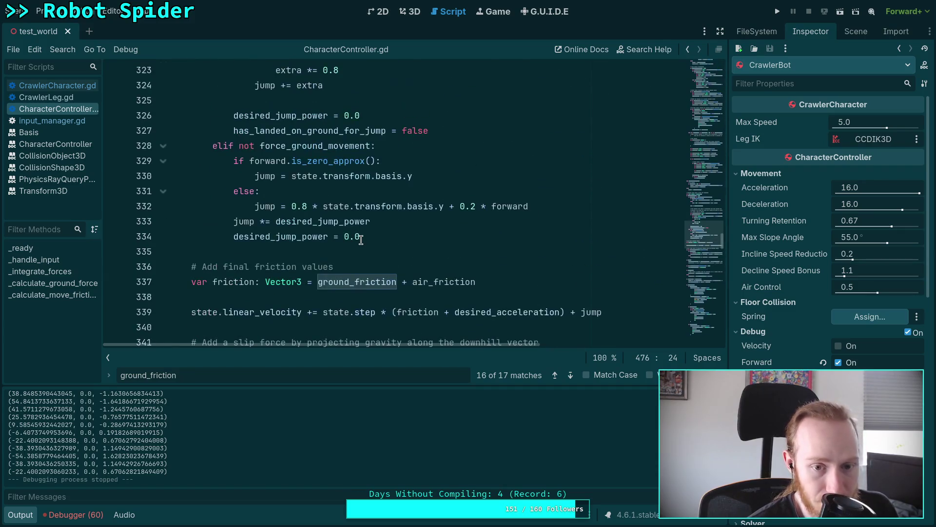
pyautogui.scroll(10, 360, 239)
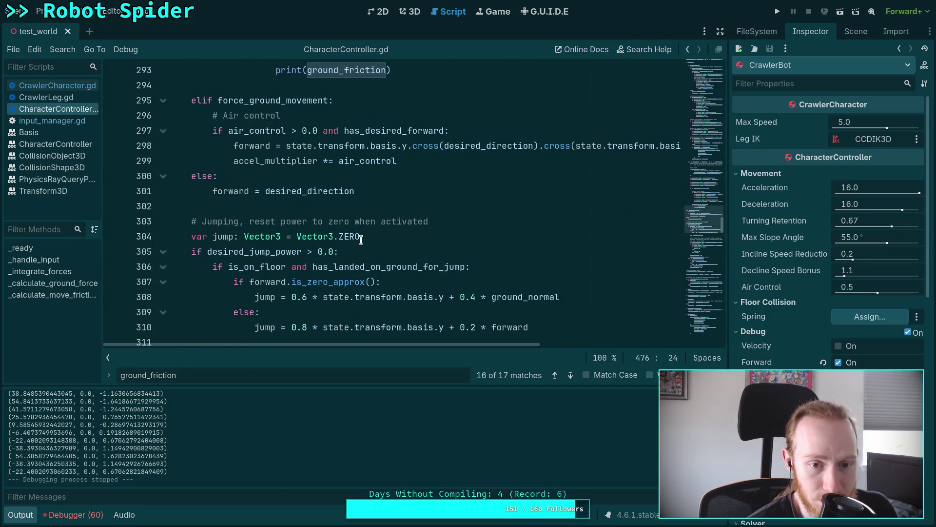
pyautogui.scroll(-6, 360, 239)
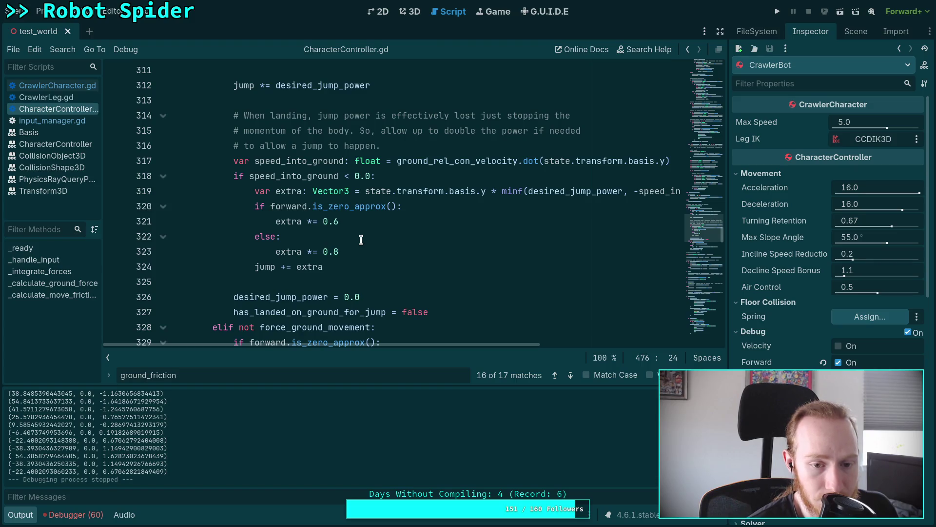
pyautogui.scroll(10, 360, 239)
pyautogui.scroll(2, 361, 239)
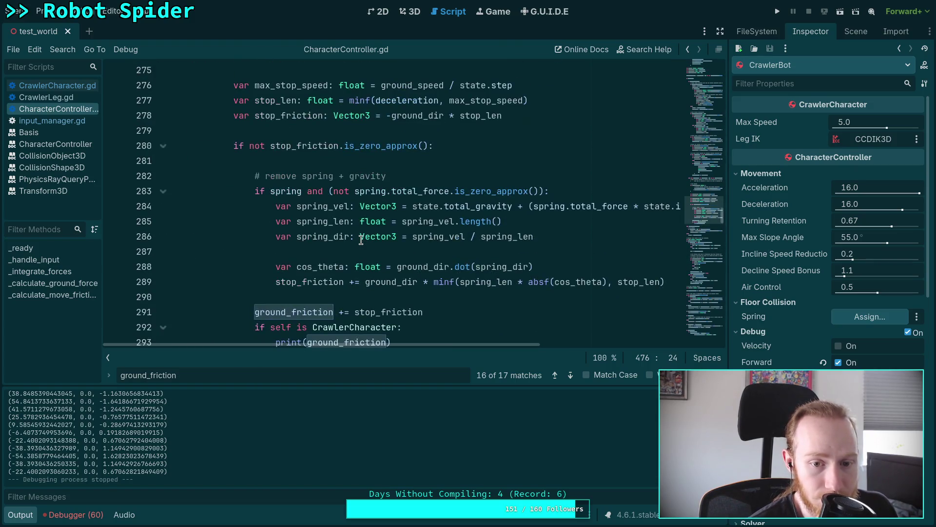
pyautogui.scroll(1, 361, 239)
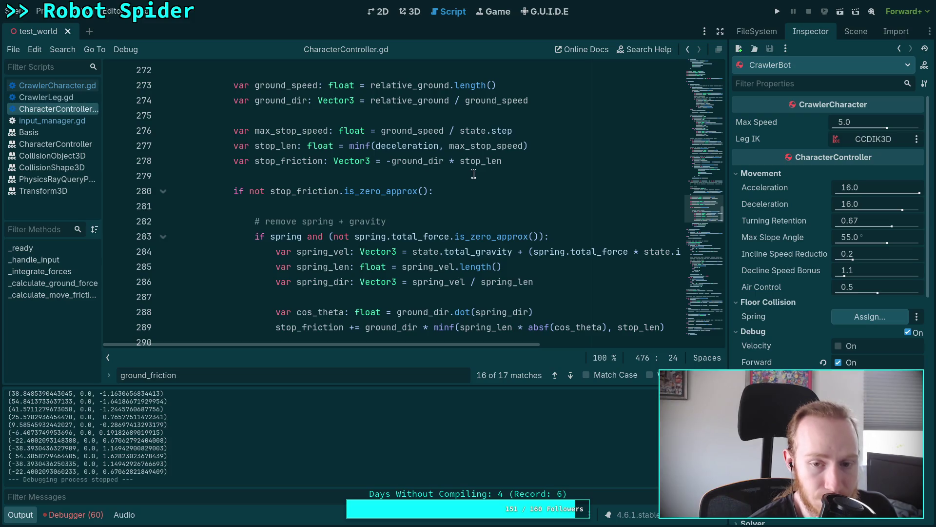
pyautogui.click(487, 160)
pyautogui.doubleClick(481, 161)
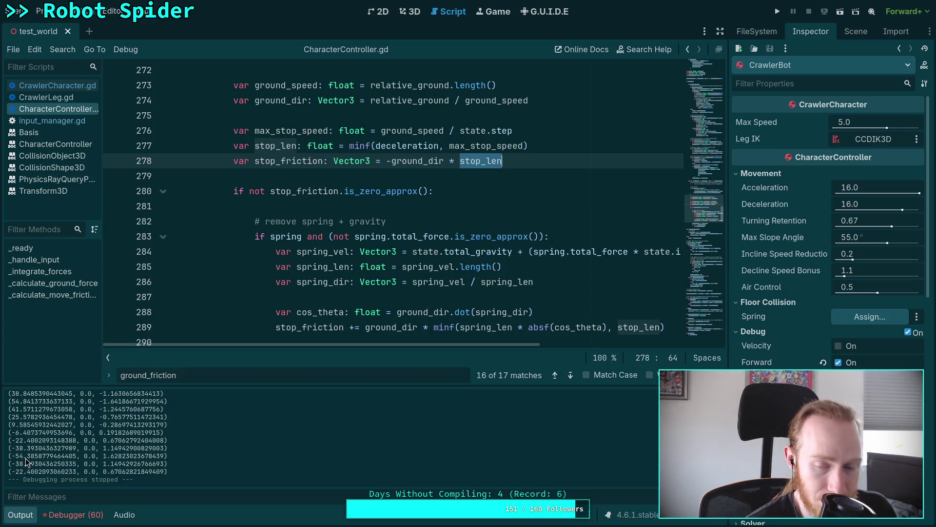
pyautogui.doubleClick(408, 161)
# - Move the CrawlerCharacter debug print block up beneath the ground_dir calculation
pyautogui.scroll(2, 530, 248)
pyautogui.click(556, 210)
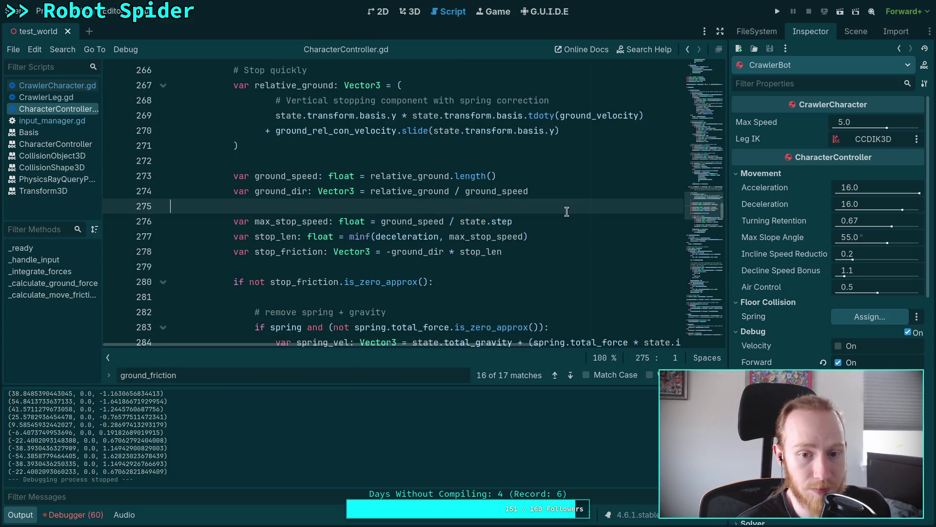
pyautogui.press('Return')
pyautogui.press('Return')
pyautogui.press('Up')
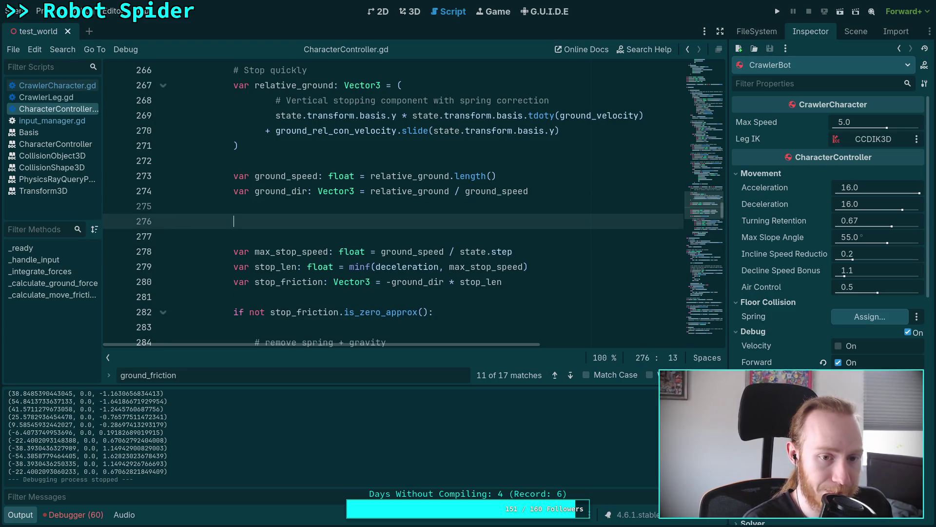
pyautogui.hotkey('ctrl', 'z')
pyautogui.hotkey('ctrl', 'z')
pyautogui.hotkey('ctrl', 'z')
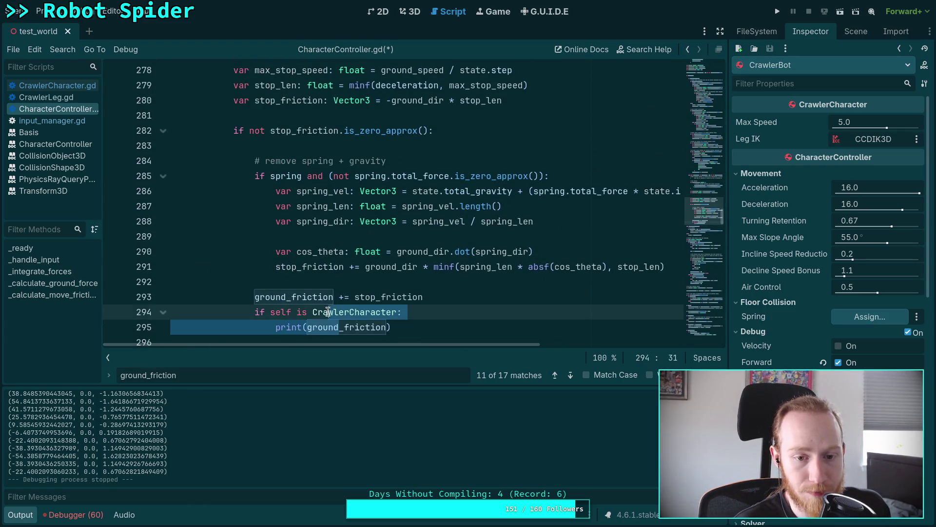
pyautogui.hotkey('ctrl', 'z')
pyautogui.hotkey('ctrl', 'z')
pyautogui.hotkey('ctrl', 'z')
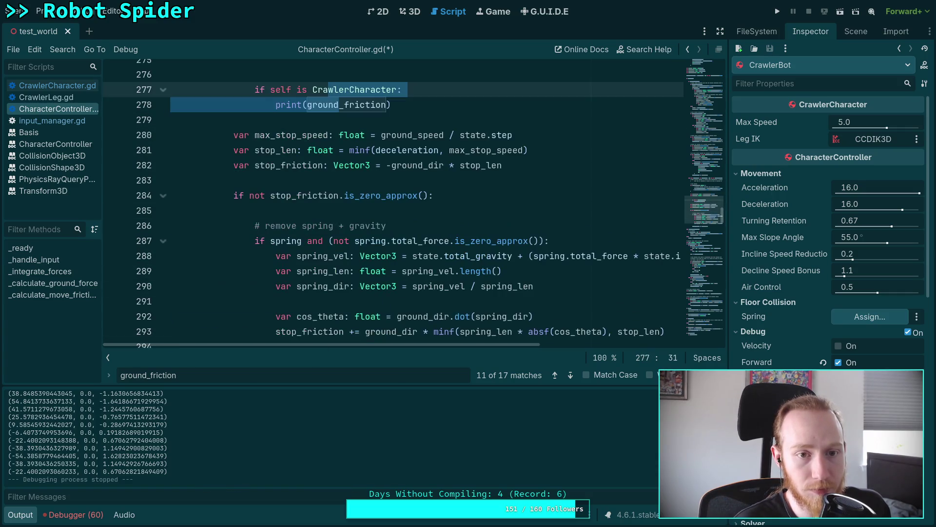
pyautogui.hotkey('ctrl', 'z')
pyautogui.hotkey('ctrl', 'z')
pyautogui.hotkey('ctrl', 'z')
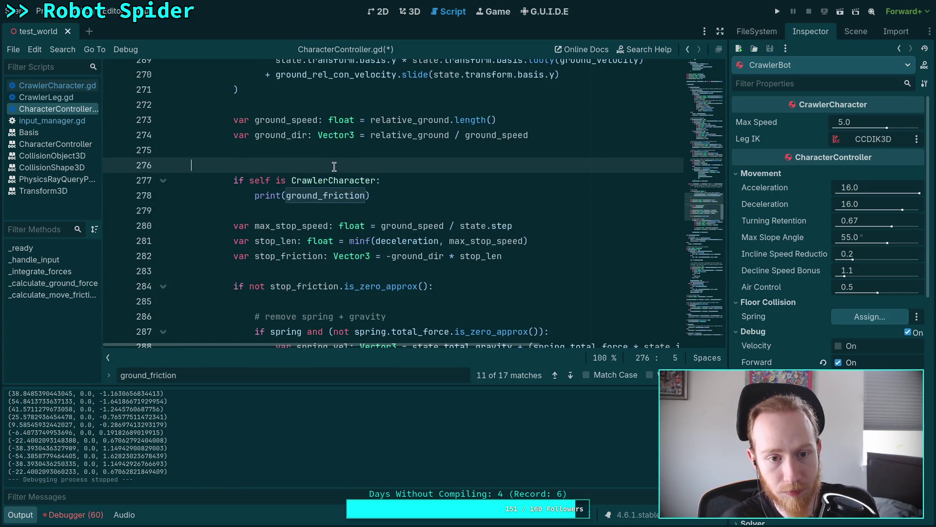
# - Make the debug print output ground_dir, then test-run the game and stop it
pyautogui.doubleClick(325, 179)
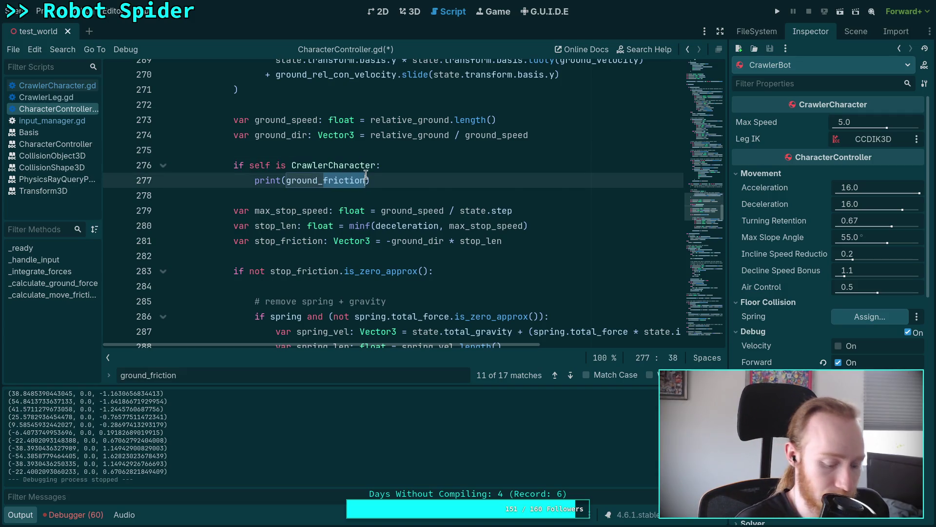
pyautogui.write('ground_dir')
pyautogui.press('F5')
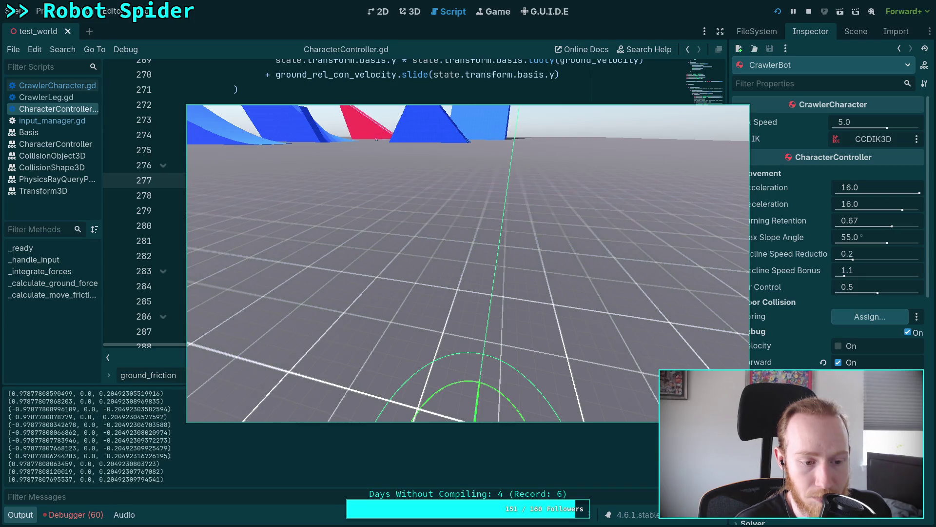
pyautogui.press('F8')
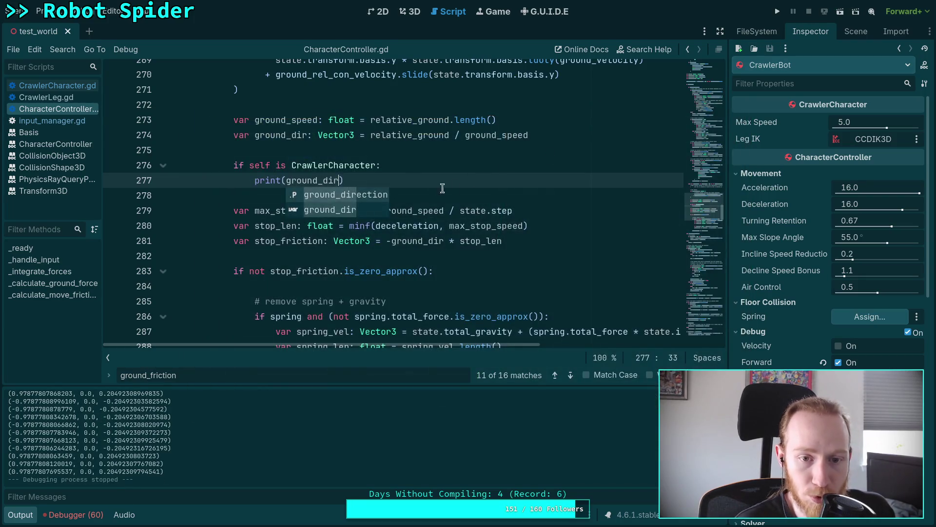
pyautogui.doubleClick(330, 181)
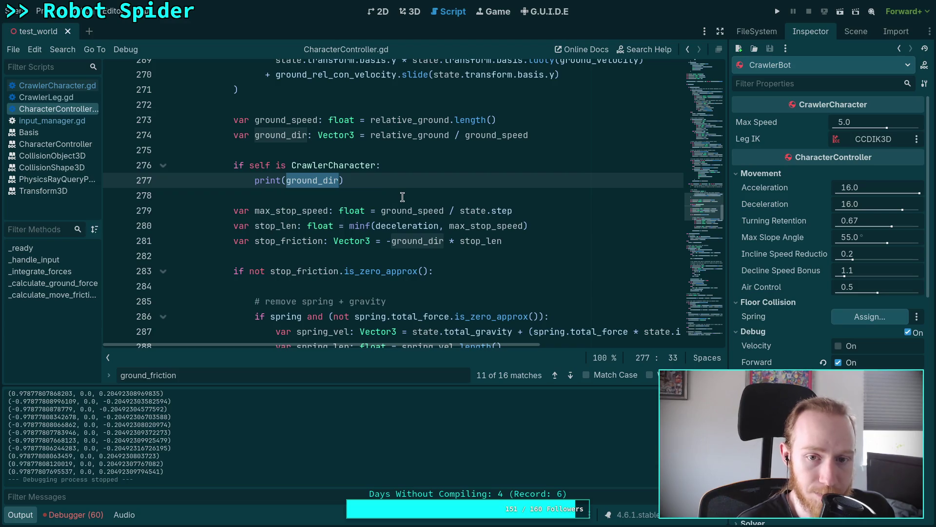
# - Move the debug print block below the stop_friction line, tidying the leftover blank line
pyautogui.moveTo(380, 181); pyautogui.dragTo(237, 161)
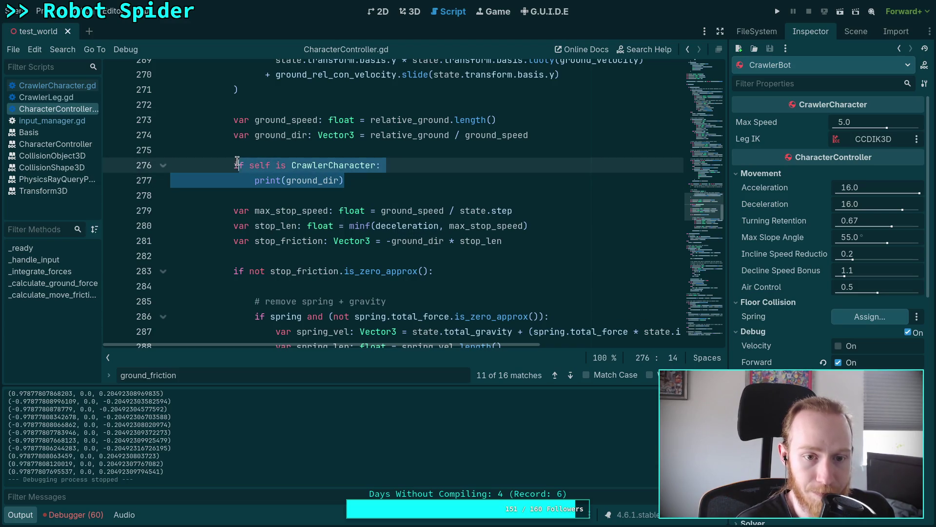
pyautogui.hotkey('alt', 'Down')
pyautogui.hotkey('alt', 'Down')
pyautogui.hotkey('alt', 'Down')
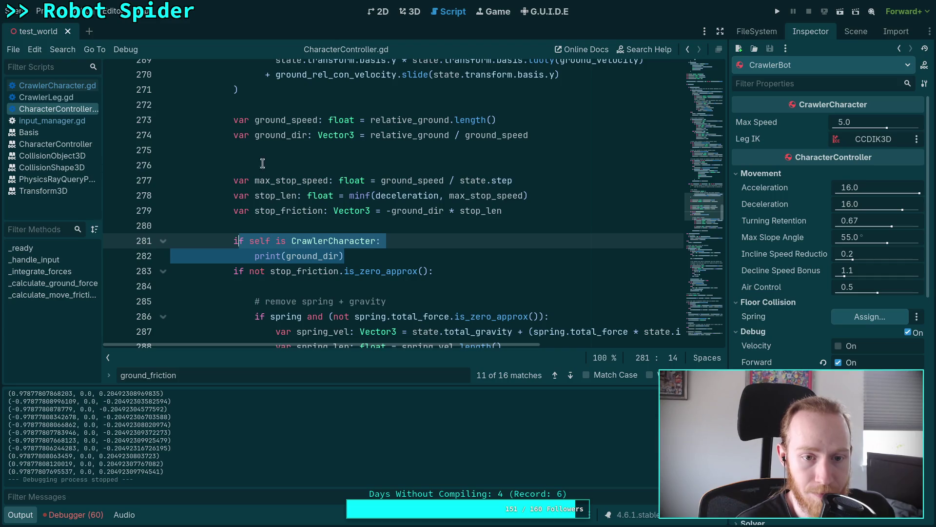
pyautogui.click(248, 162)
pyautogui.hotkey('alt', 'Down')
pyautogui.hotkey('alt', 'Down')
pyautogui.hotkey('alt', 'Down')
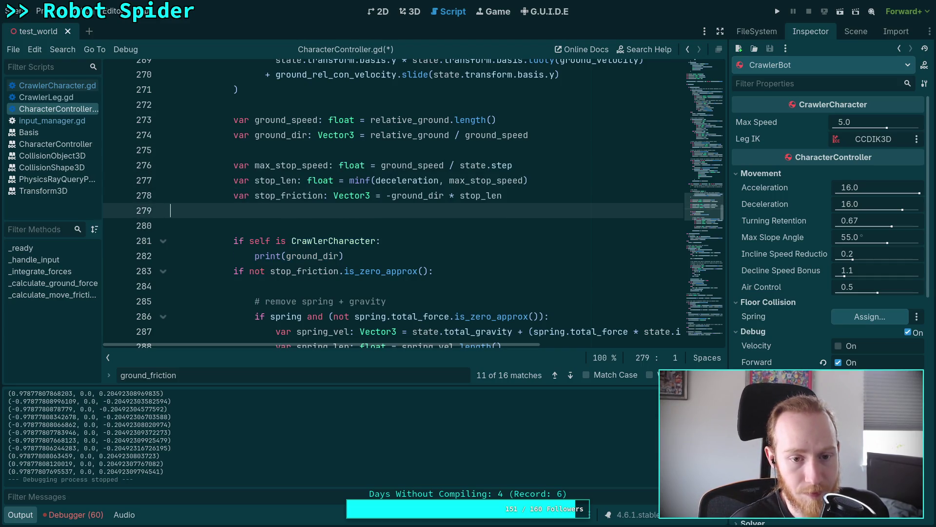
pyautogui.hotkey('alt', 'Down')
pyautogui.hotkey('alt', 'Down')
pyautogui.hotkey('alt', 'Down')
# - Change the debug print to output stop_len, then test-run and stop the game
pyautogui.doubleClick(322, 241)
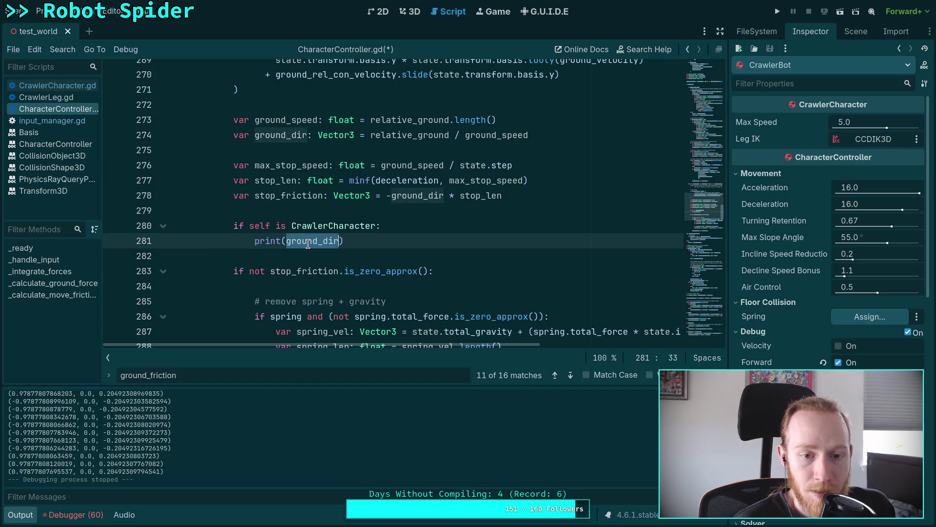
pyautogui.write('stel')
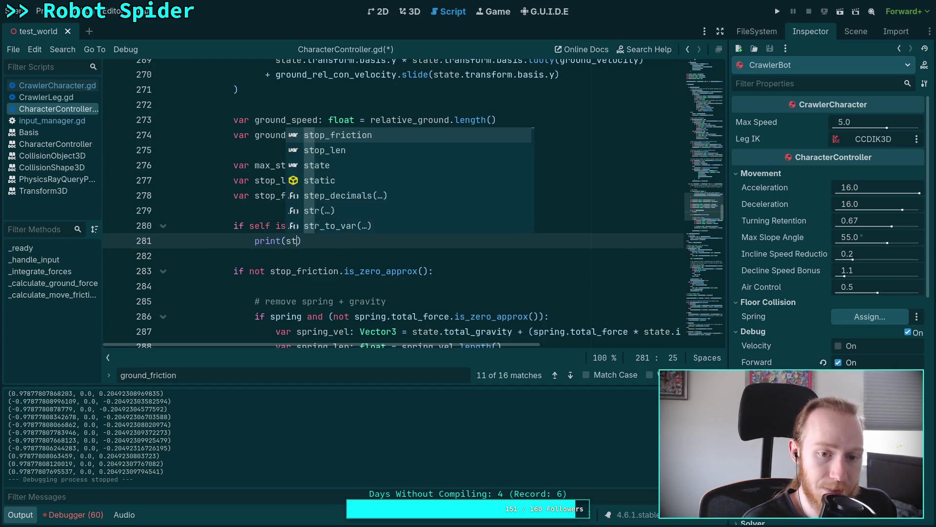
pyautogui.press('Down')
pyautogui.press('Return')
pyautogui.press('F5')
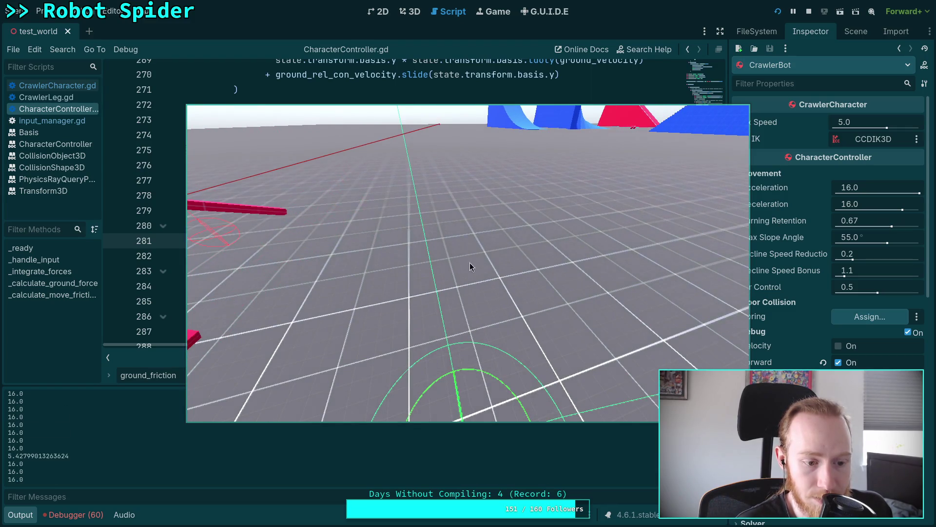
pyautogui.press('F8')
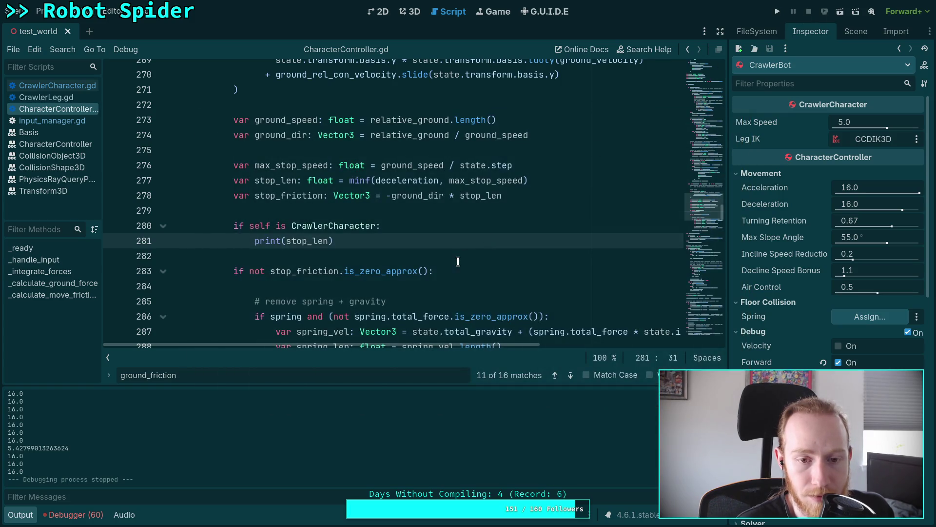
# - Change the debug print to output stop_friction instead of stop_len
pyautogui.scroll(-2, 447, 251)
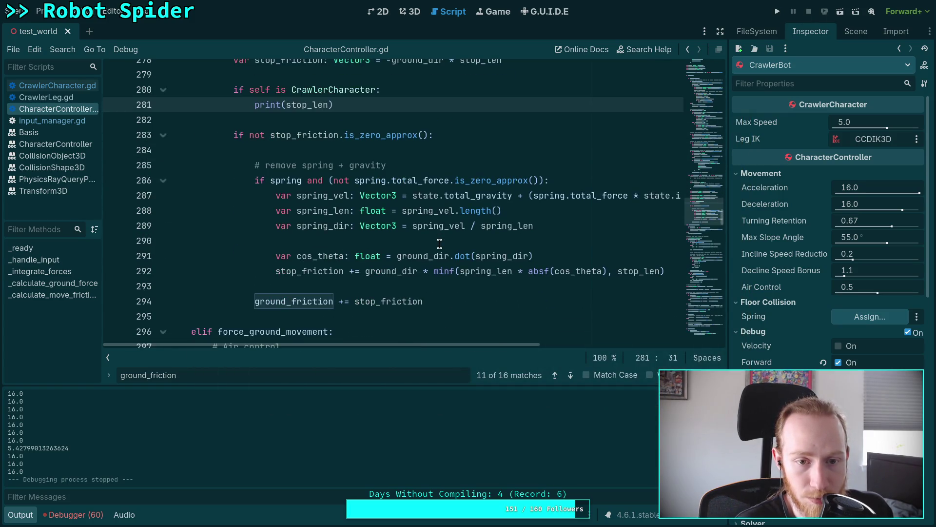
pyautogui.scroll(1, 439, 244)
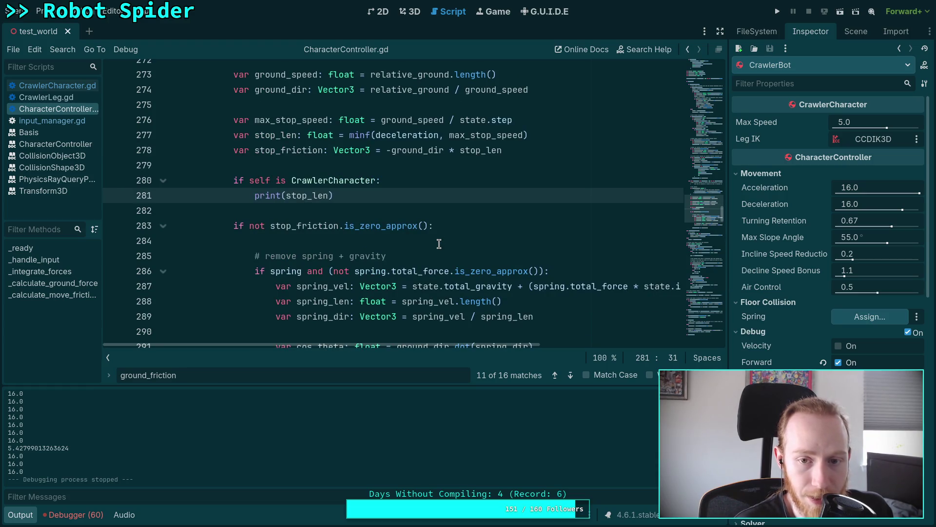
pyautogui.scroll(1, 439, 244)
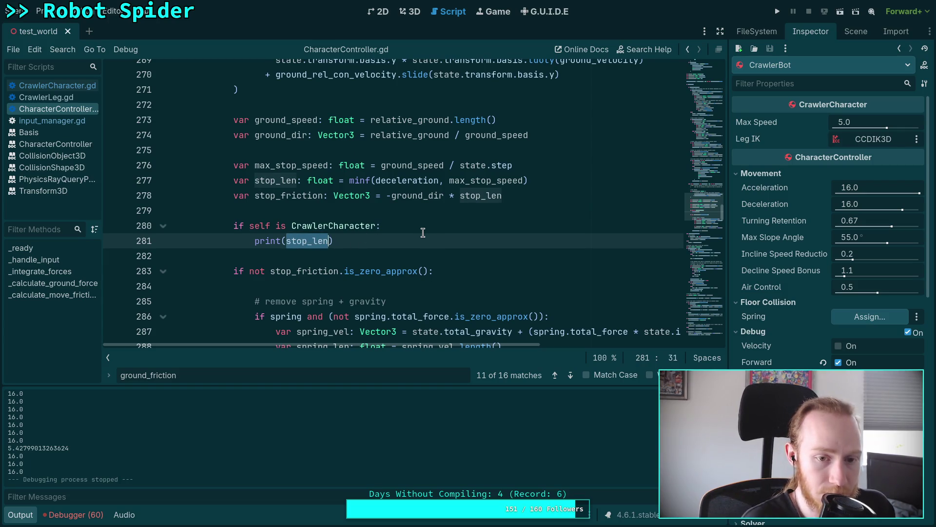
pyautogui.press('BackSpace')
pyautogui.press('BackSpace')
pyautogui.press('BackSpace')
pyautogui.write('p_fri')
pyautogui.press('Return')
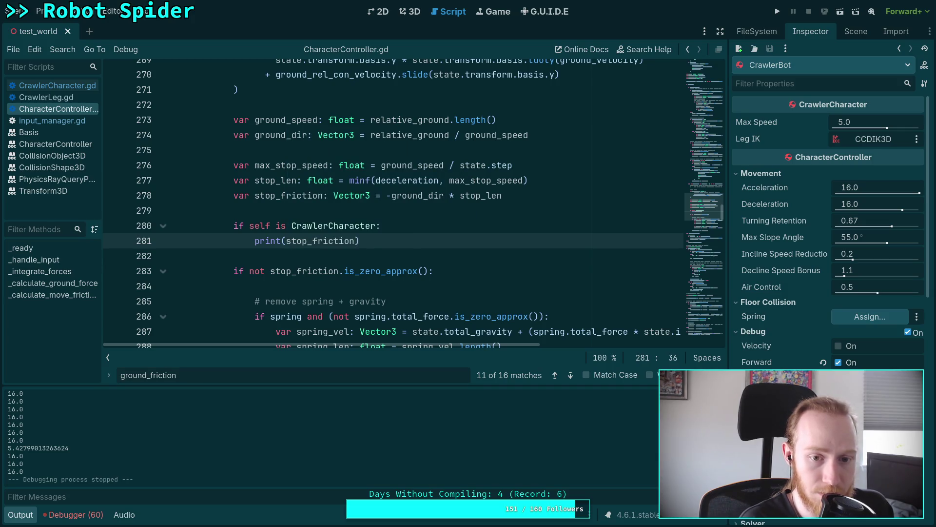
pyautogui.scroll(-3, 428, 249)
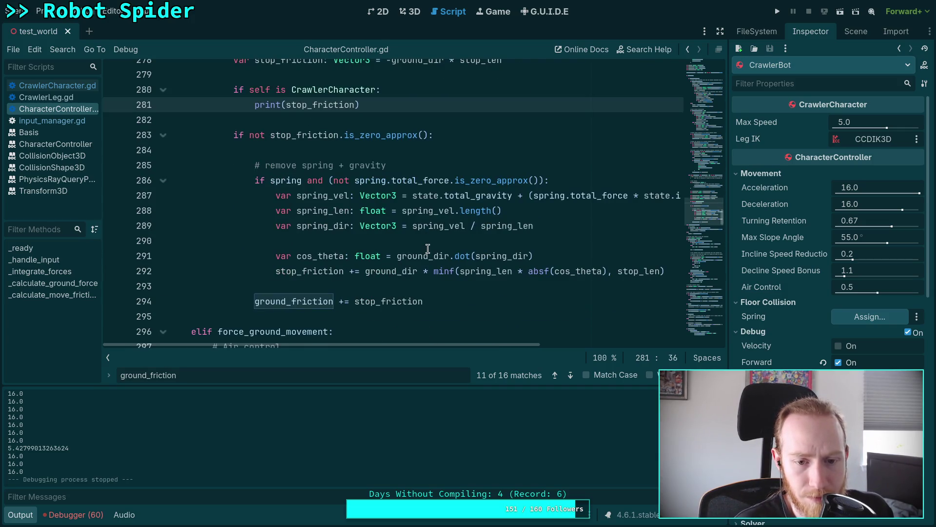
pyautogui.scroll(-2, 427, 249)
pyautogui.moveTo(235, 209); pyautogui.dragTo(255, 211)
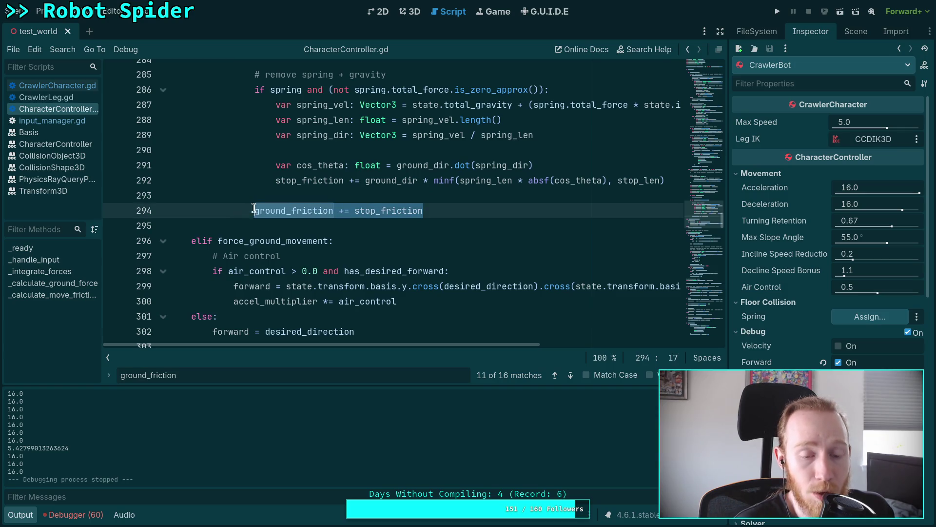
# - Add 'ground_friction = Vector3.ZERO' after line 69 in CrawlerCharacter.gd, save, and run the game
pyautogui.scroll(-3, 354, 227)
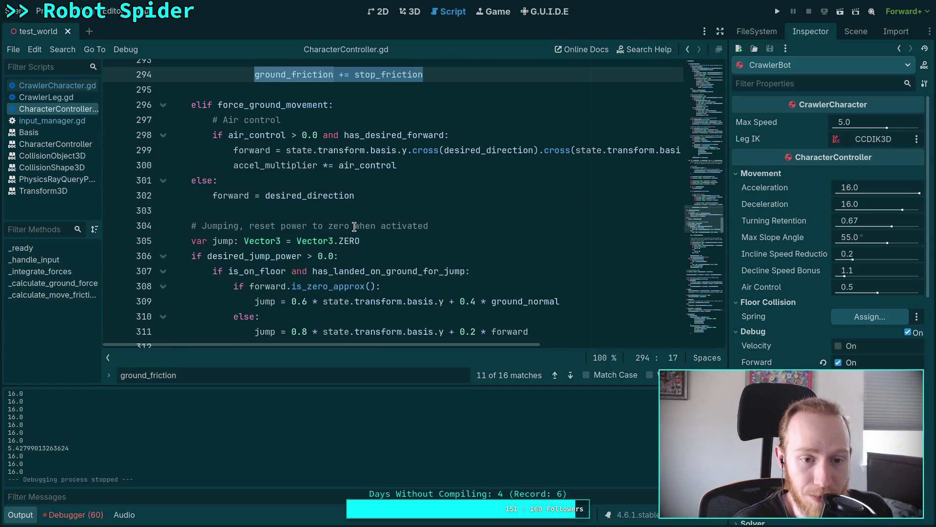
pyautogui.scroll(-16, 354, 227)
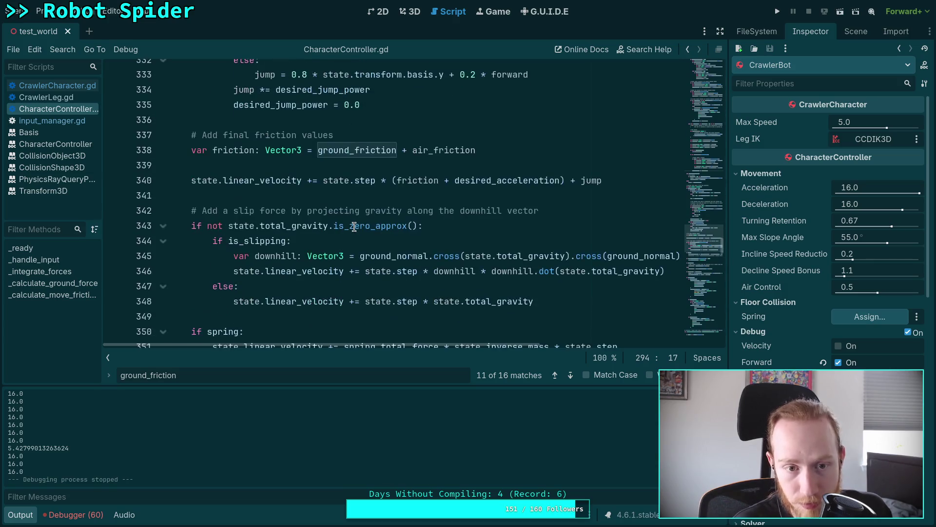
pyautogui.hotkey('alt', 'Left')
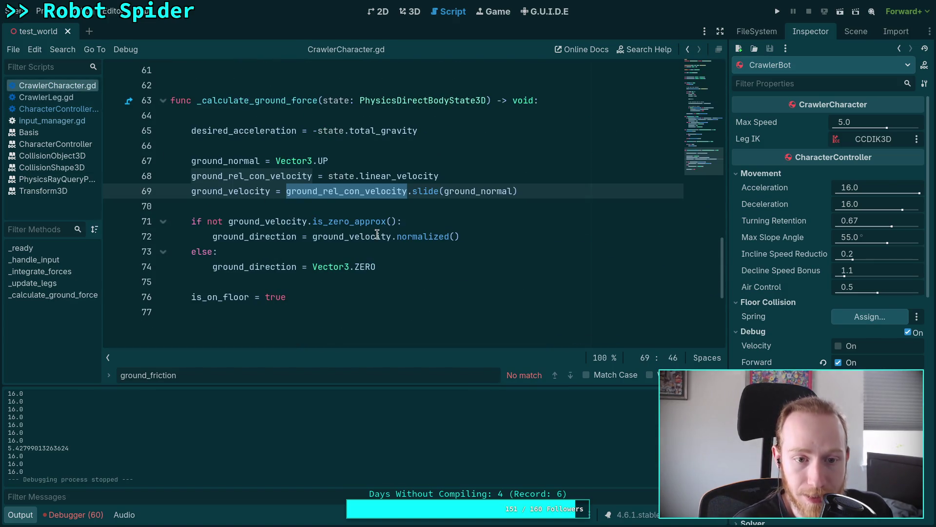
pyautogui.click(536, 190)
pyautogui.press('Return')
pyautogui.write('ground_f')
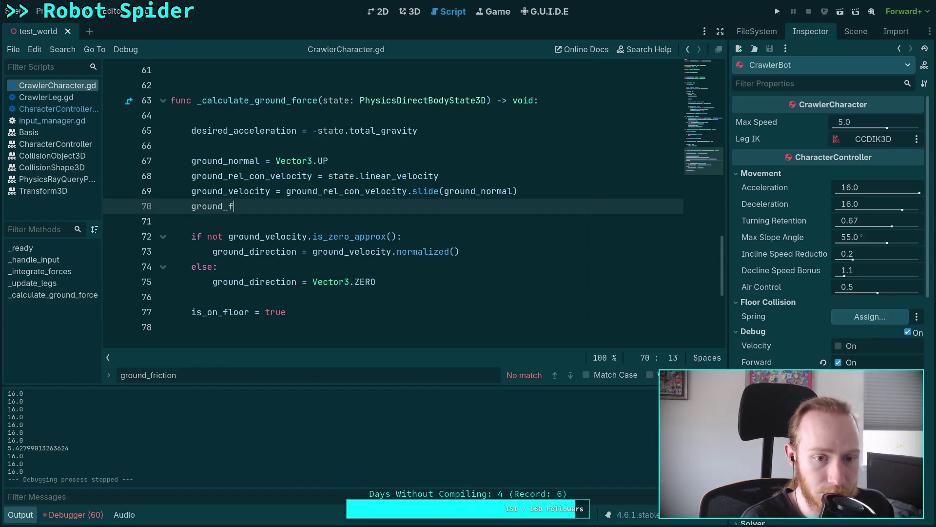
pyautogui.write('ric')
pyautogui.press('Return')
pyautogui.write('= Vecto')
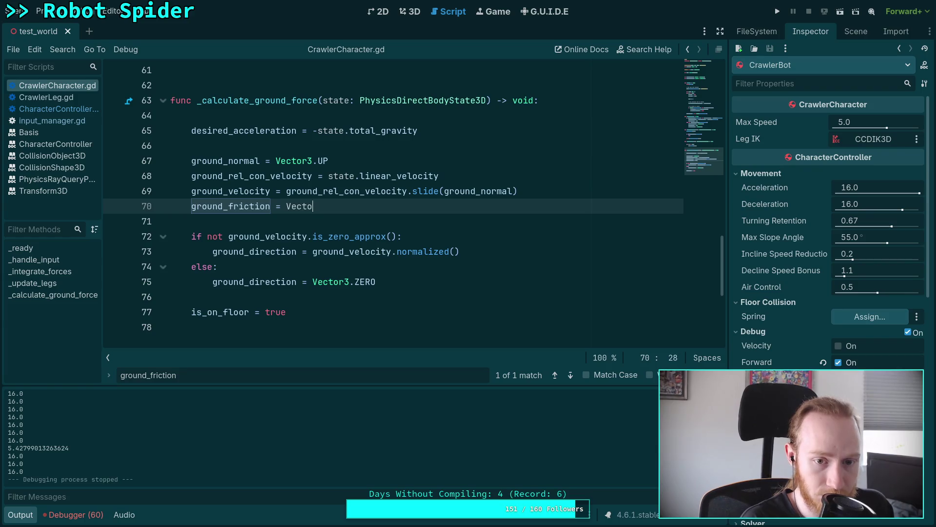
pyautogui.write('r3.Z')
pyautogui.press('Return')
pyautogui.hotkey('ctrl', 's')
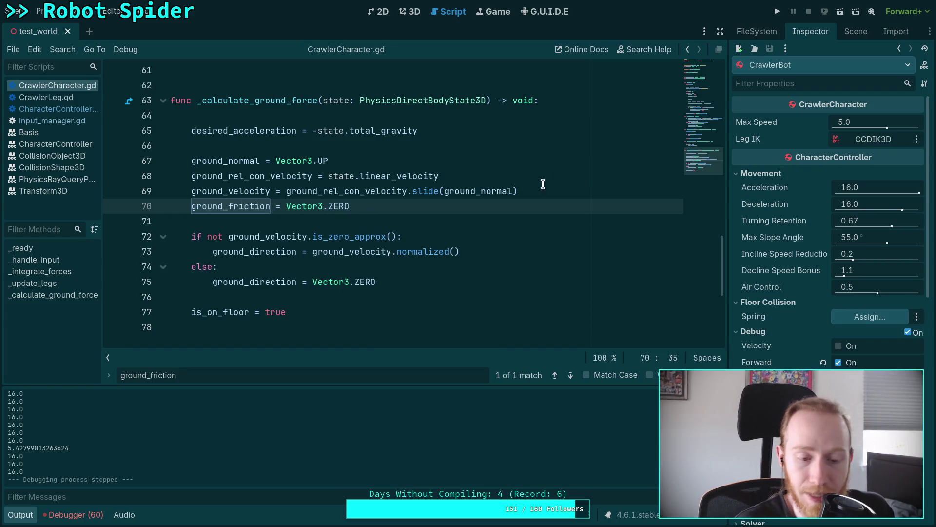
pyautogui.click(778, 11)
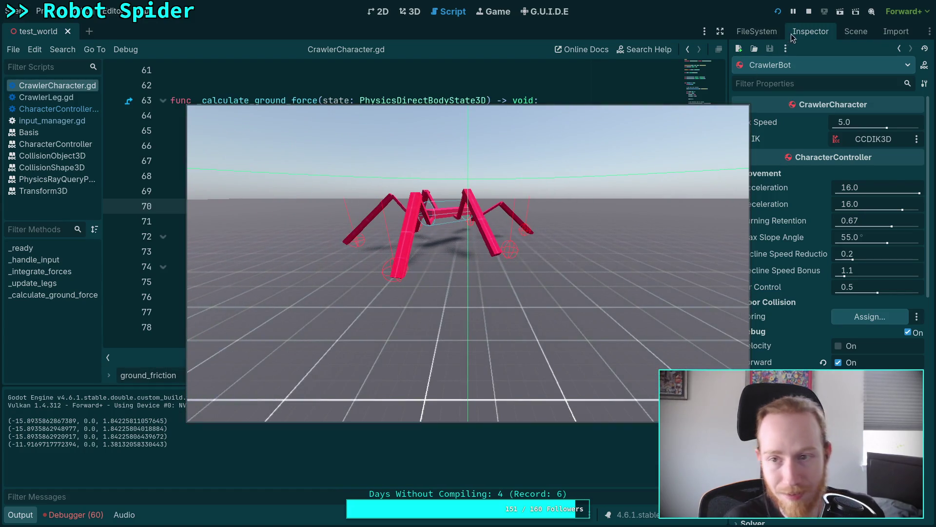
# - Stop the game, put the caret on line 71, then run and stop the crawler again
pyautogui.click(810, 11)
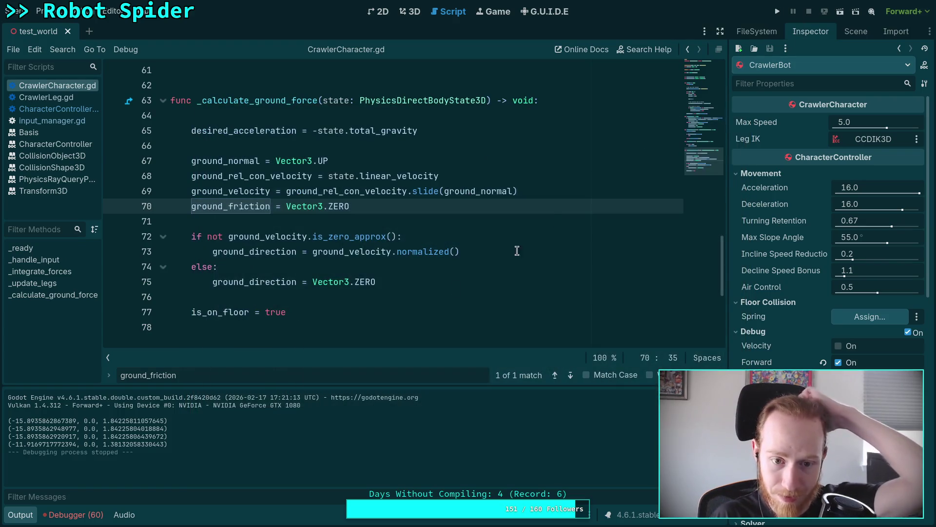
pyautogui.click(309, 216)
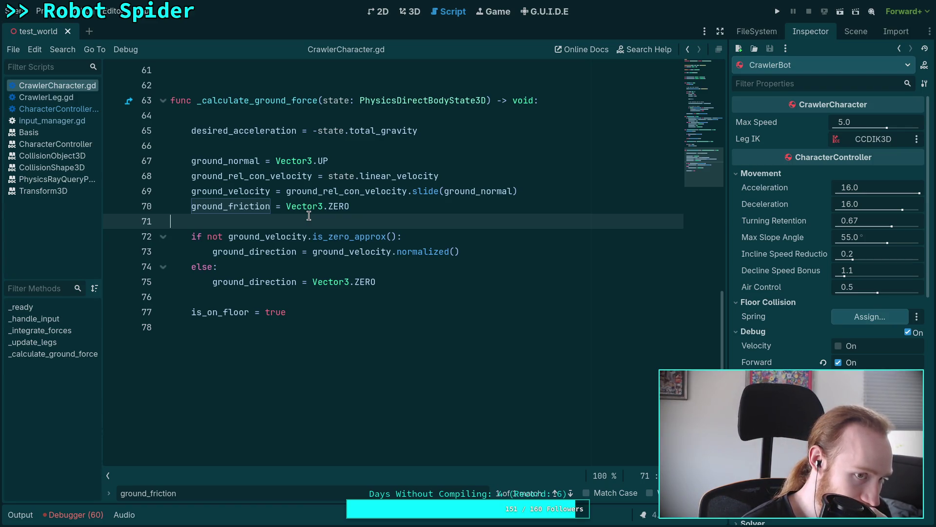
pyautogui.click(777, 12)
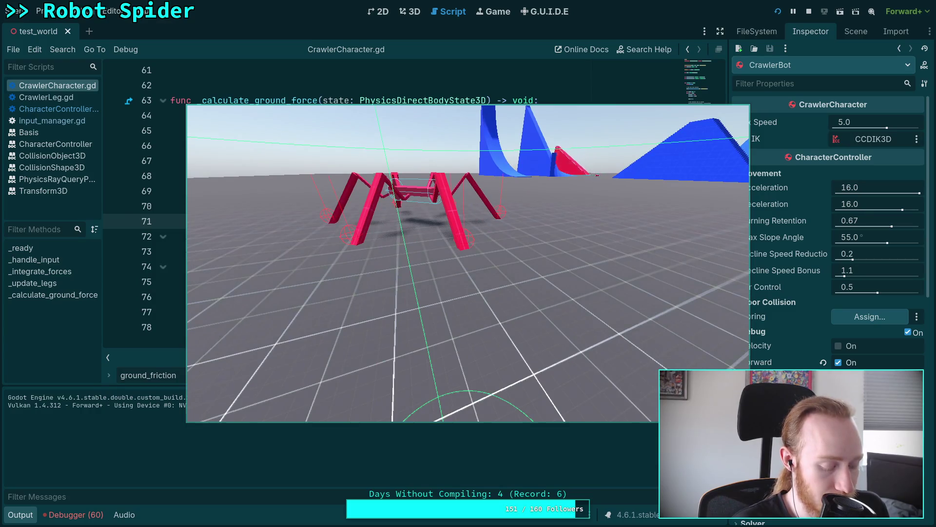
pyautogui.click(804, 14)
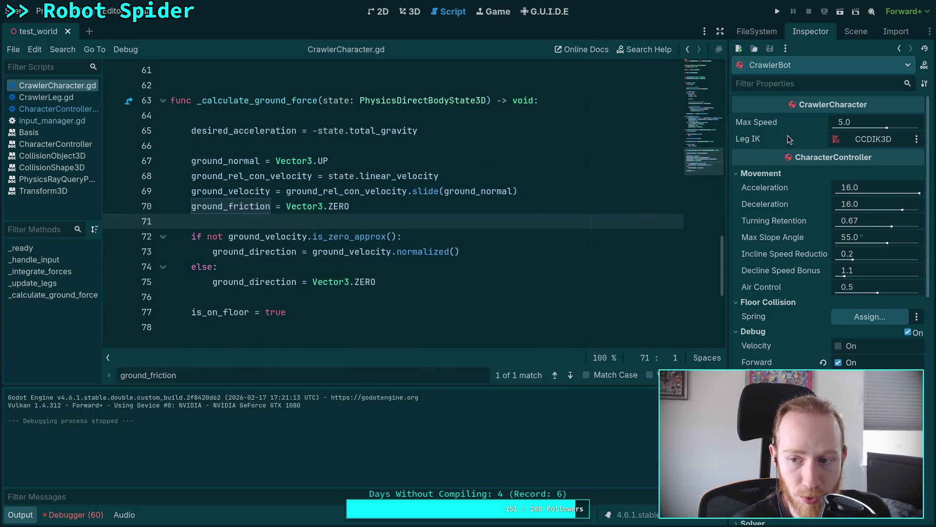
# - Load global_context.tres in the G.U.I.D.E editor, inspect a Set Game Speed trigger, and test-run
pyautogui.click(545, 11)
pyautogui.click(661, 54)
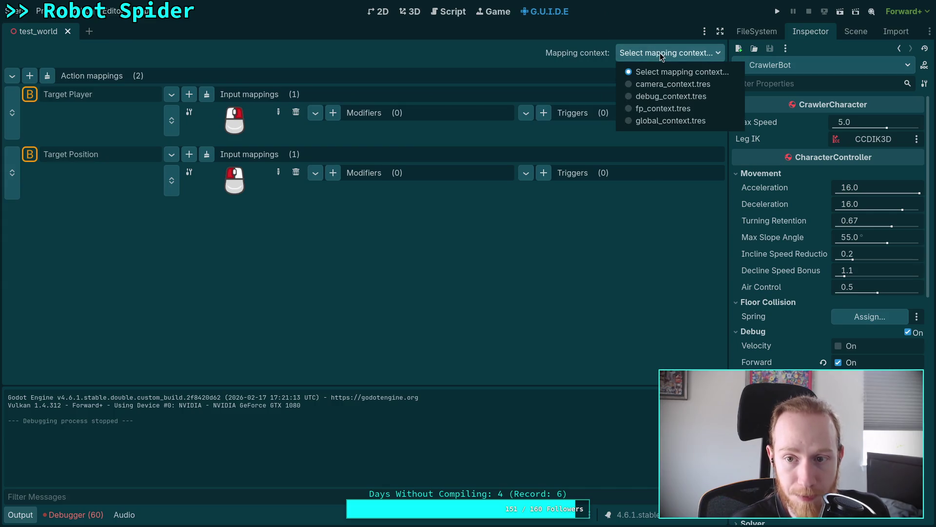
pyautogui.click(678, 122)
pyautogui.scroll(-3, 450, 218)
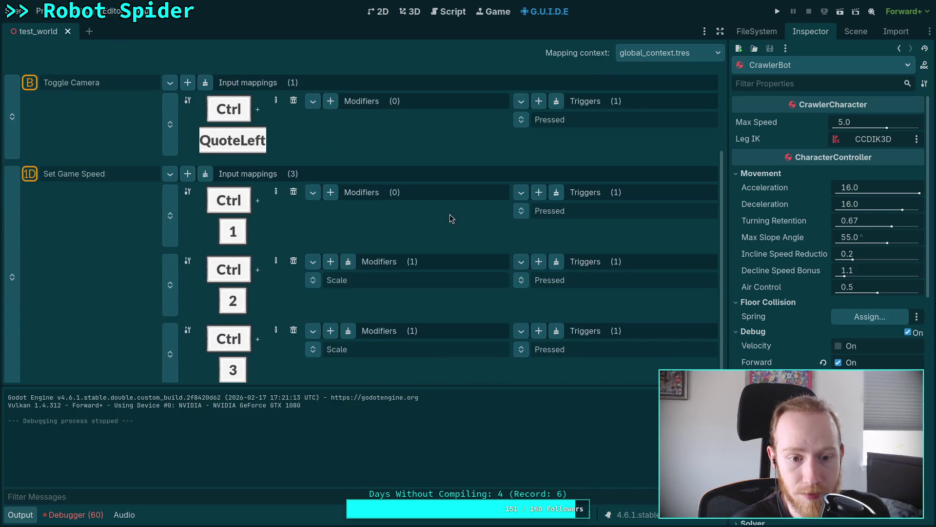
pyautogui.scroll(-1, 446, 214)
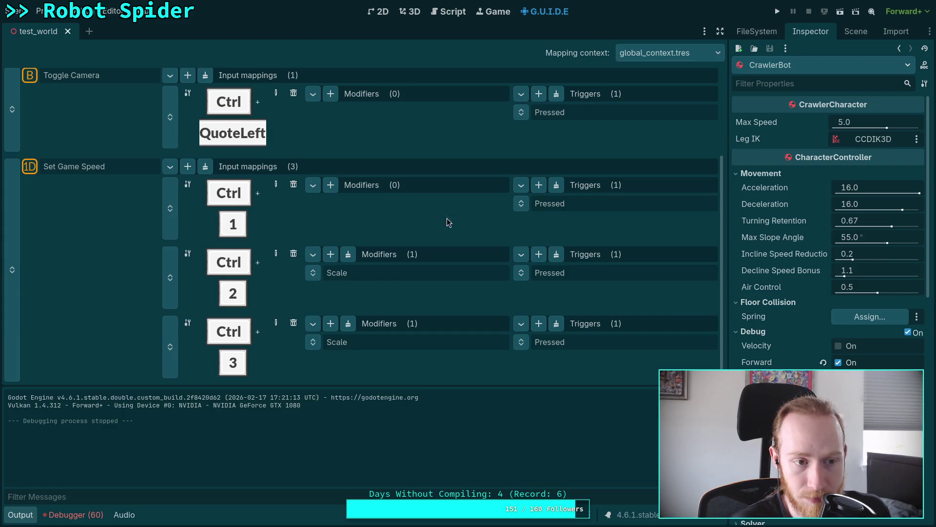
pyautogui.click(586, 337)
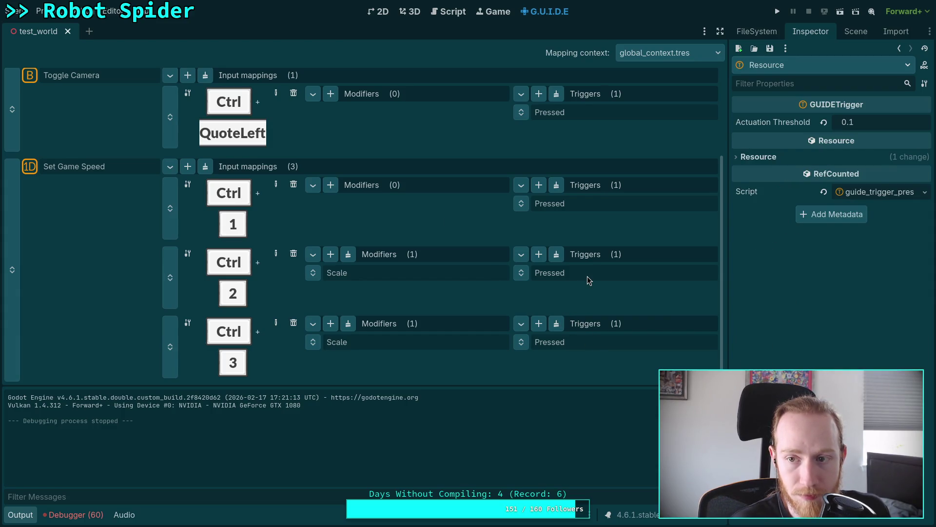
pyautogui.click(778, 11)
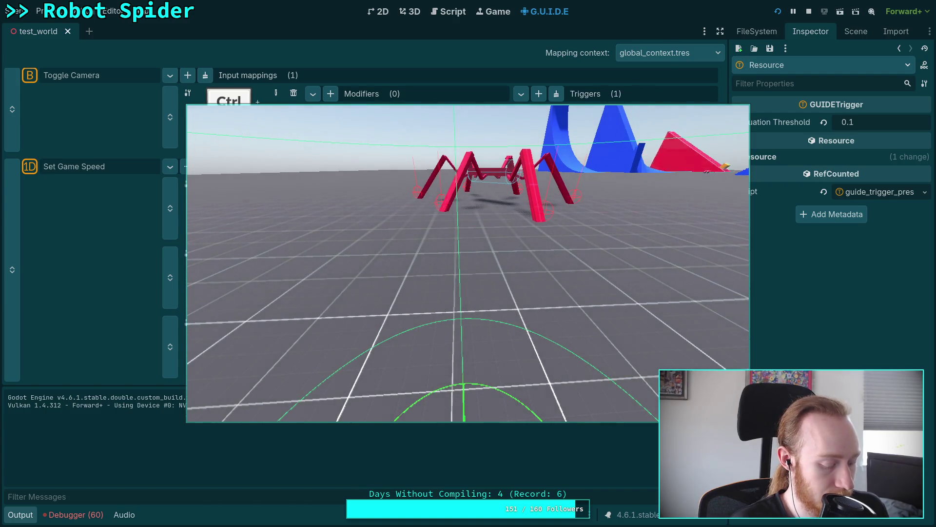
pyautogui.scroll(-1, 469, 263)
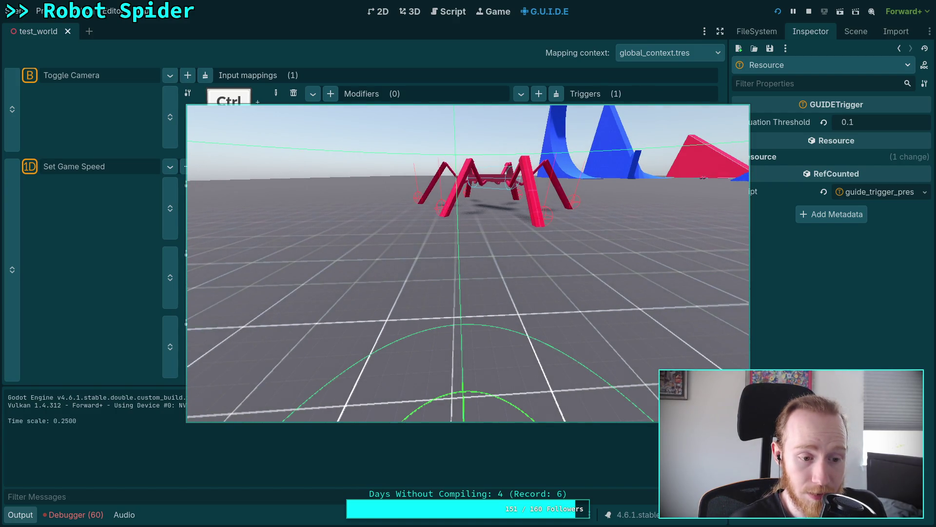
pyautogui.click(810, 12)
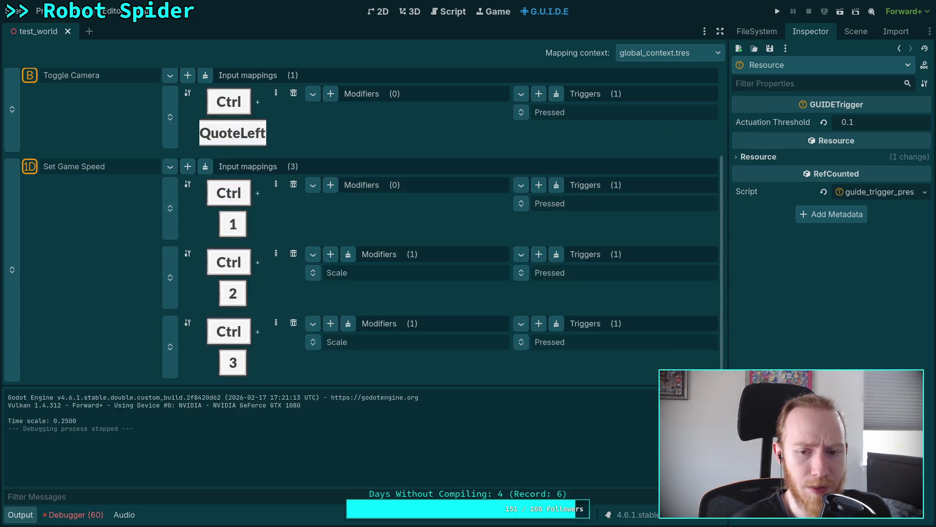
# - Detect a Boolean Ctrl + 1 input for the first Set Game Speed mapping and review its modifiers
pyautogui.click(277, 185)
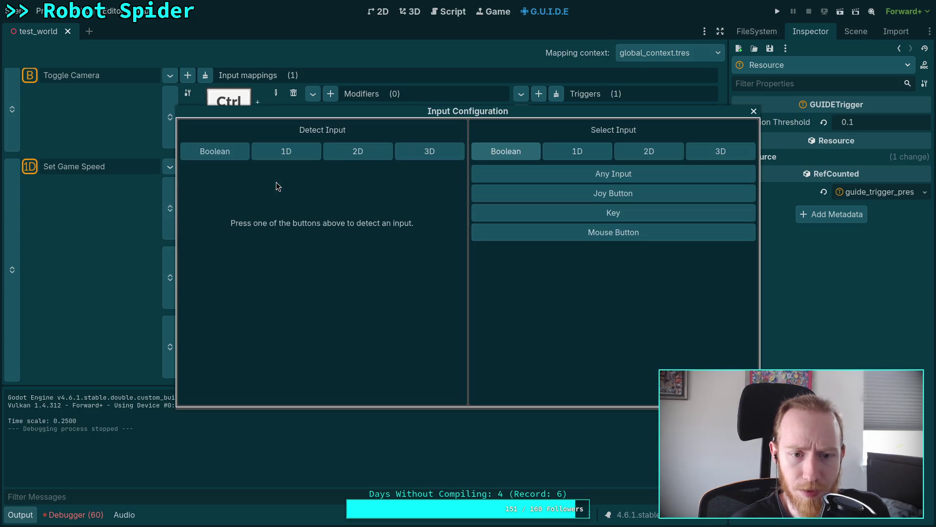
pyautogui.click(245, 151)
pyautogui.hotkey('ctrl', '1')
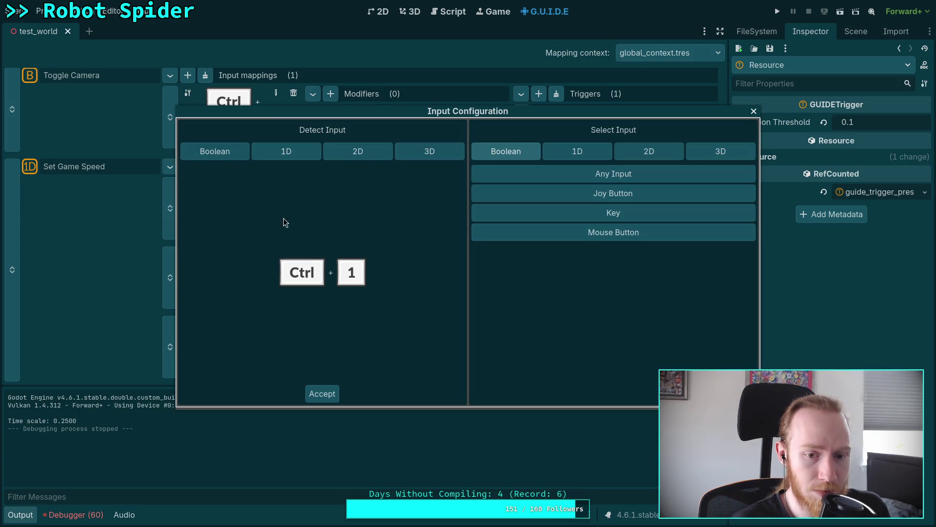
pyautogui.click(322, 393)
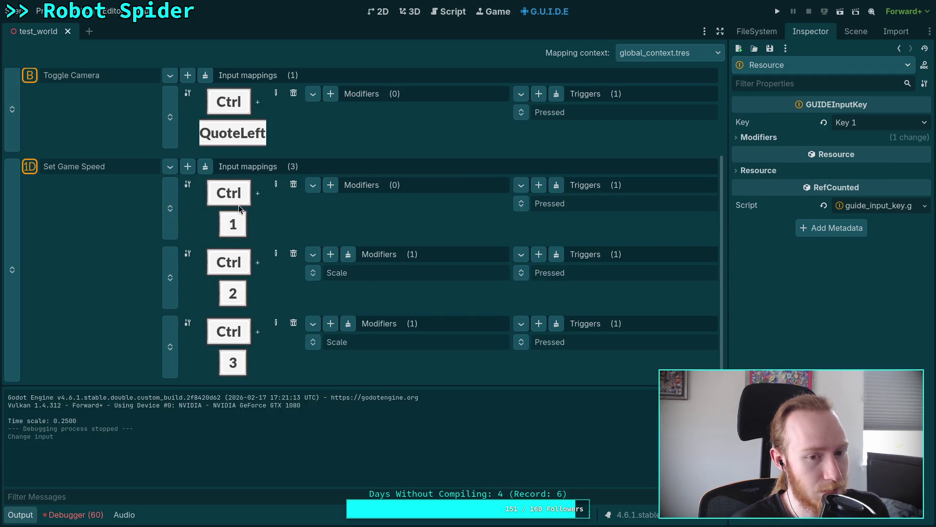
pyautogui.click(759, 137)
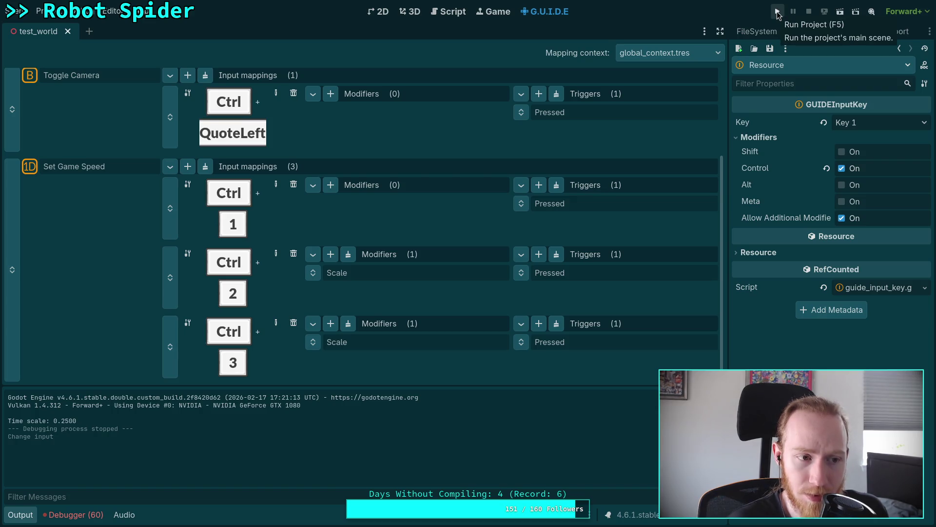
# - Test-run the game, then turn off Block Lower Priority Actions for Set Game Speed
pyautogui.click(777, 12)
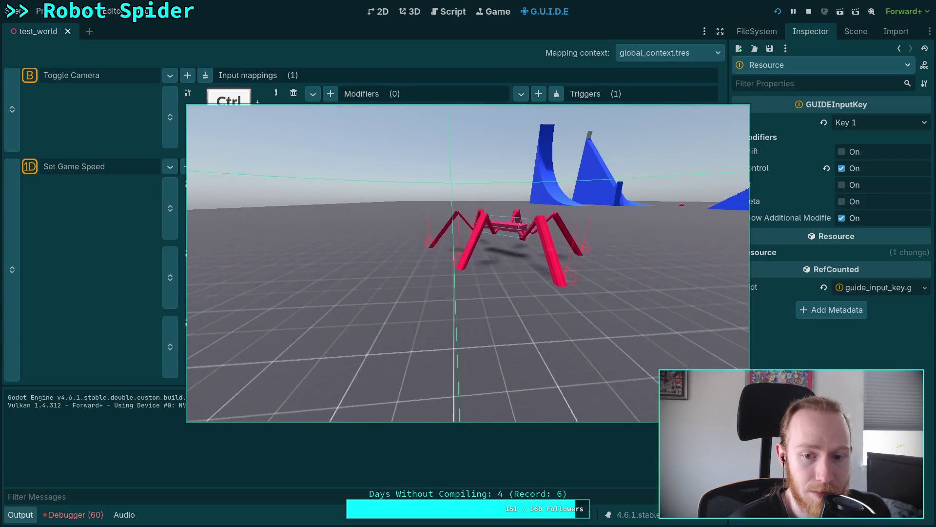
pyautogui.click(808, 14)
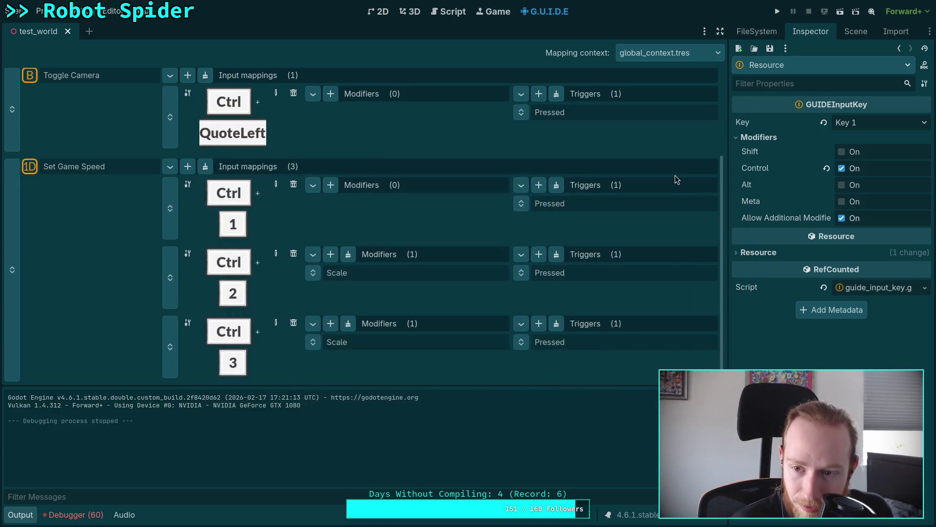
pyautogui.click(92, 169)
pyautogui.click(839, 156)
# - Turn off Block Lower Priority Actions for Toggle Camera as well
pyautogui.scroll(5, 335, 194)
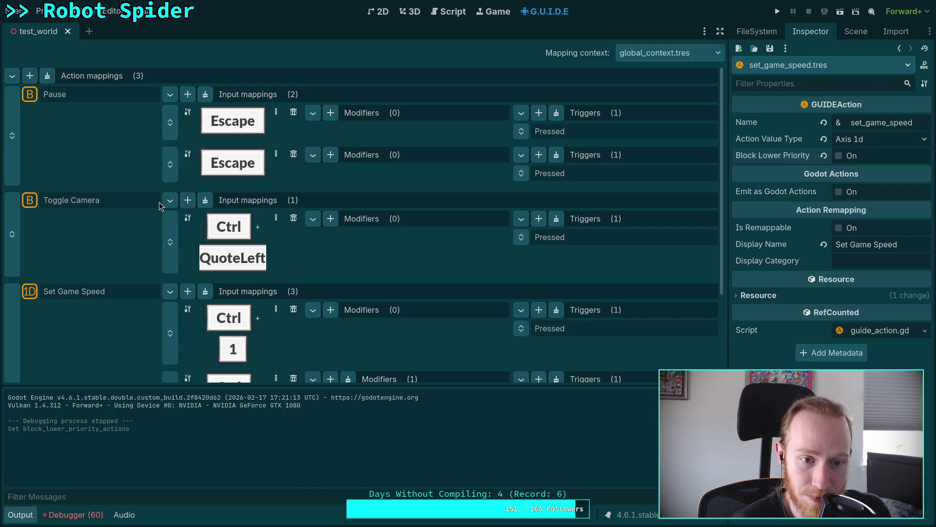
pyautogui.click(129, 204)
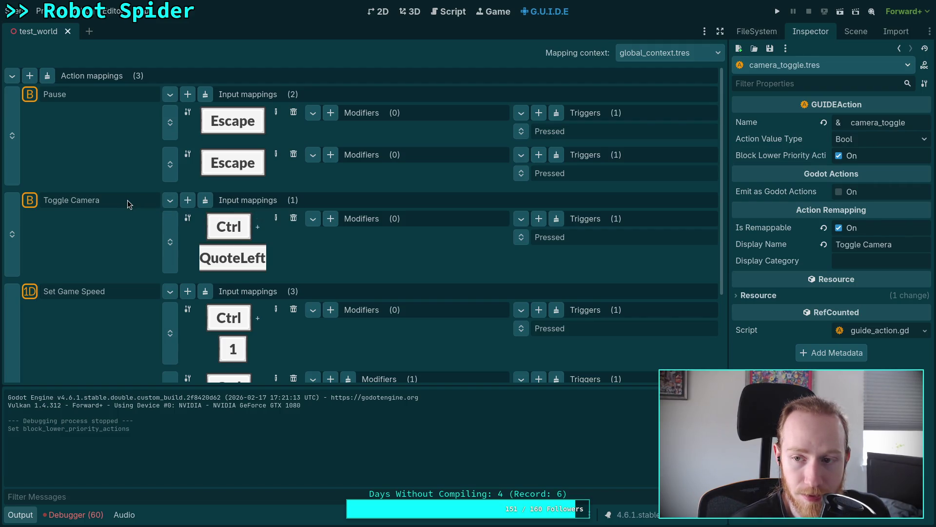
pyautogui.click(839, 155)
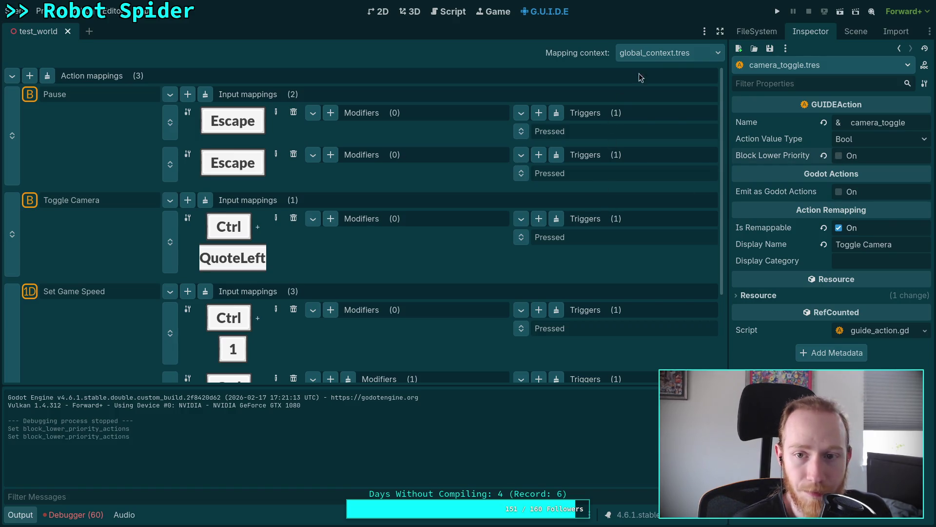
pyautogui.click(669, 53)
# - In fp_context.tres, turn off Block Lower Priority Actions for crouch, jump and Move
pyautogui.click(664, 108)
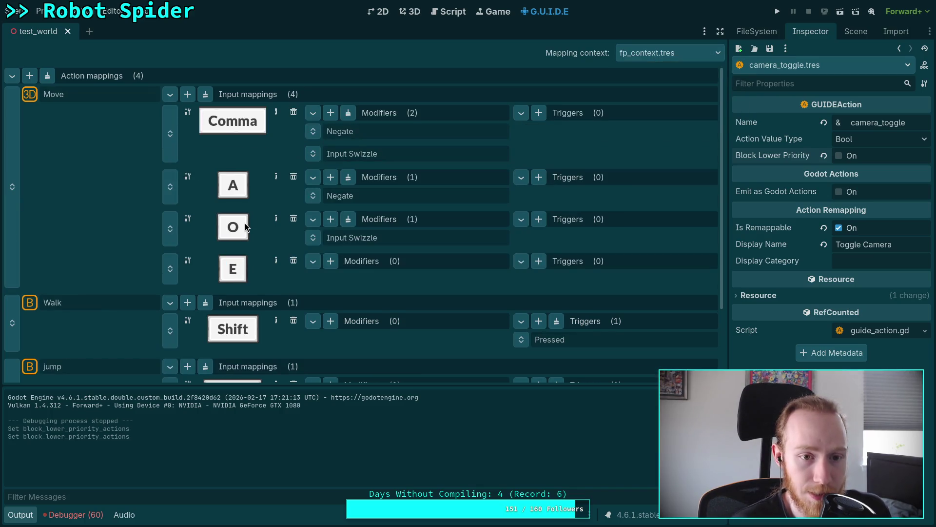
pyautogui.scroll(-2, 184, 211)
pyautogui.scroll(-1, 184, 211)
pyautogui.click(111, 335)
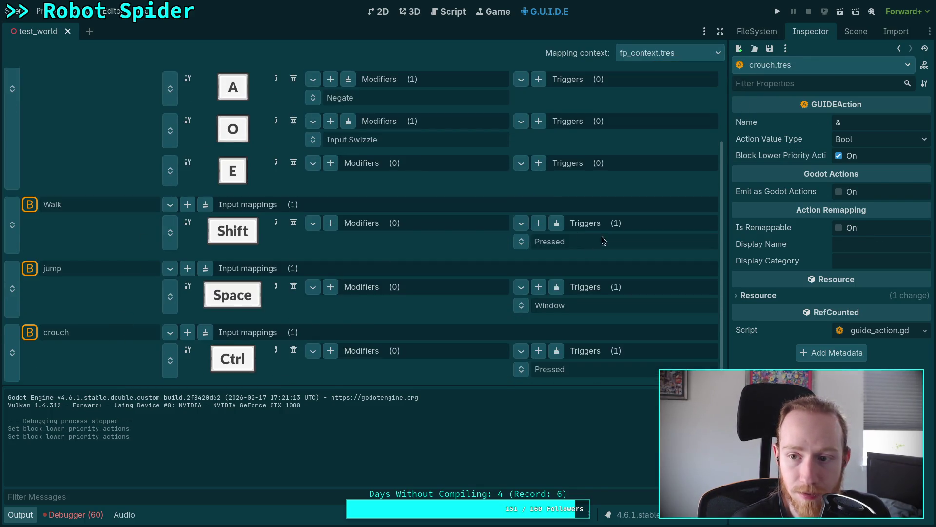
pyautogui.click(835, 155)
pyautogui.click(121, 271)
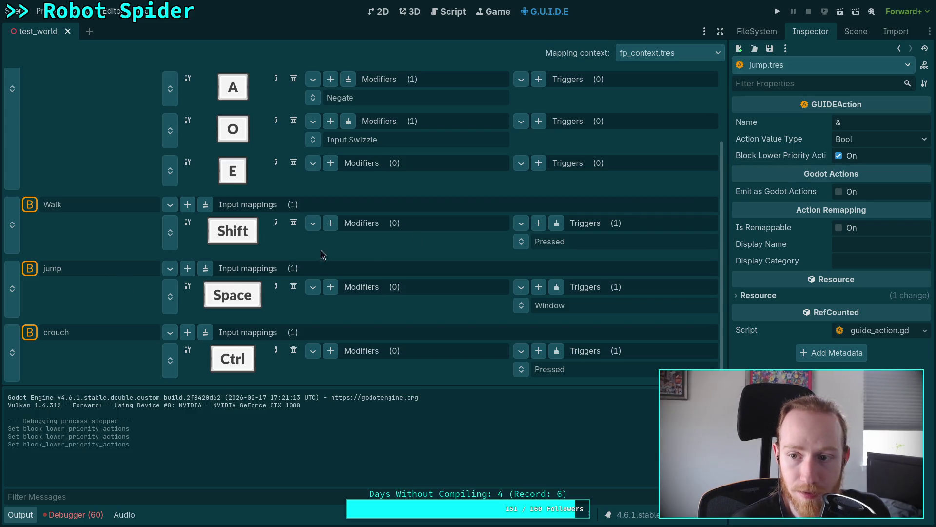
pyautogui.click(838, 156)
pyautogui.click(121, 202)
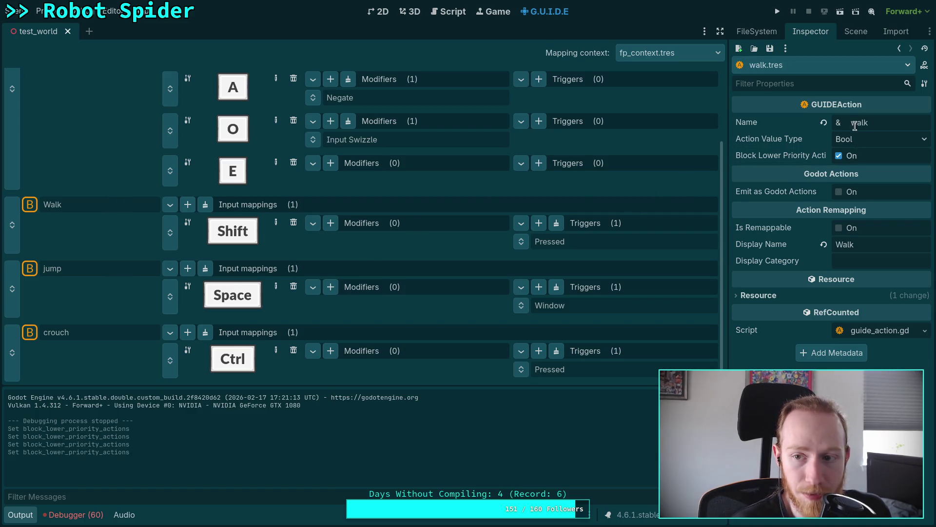
pyautogui.scroll(3, 64, 127)
pyautogui.click(94, 92)
pyautogui.click(838, 156)
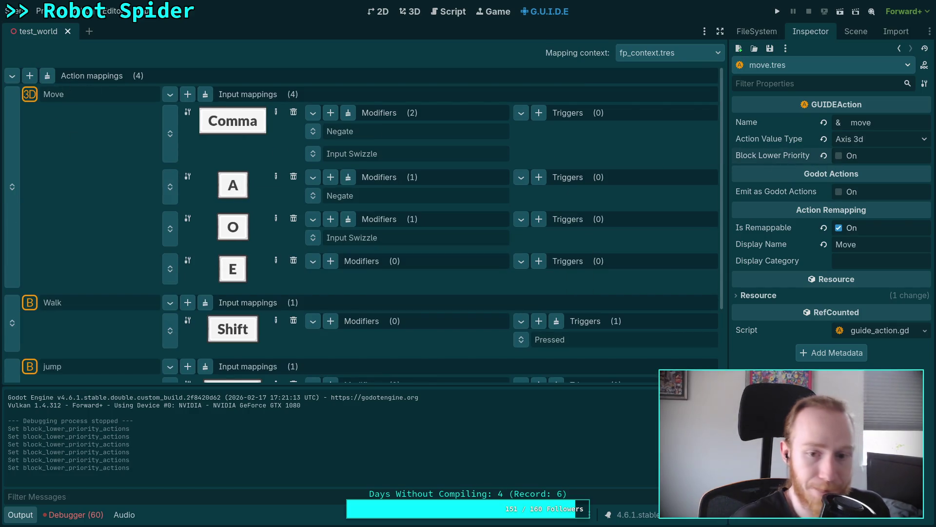
# - Test-run the spider game, slow it to quarter speed, then stop it
pyautogui.click(779, 17)
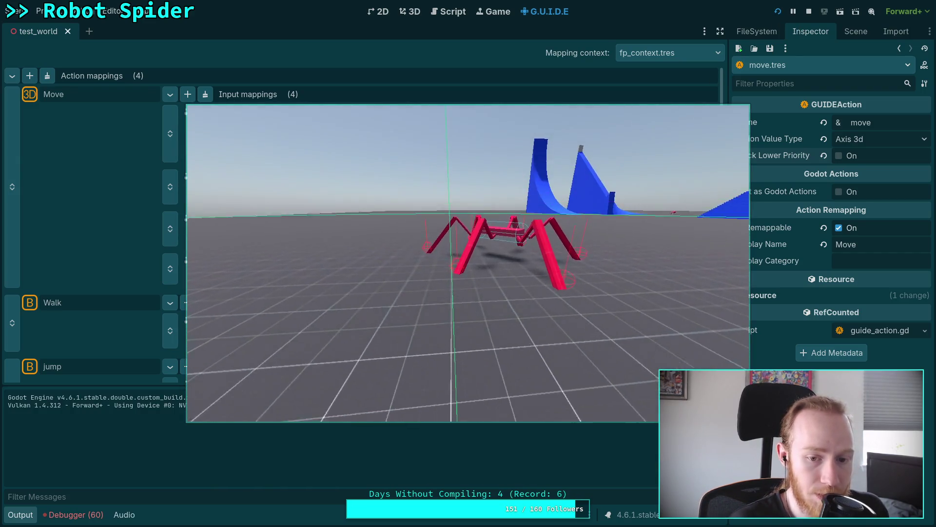
pyautogui.press('-')
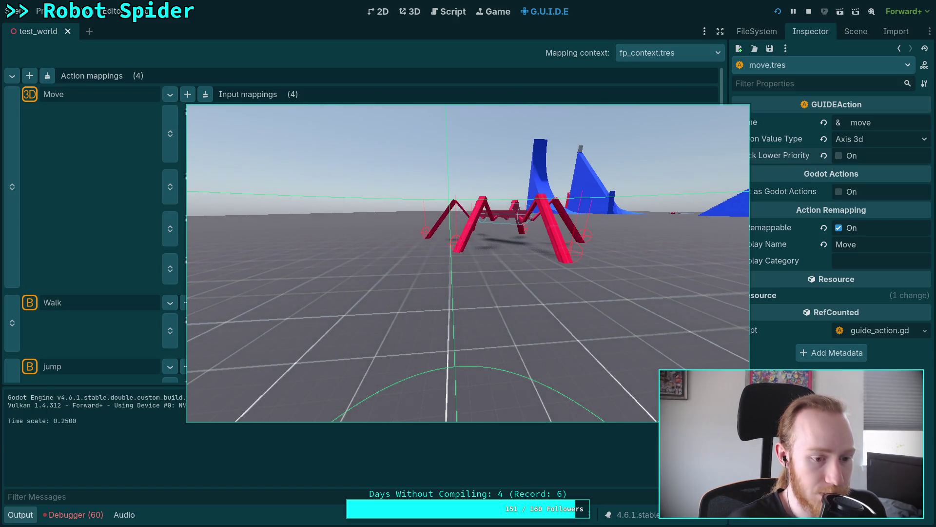
pyautogui.click(809, 11)
pyautogui.scroll(-3, 405, 270)
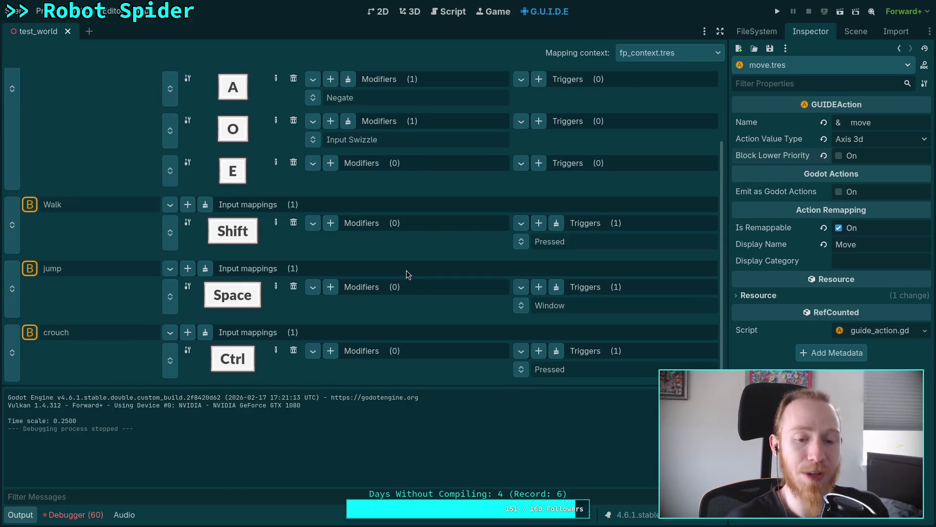
# - Inspect the crouch mapping's key list and modifier settings without changing them
pyautogui.click(232, 359)
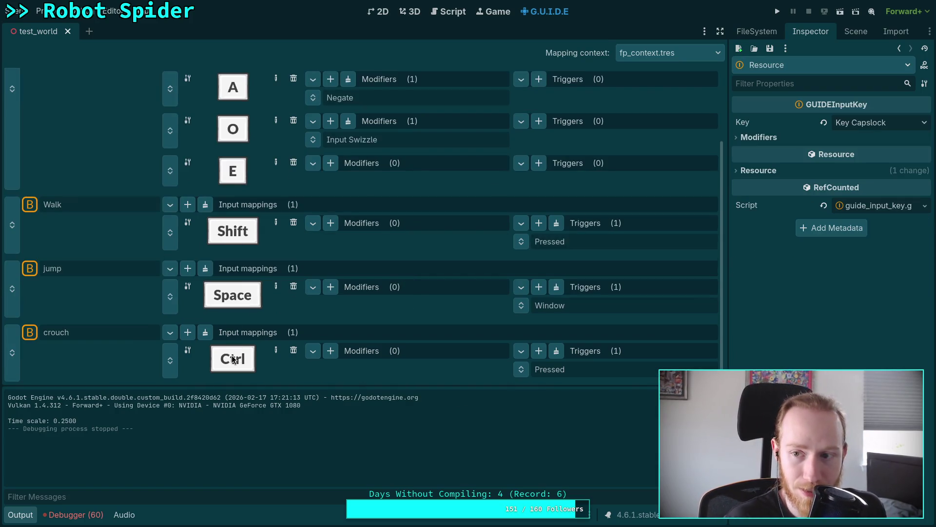
pyautogui.click(875, 124)
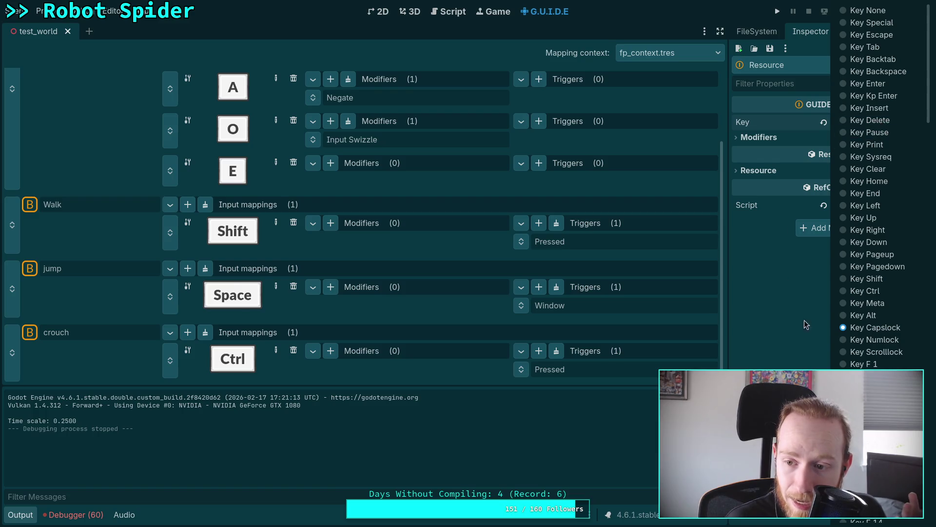
pyautogui.click(768, 321)
pyautogui.click(776, 137)
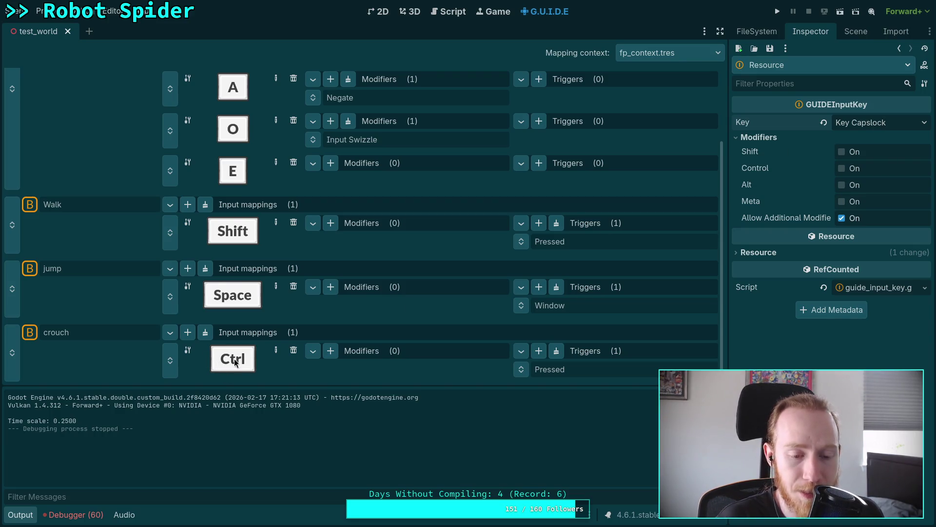
pyautogui.click(898, 122)
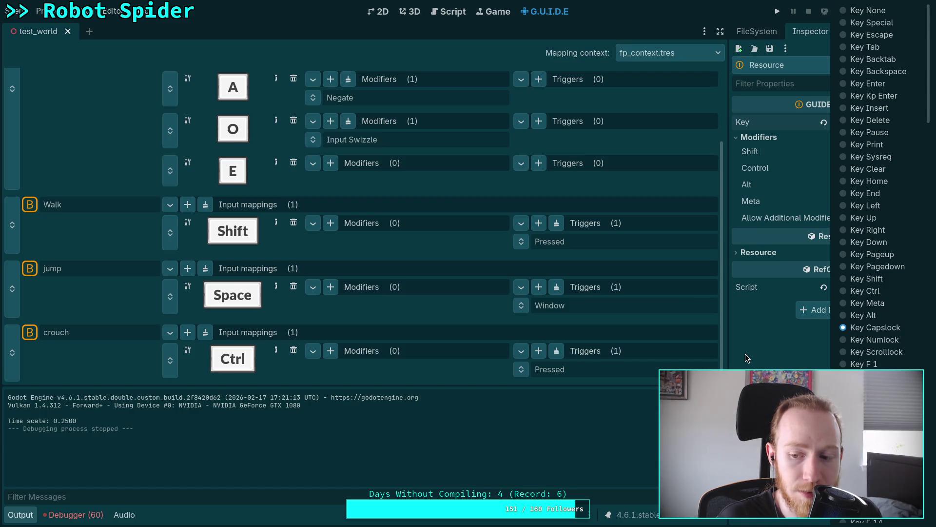
pyautogui.click(745, 353)
pyautogui.click(760, 252)
pyautogui.click(761, 252)
pyautogui.click(880, 123)
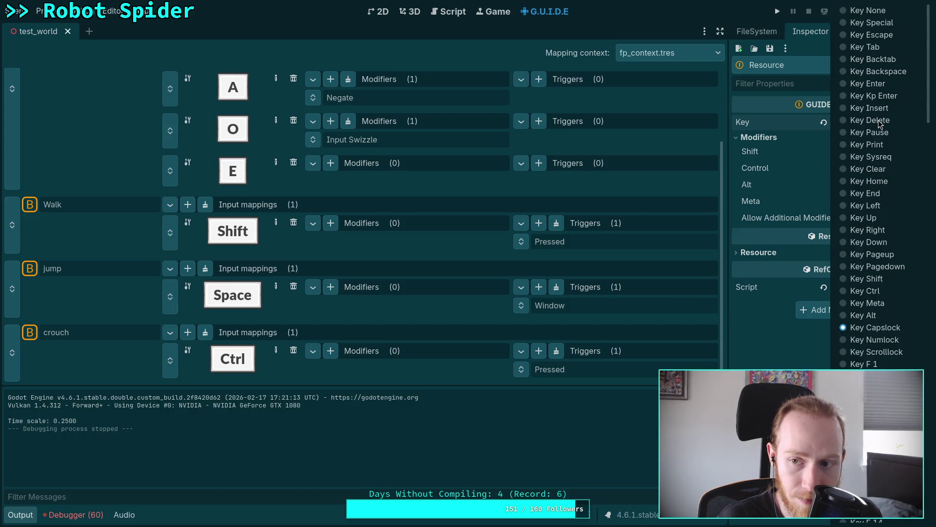
pyautogui.click(765, 118)
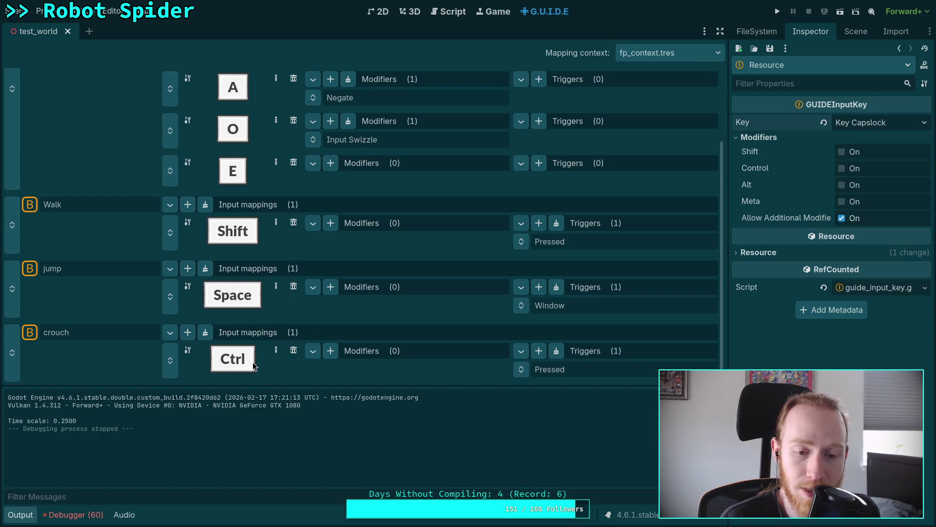
# - Expand the crouch GUIDEInputMapping's Mappings > Input key details, widening the Inspector
pyautogui.click(187, 351)
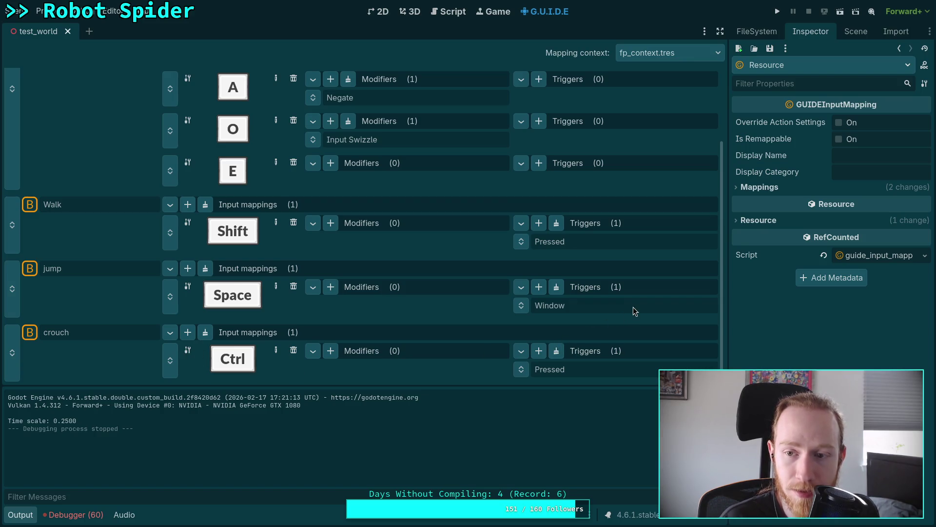
pyautogui.click(741, 187)
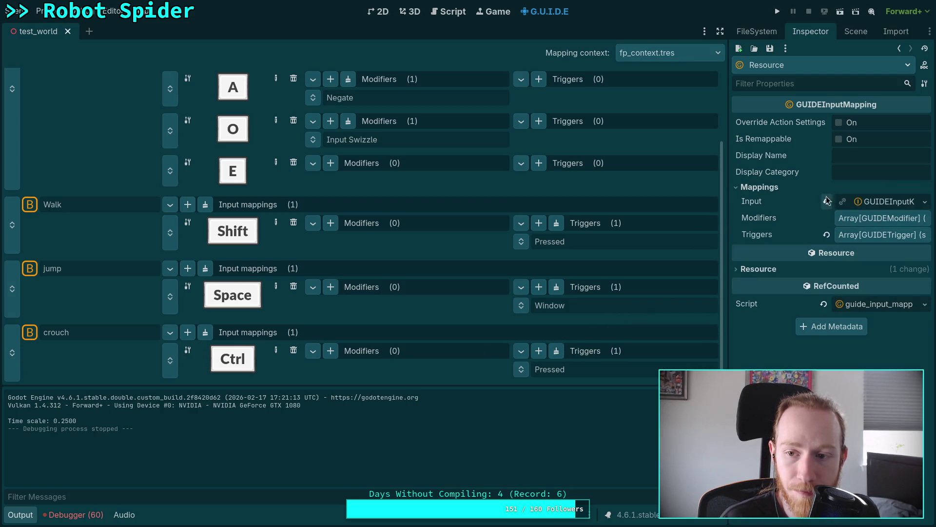
pyautogui.moveTo(728, 203); pyautogui.dragTo(630, 203)
pyautogui.click(871, 201)
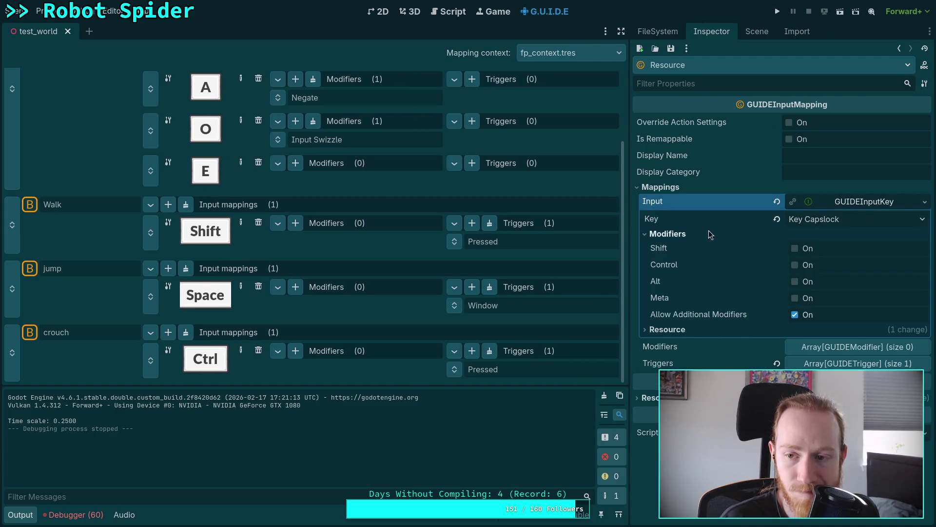
pyautogui.click(854, 219)
pyautogui.click(707, 224)
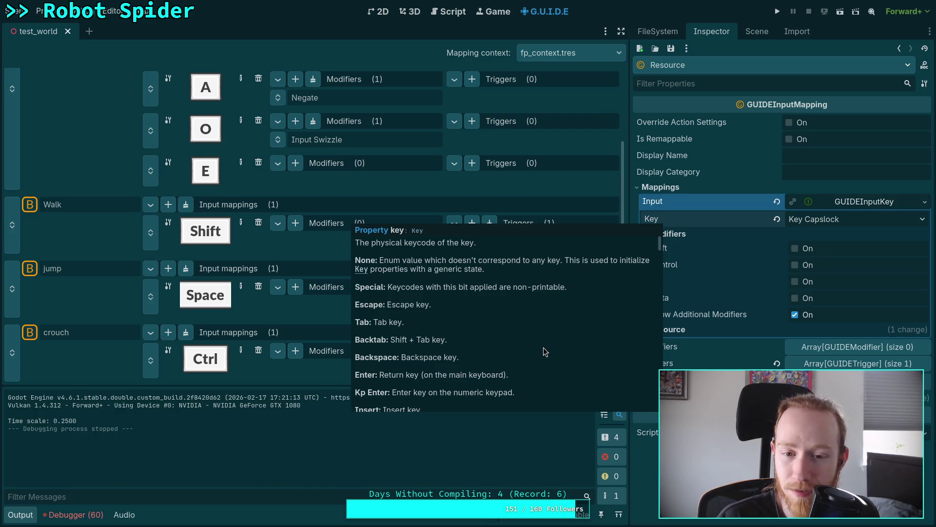
pyautogui.click(421, 233)
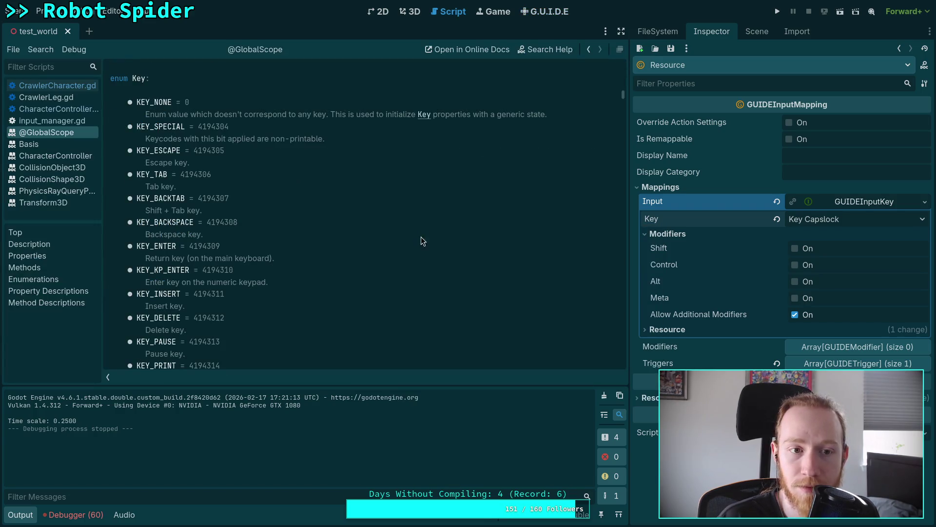
pyautogui.scroll(2, 410, 242)
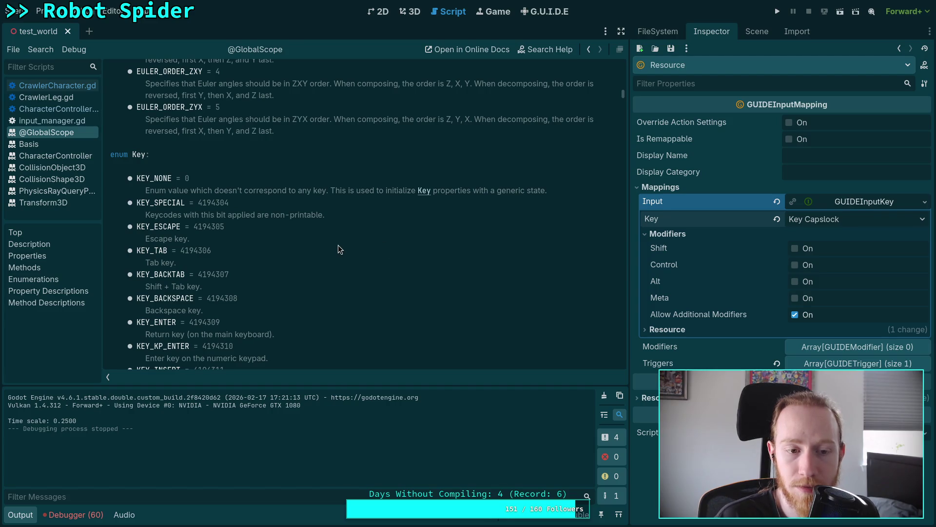
pyautogui.scroll(-1, 340, 247)
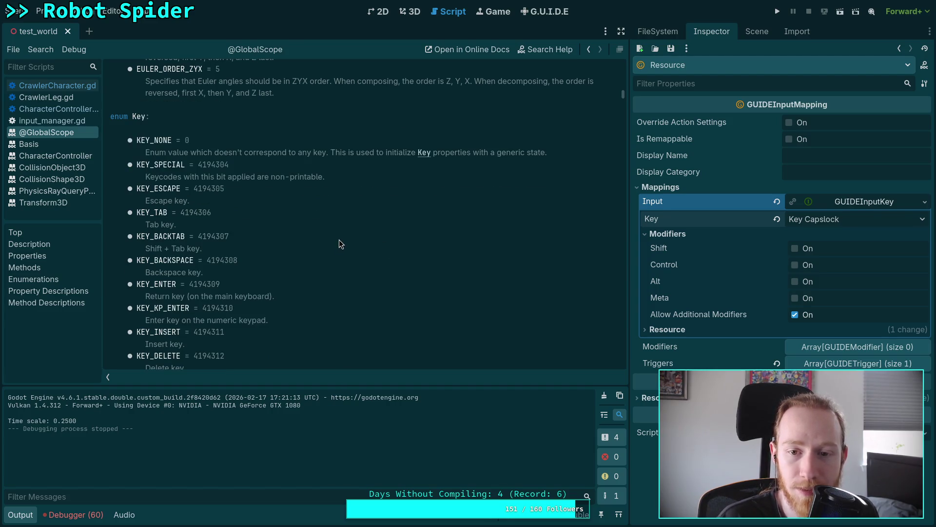
pyautogui.scroll(7, 338, 240)
pyautogui.scroll(-2, 340, 242)
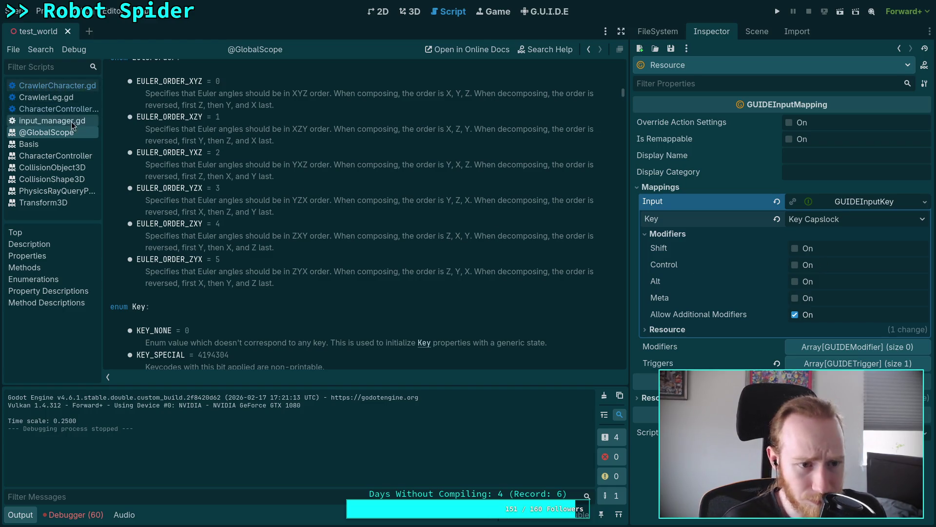
pyautogui.click(557, 17)
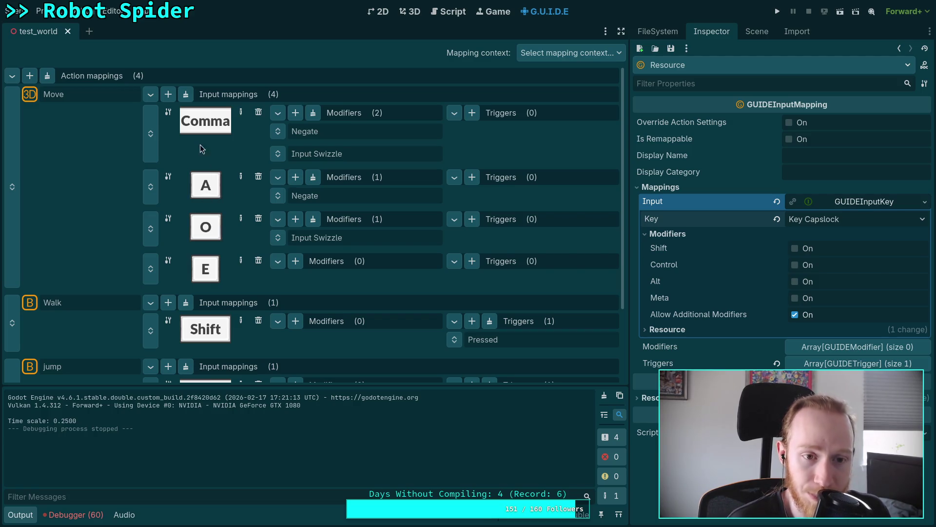
# - Inspect the Comma input's key settings and key list without changing the key
pyautogui.click(212, 127)
pyautogui.click(827, 121)
pyautogui.click(719, 128)
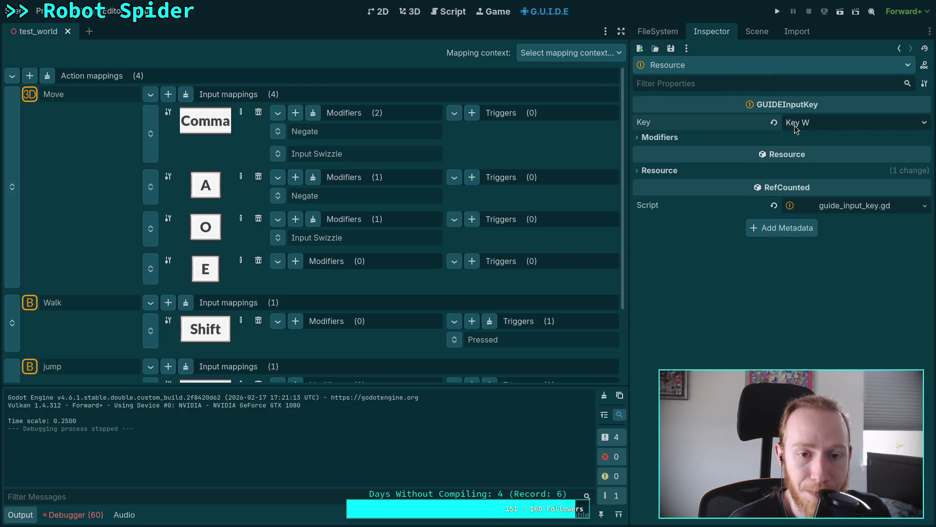
# - Check the crouch binding's Ctrl key in the input picker, then hide the Output log
pyautogui.scroll(-3, 243, 264)
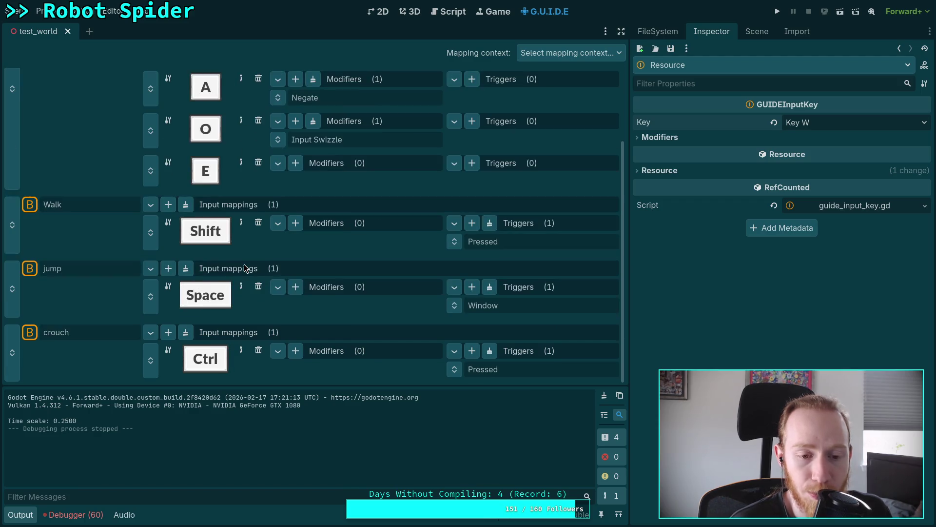
pyautogui.click(210, 364)
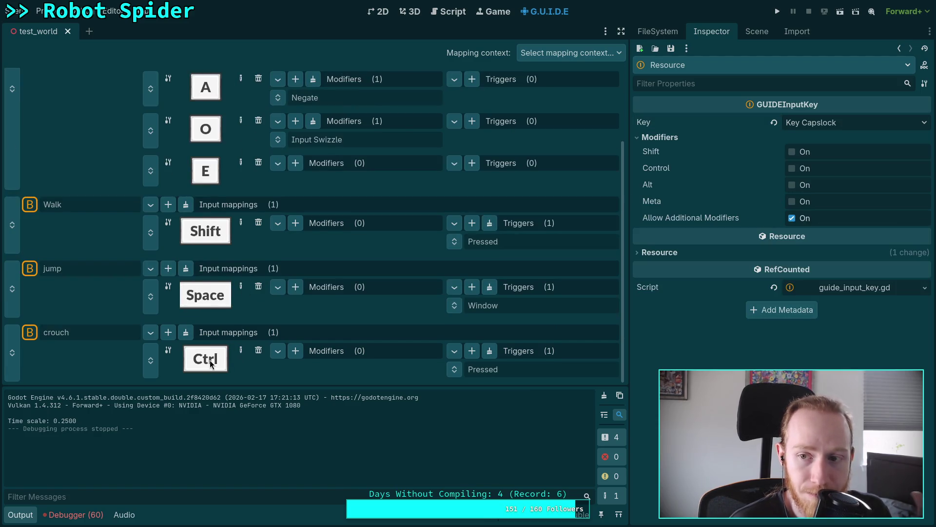
pyautogui.click(239, 351)
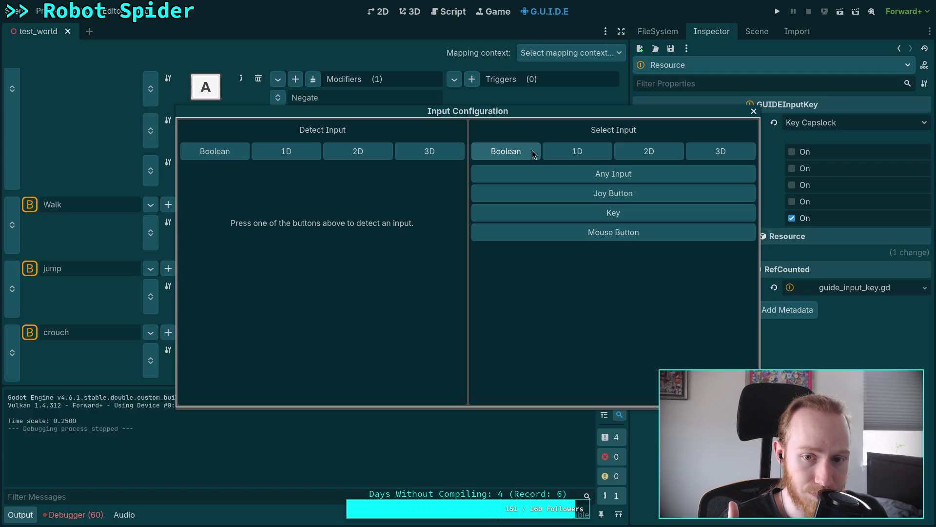
pyautogui.click(754, 111)
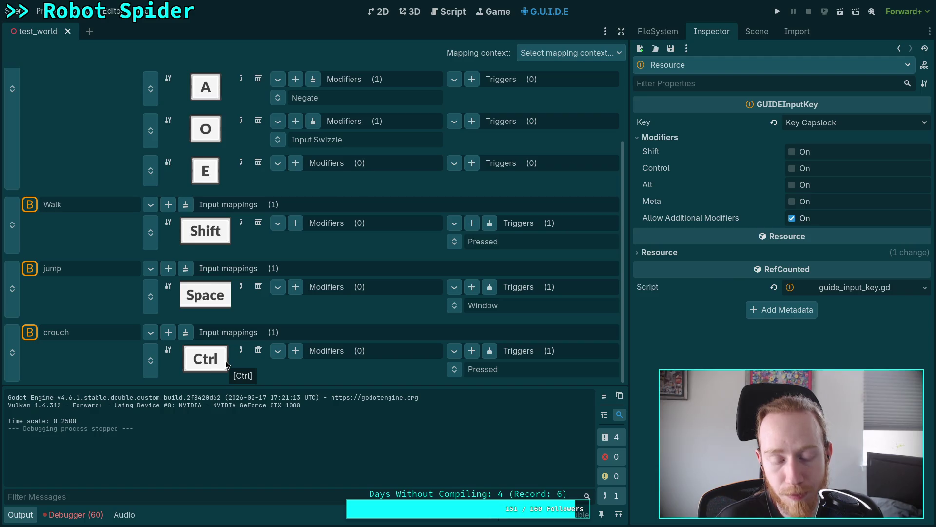
pyautogui.click(20, 515)
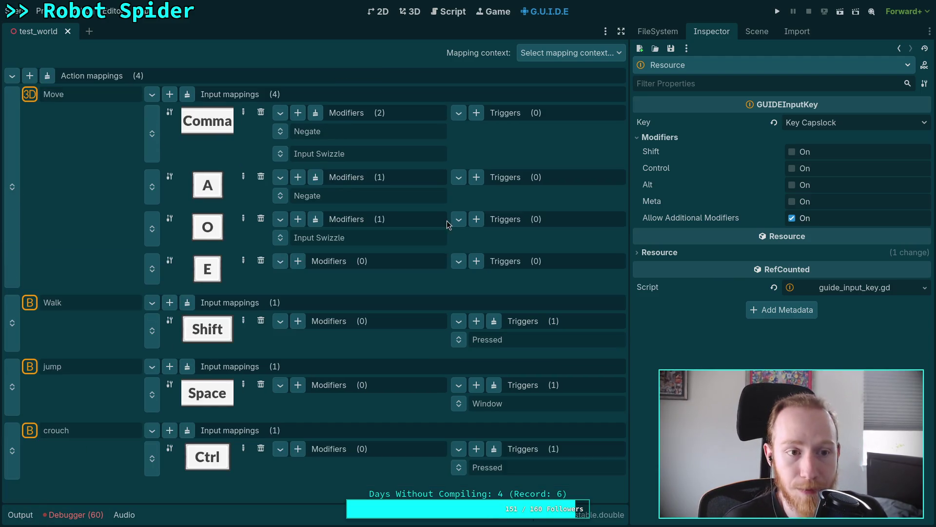
# - Cycle the mapping context through debug_context, fp_context and camera_context to global_context.tres
pyautogui.click(565, 54)
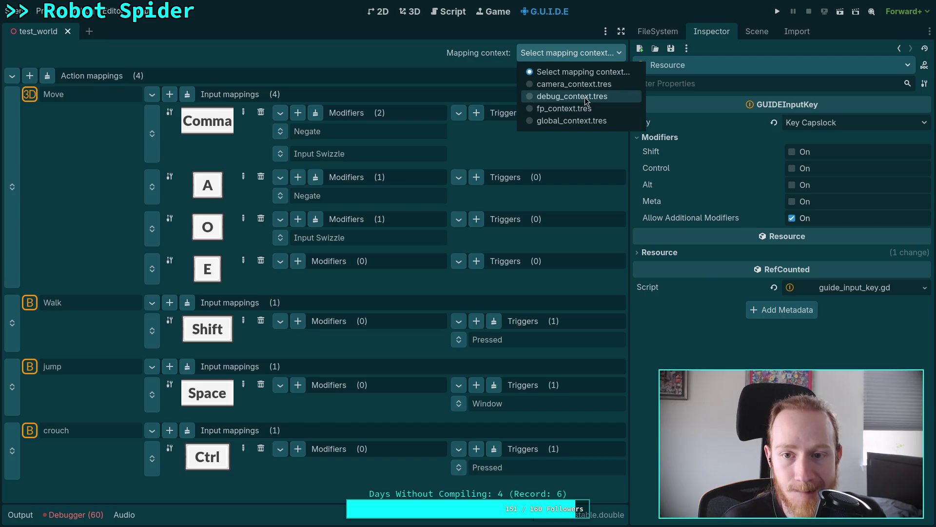
pyautogui.click(586, 101)
pyautogui.click(573, 55)
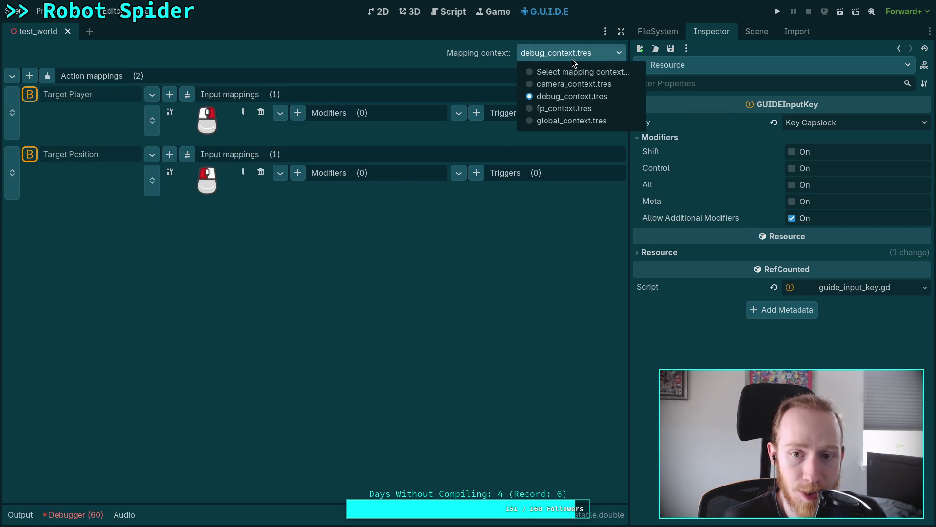
pyautogui.click(565, 108)
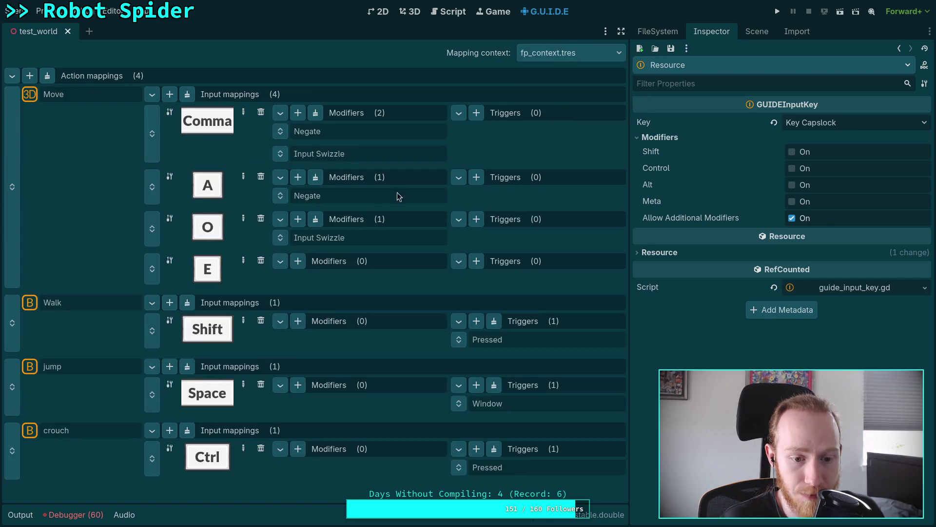
pyautogui.click(601, 55)
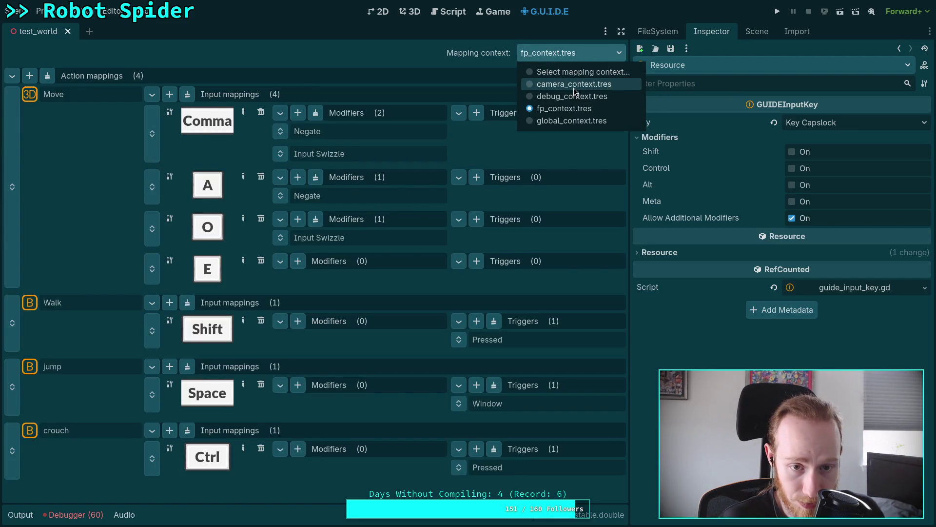
pyautogui.click(574, 87)
pyautogui.click(573, 53)
pyautogui.click(571, 121)
# - Inspect the Toggle Camera binding's Ctrl+QuoteLeft chord and its modifiers
pyautogui.scroll(-1, 256, 258)
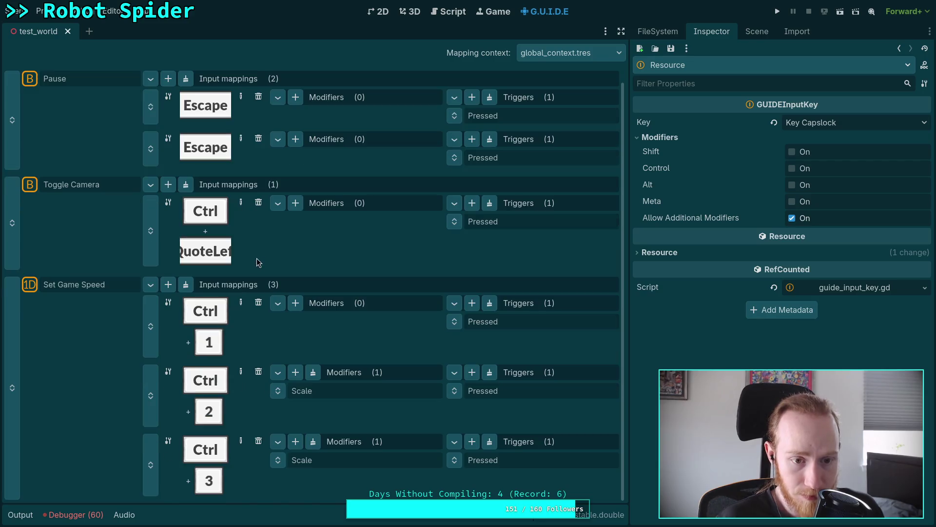
pyautogui.click(206, 218)
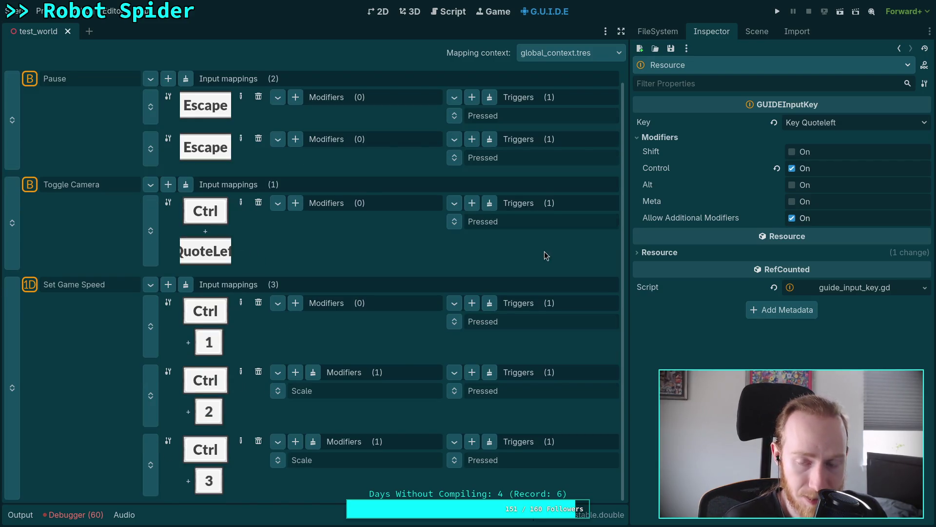
pyautogui.moveTo(667, 169)
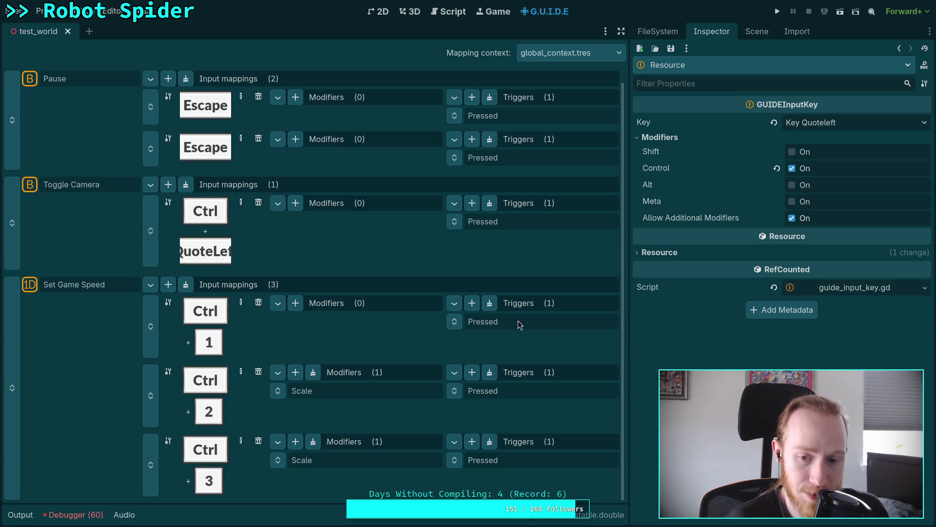
pyautogui.click(472, 302)
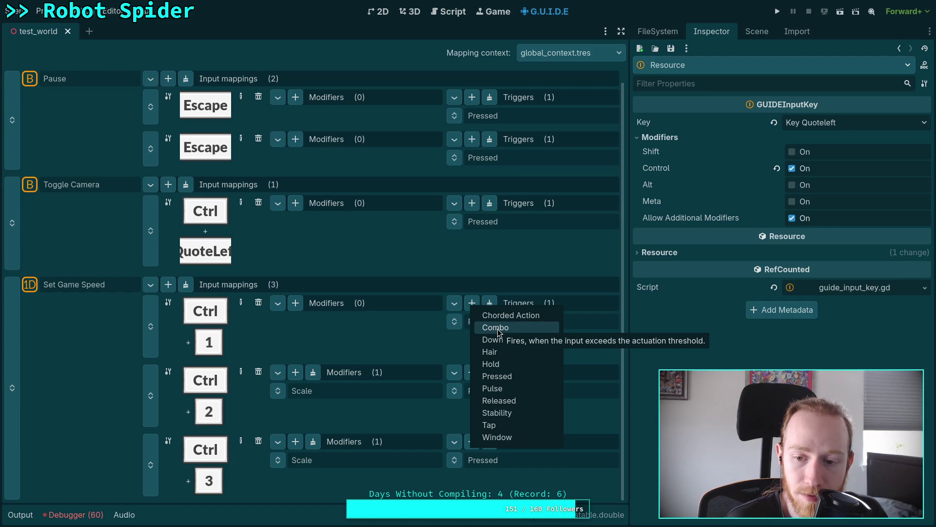
# - Try a Combo trigger with a new step on the Ctrl+1 mapping, then delete it
pyautogui.click(524, 328)
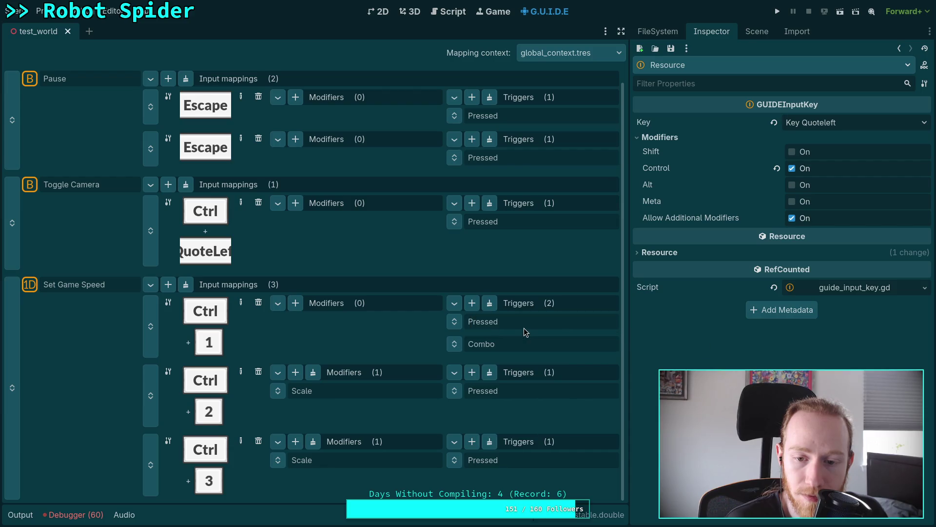
pyautogui.click(519, 324)
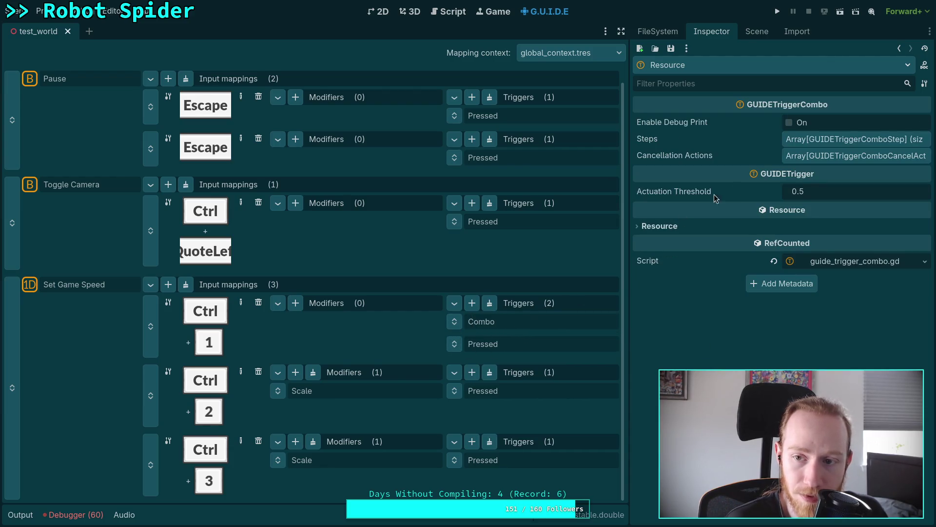
pyautogui.click(812, 139)
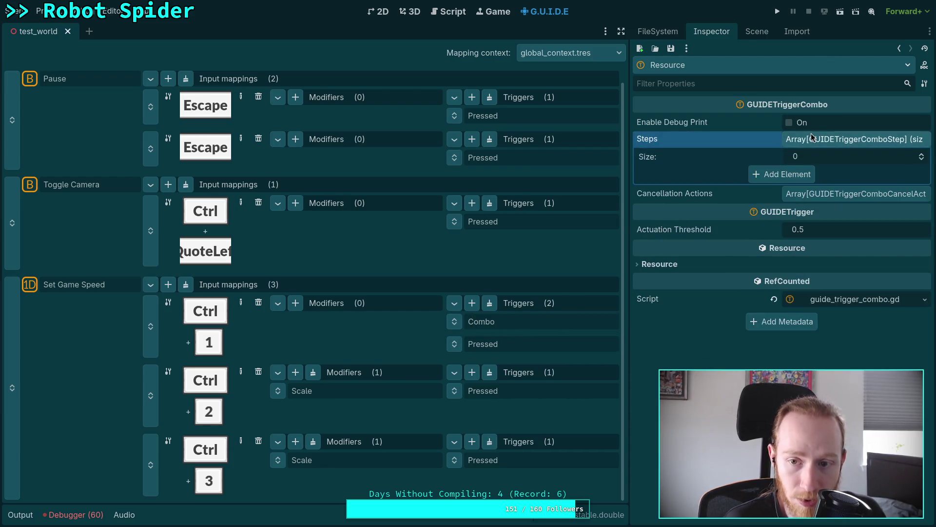
pyautogui.click(782, 175)
pyautogui.click(833, 174)
pyautogui.click(829, 205)
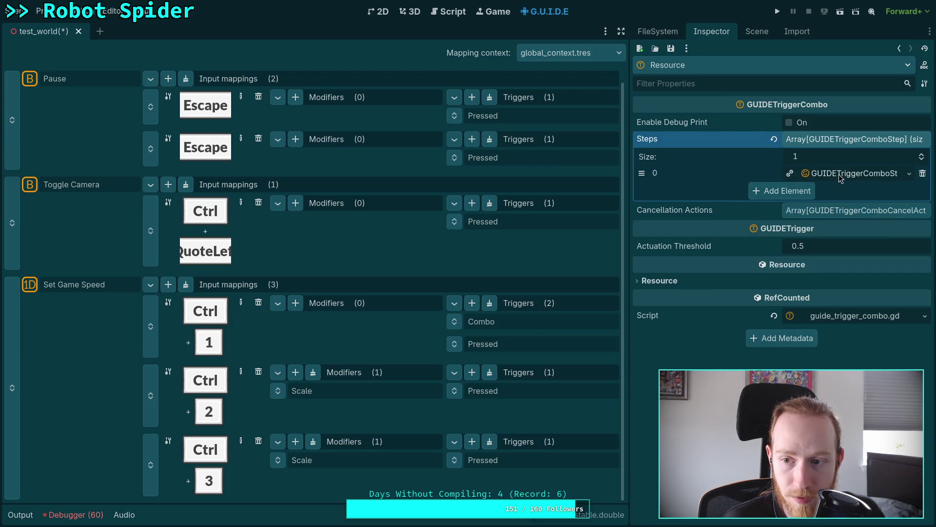
pyautogui.click(840, 175)
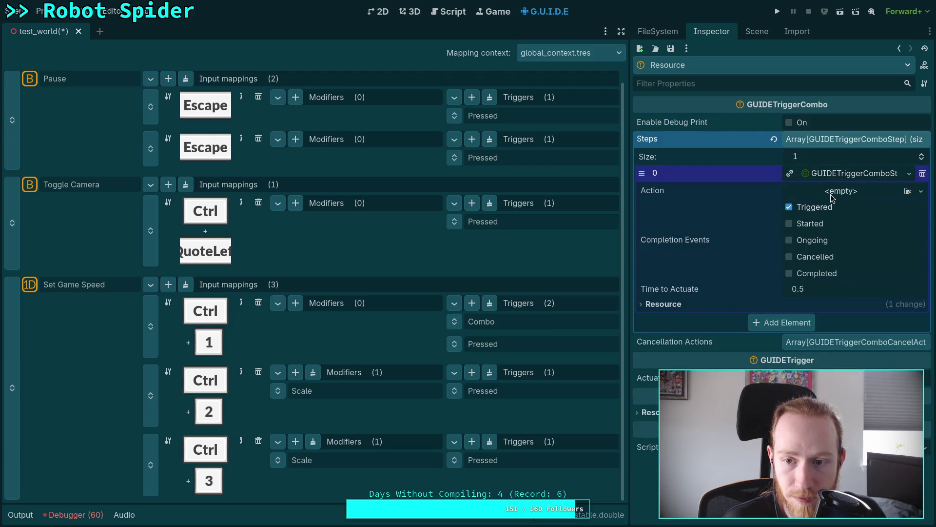
pyautogui.click(835, 193)
pyautogui.click(741, 202)
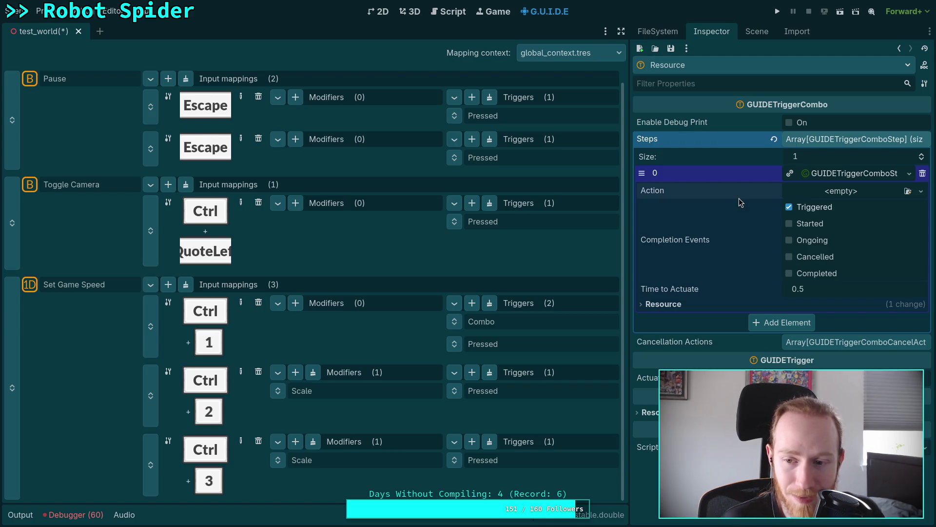
pyautogui.click(922, 174)
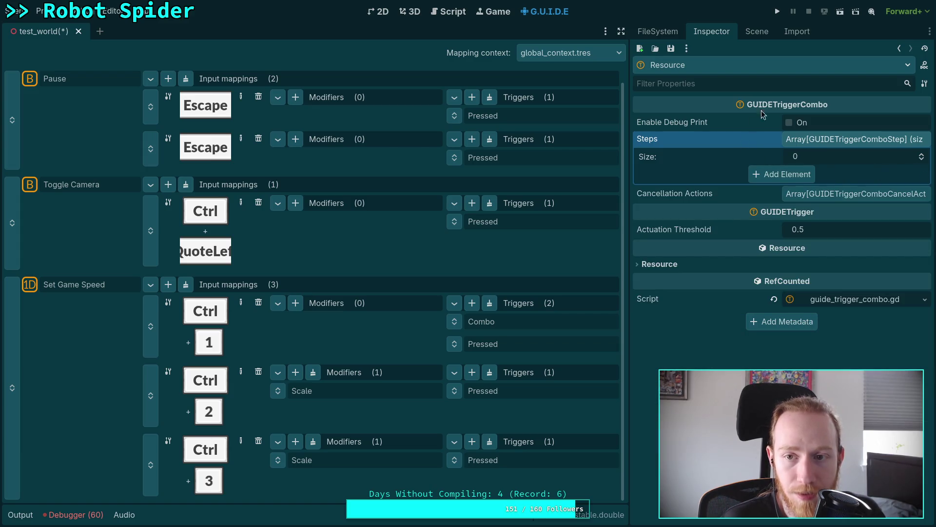
pyautogui.rightClick(454, 319)
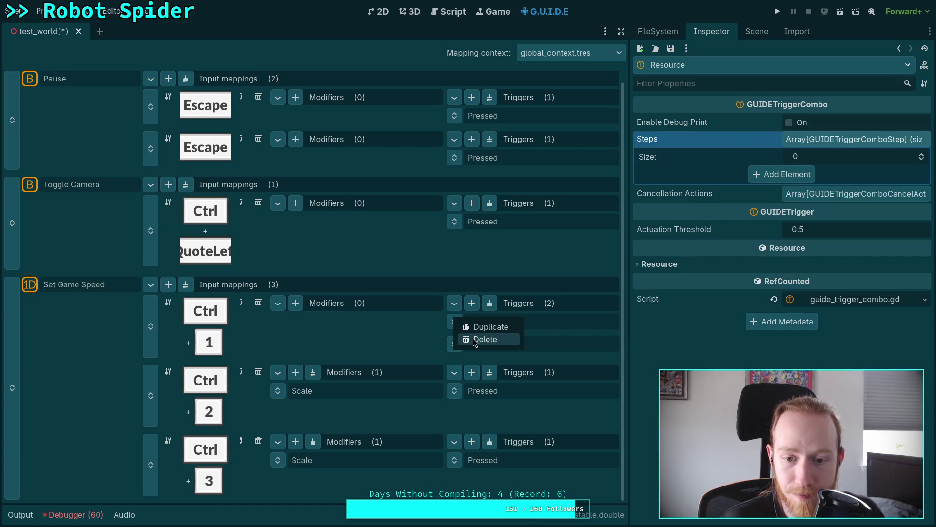
pyautogui.click(493, 338)
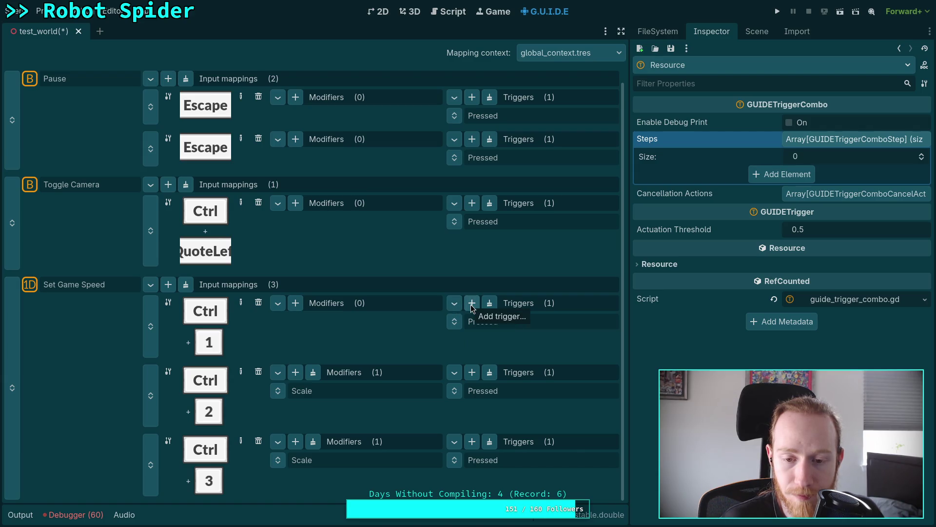
# - Add a Chorded Action trigger to the Ctrl+1 mapping and move it above Pressed
pyautogui.click(472, 304)
pyautogui.click(509, 314)
pyautogui.click(481, 345)
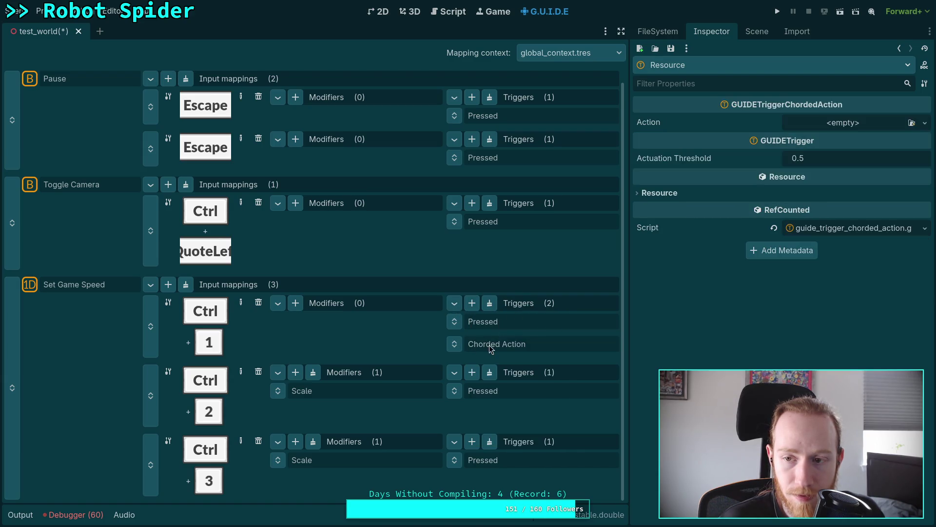
pyautogui.moveTo(454, 348); pyautogui.dragTo(500, 322)
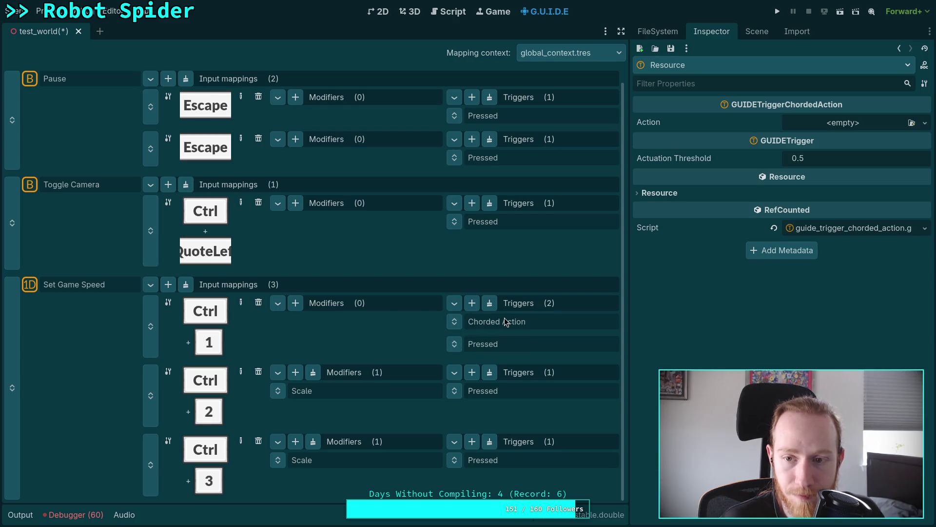
pyautogui.scroll(1, 313, 292)
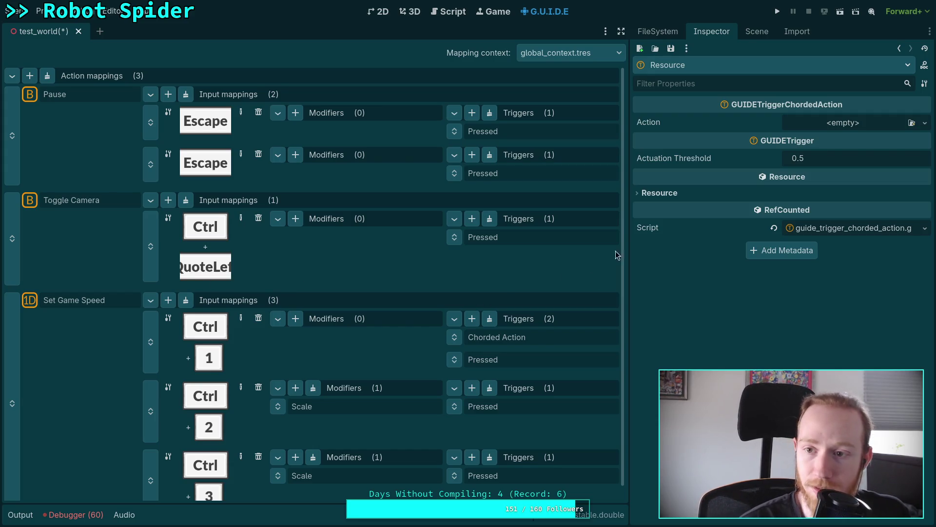
pyautogui.click(756, 32)
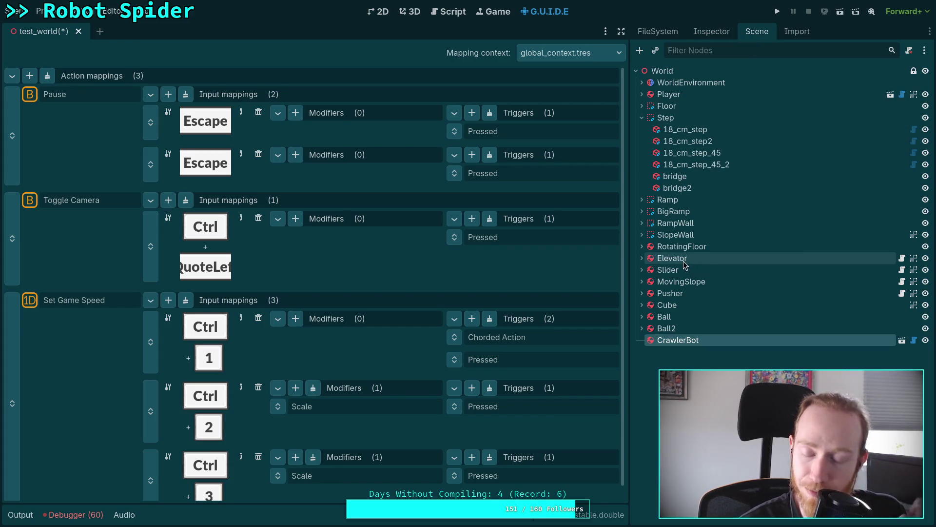
# - Show the FileSystem dock and expand the input folder down to the debug action folder
pyautogui.click(792, 32)
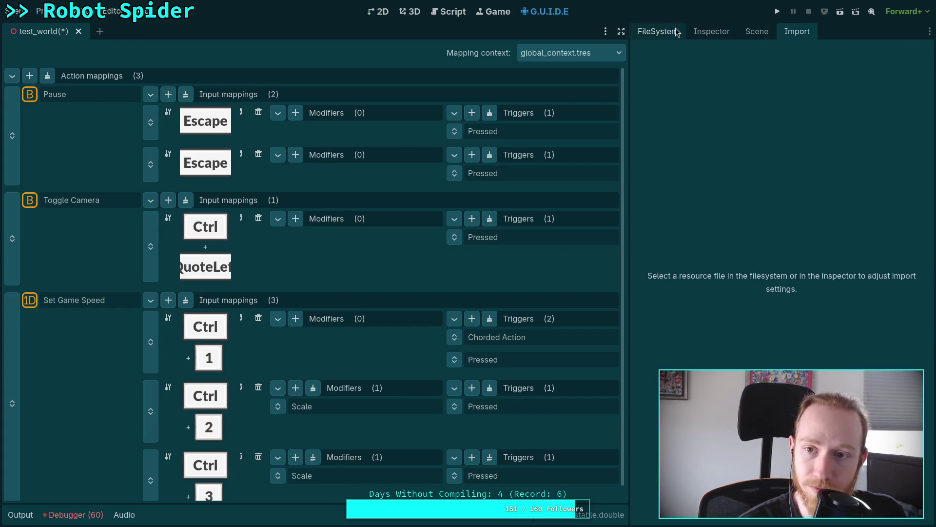
pyautogui.click(672, 33)
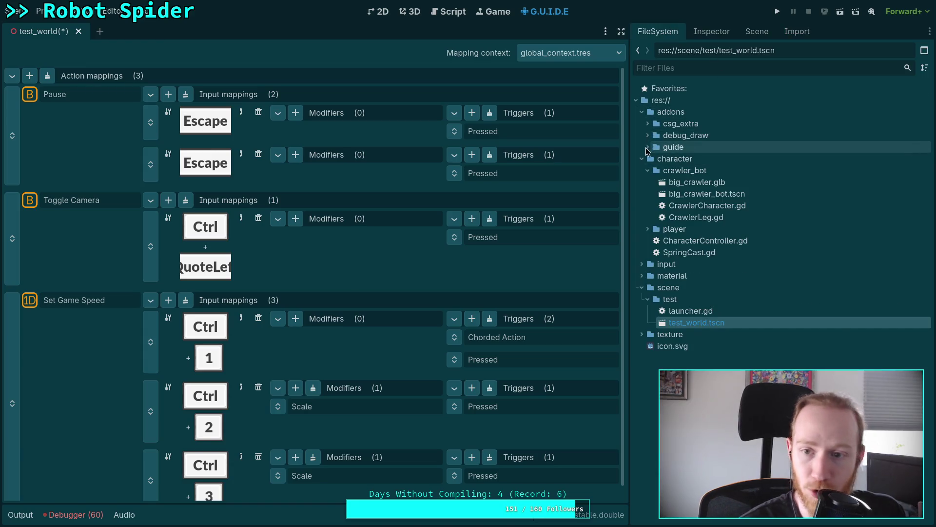
pyautogui.click(642, 112)
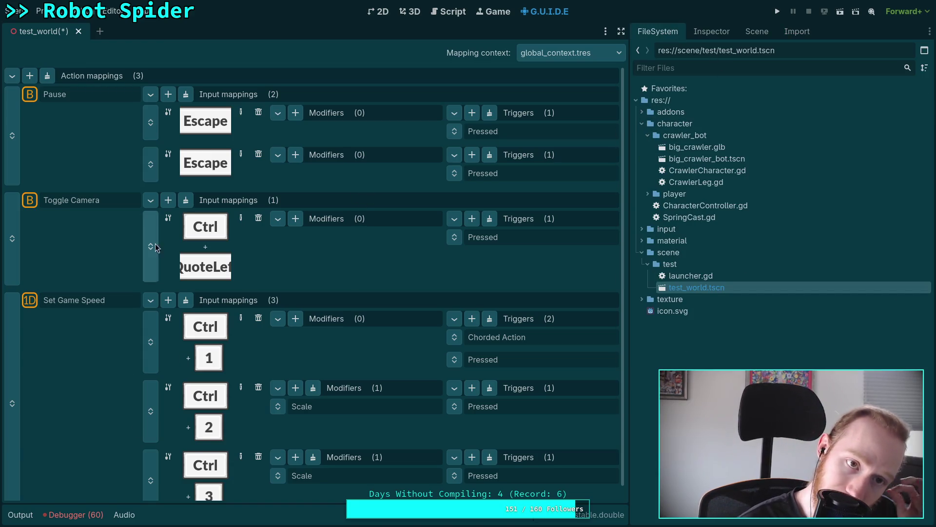
pyautogui.click(445, 14)
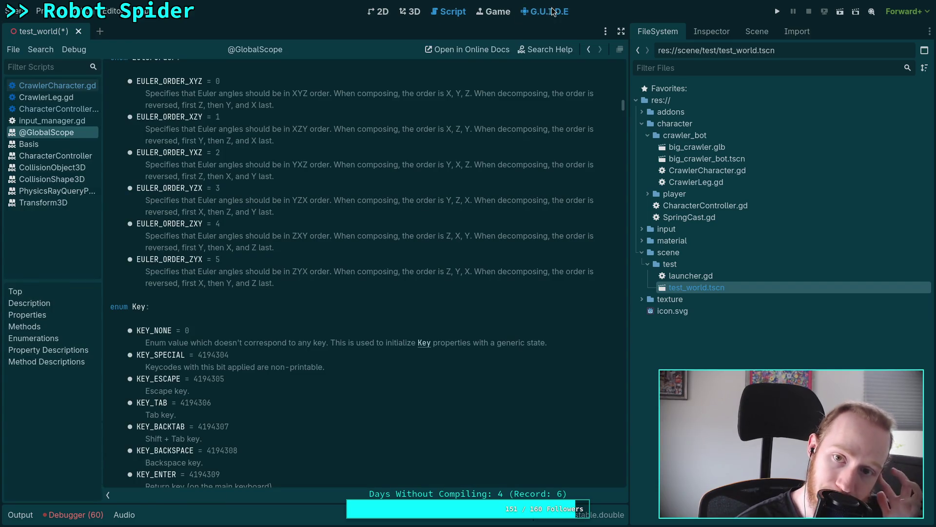
pyautogui.click(549, 11)
pyautogui.click(649, 229)
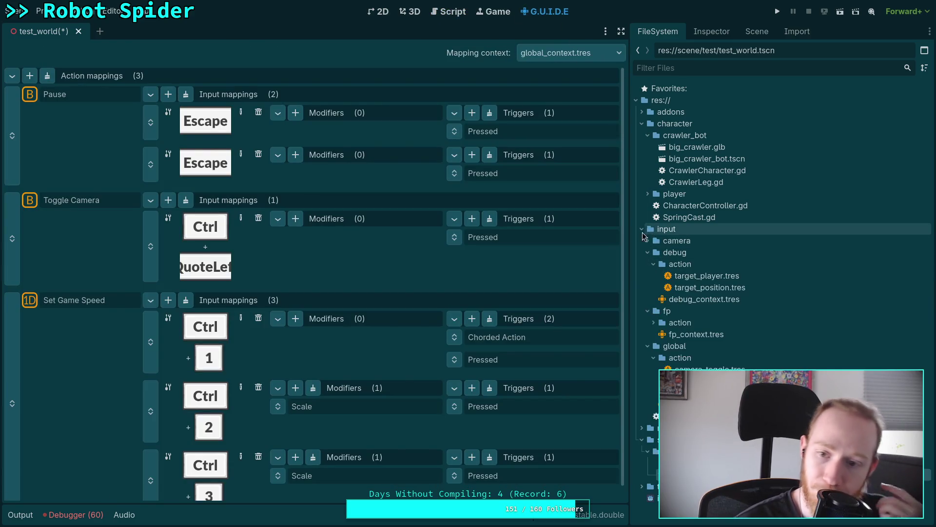
pyautogui.click(680, 264)
# - Create a GUIDEAction resource saved as debug_action.tres, then open debug_context.tres
pyautogui.rightClick(680, 263)
pyautogui.moveTo(751, 272)
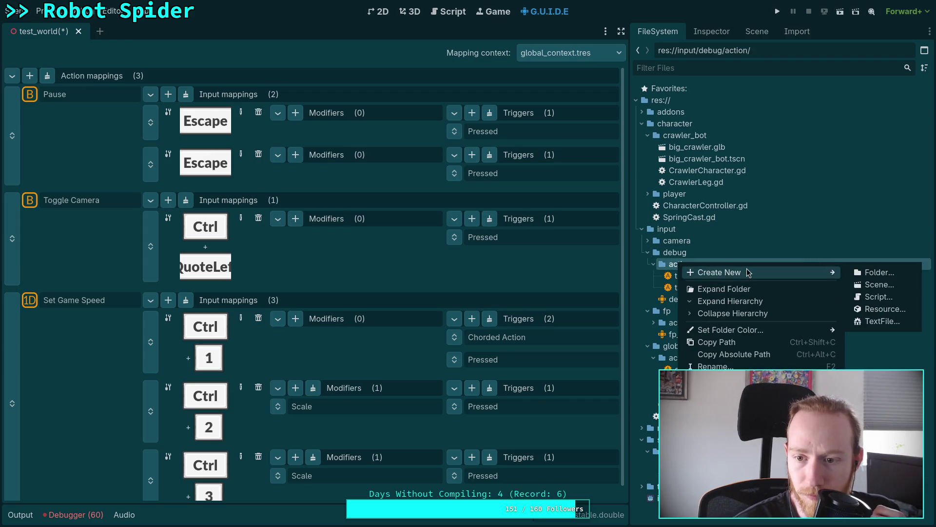
pyautogui.click(892, 315)
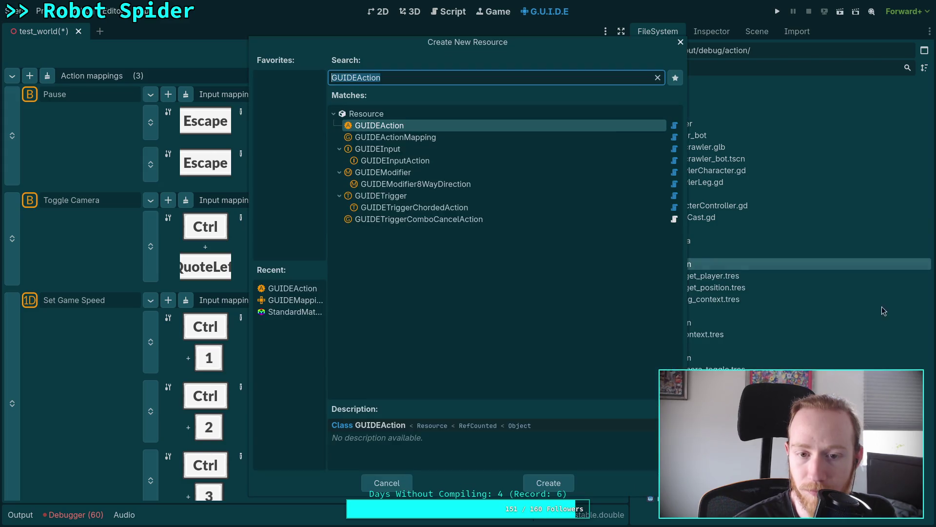
pyautogui.doubleClick(391, 128)
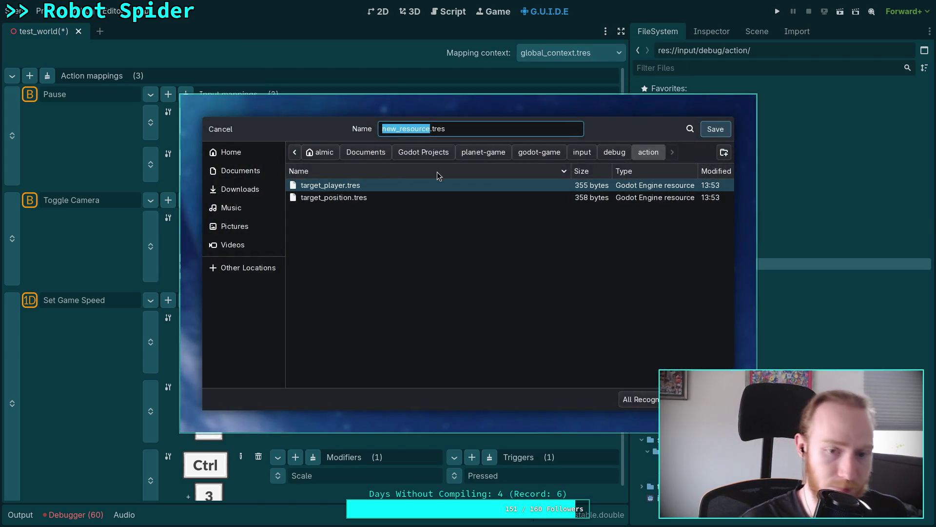
pyautogui.write('debug_')
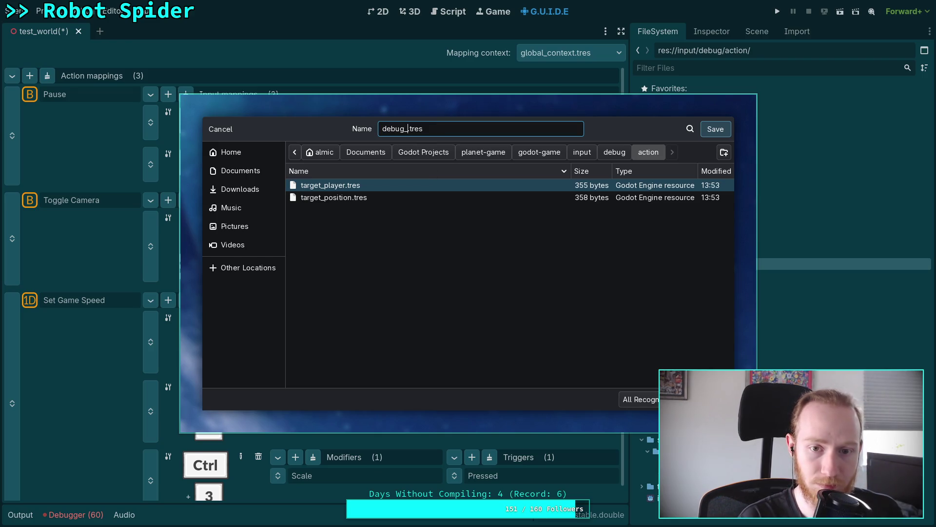
pyautogui.write('action')
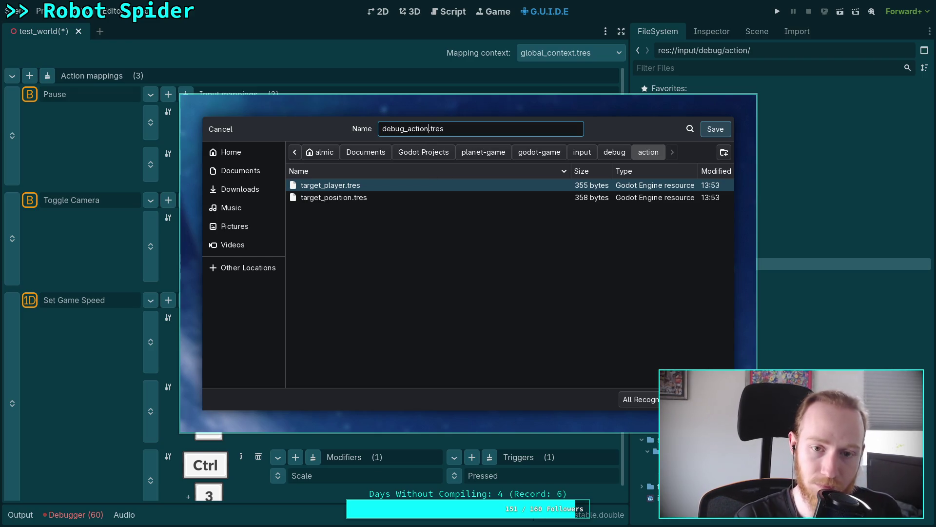
pyautogui.press('Return')
pyautogui.click(694, 277)
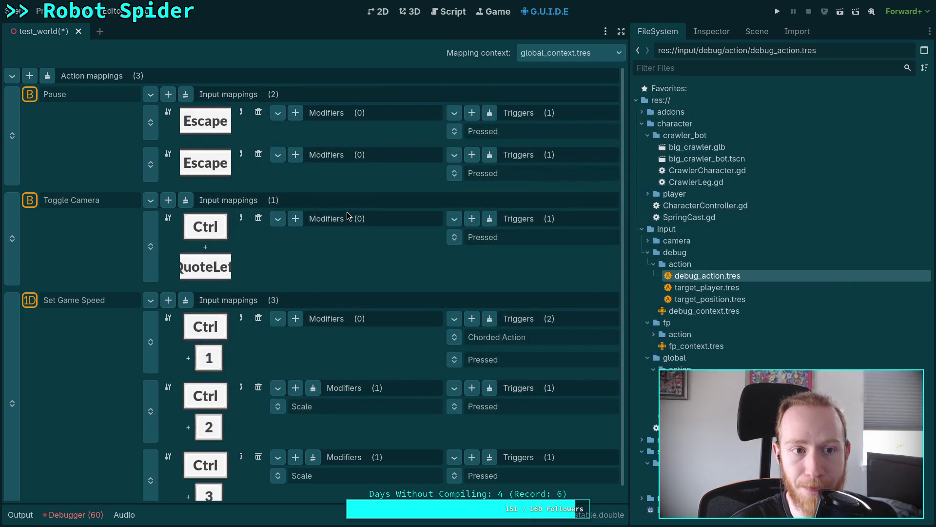
pyautogui.doubleClick(665, 311)
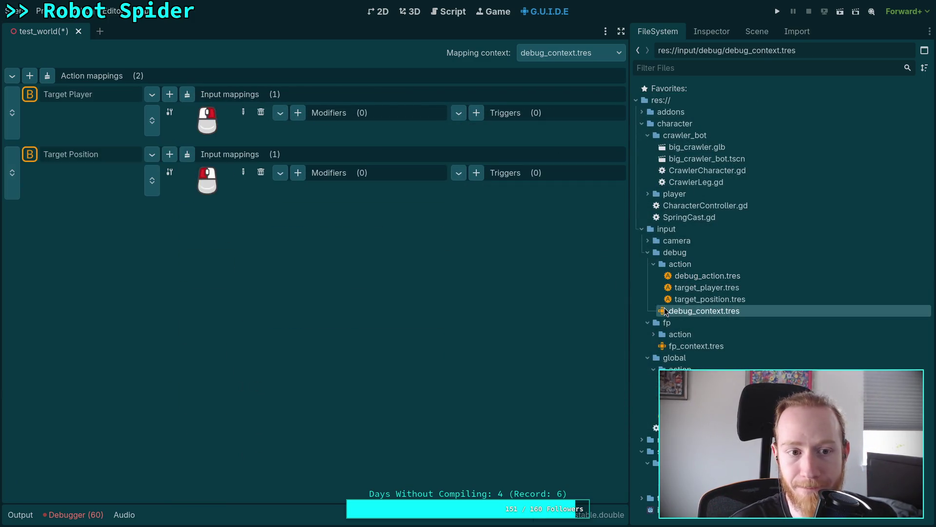
# - Add a top action mapping for debug_action.tres bound to the Ctrl key
pyautogui.click(30, 76)
pyautogui.moveTo(14, 217)
pyautogui.mouseDown()
pyautogui.moveTo(4, 122)
pyautogui.moveTo(14, 107)
pyautogui.mouseUp()
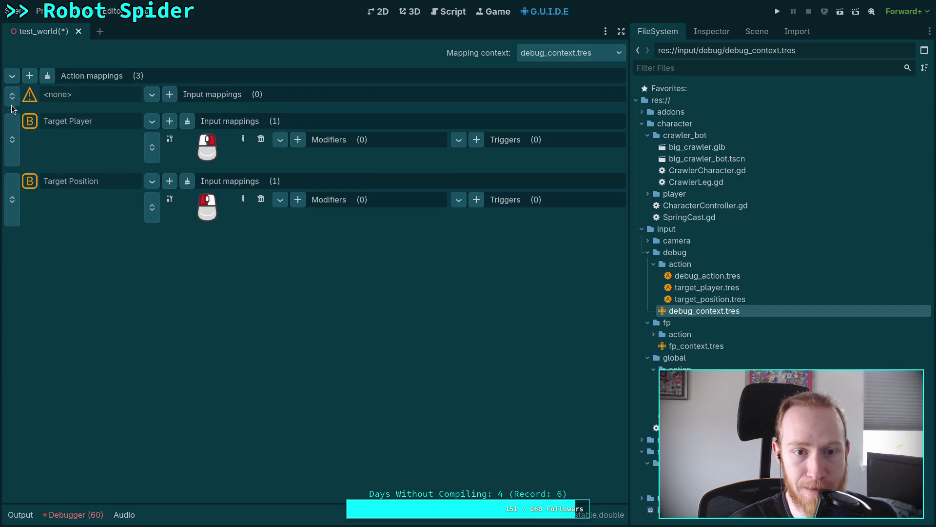
pyautogui.moveTo(693, 276)
pyautogui.mouseDown()
pyautogui.moveTo(128, 133)
pyautogui.moveTo(76, 90)
pyautogui.mouseUp()
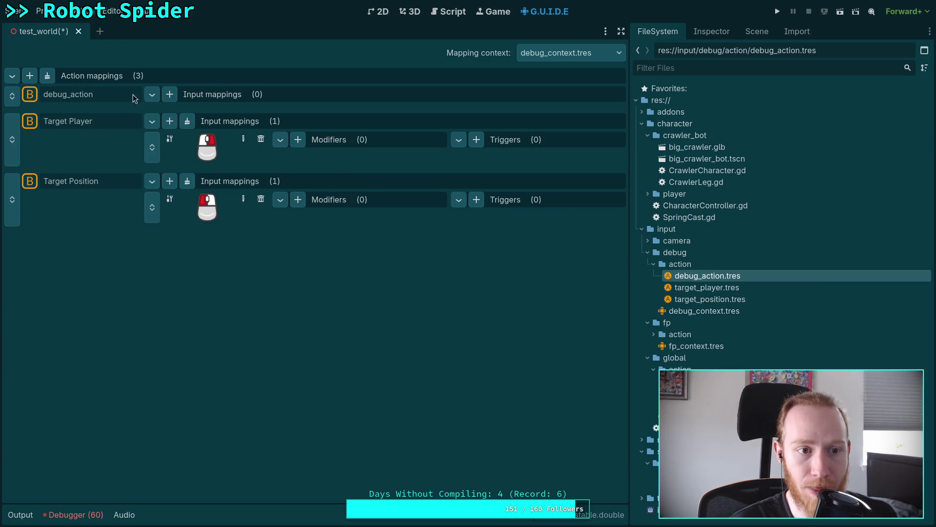
pyautogui.click(169, 94)
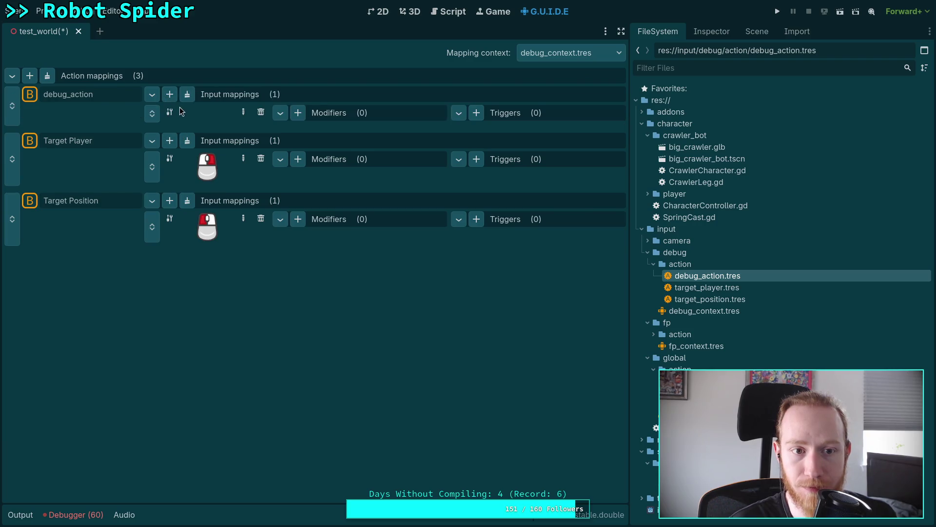
pyautogui.click(244, 115)
pyautogui.click(222, 159)
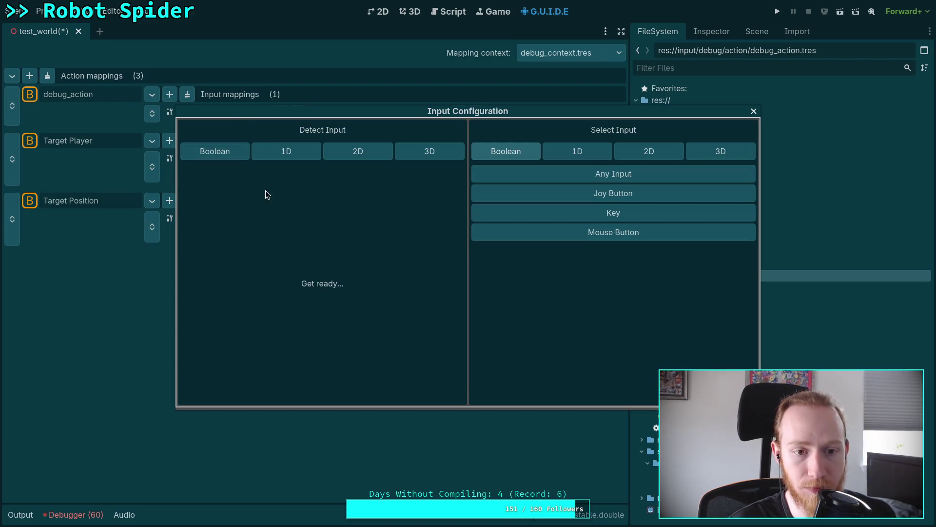
pyautogui.press('ctrl')
pyautogui.click(323, 392)
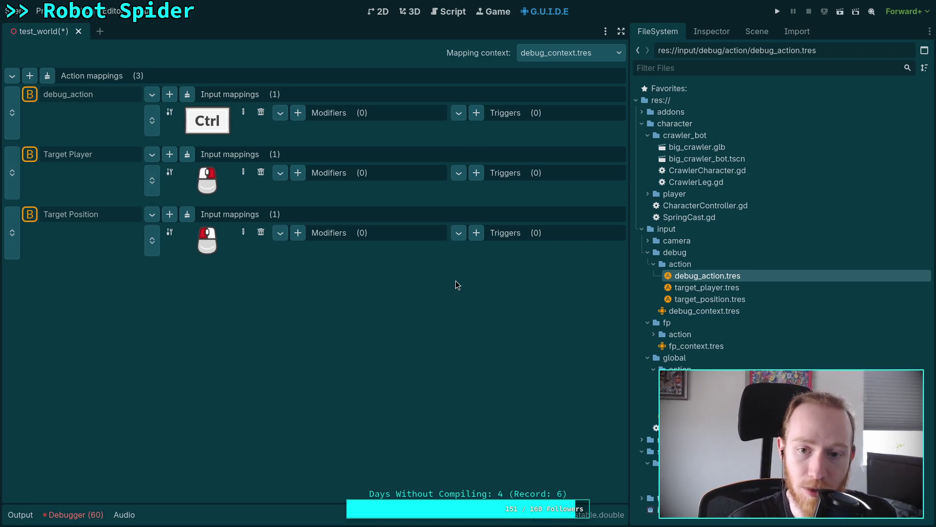
# - Open global_context.tres from the global input folder
pyautogui.click(702, 392)
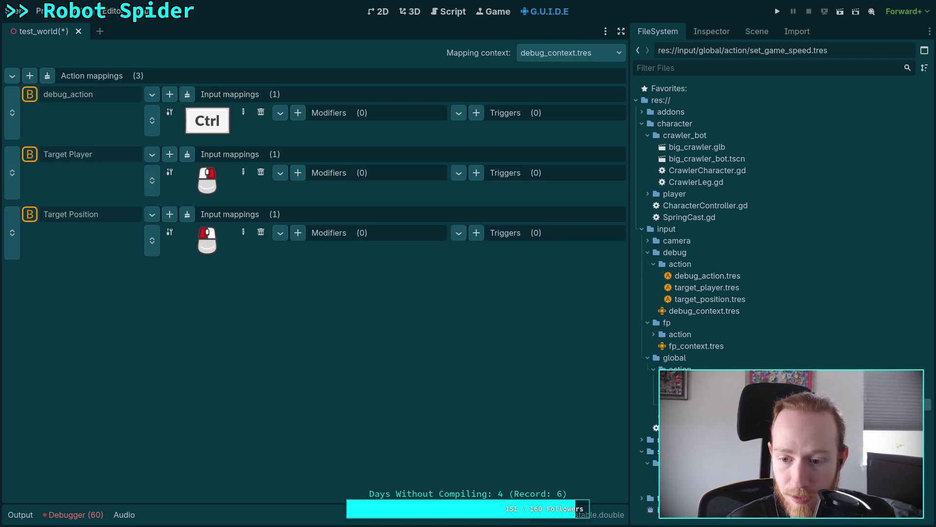
pyautogui.doubleClick(703, 416)
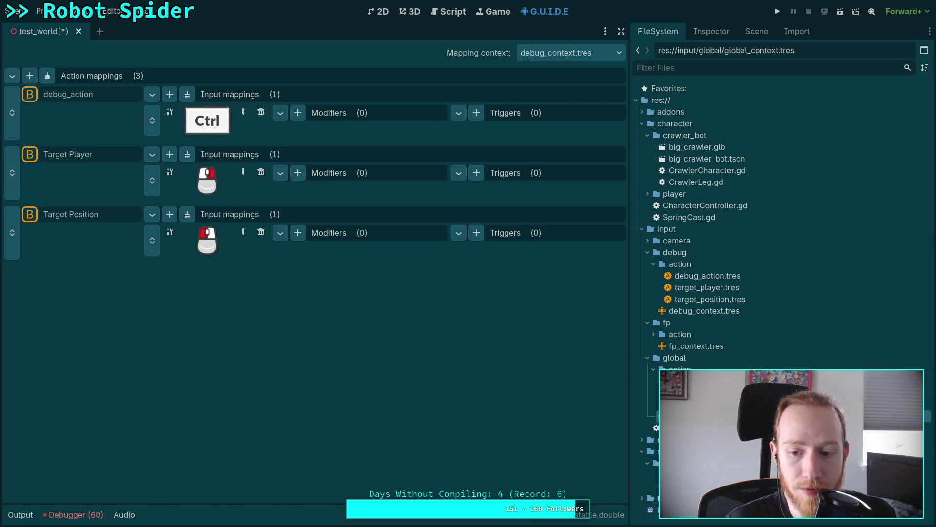
pyautogui.scroll(-1, 299, 248)
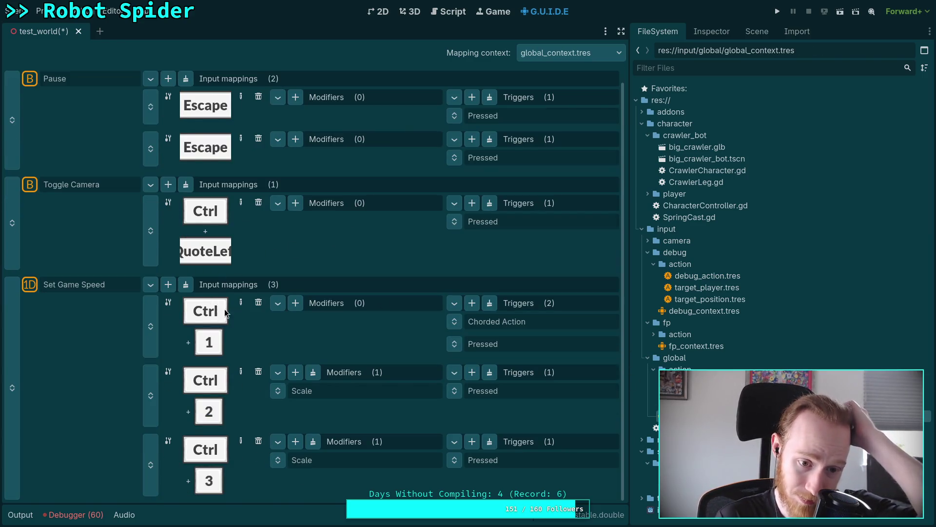
# - Detect plain keys 1, 2 and 3 as the three Set Game Speed inputs, replacing the Ctrl chords
pyautogui.click(240, 303)
pyautogui.click(223, 153)
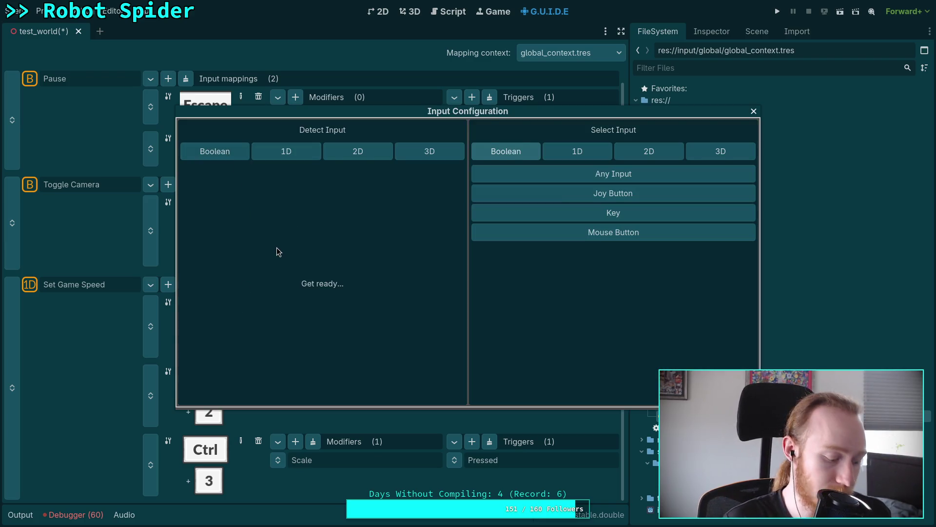
pyautogui.press('1')
pyautogui.click(321, 394)
pyautogui.click(242, 369)
pyautogui.click(222, 154)
pyautogui.press('2')
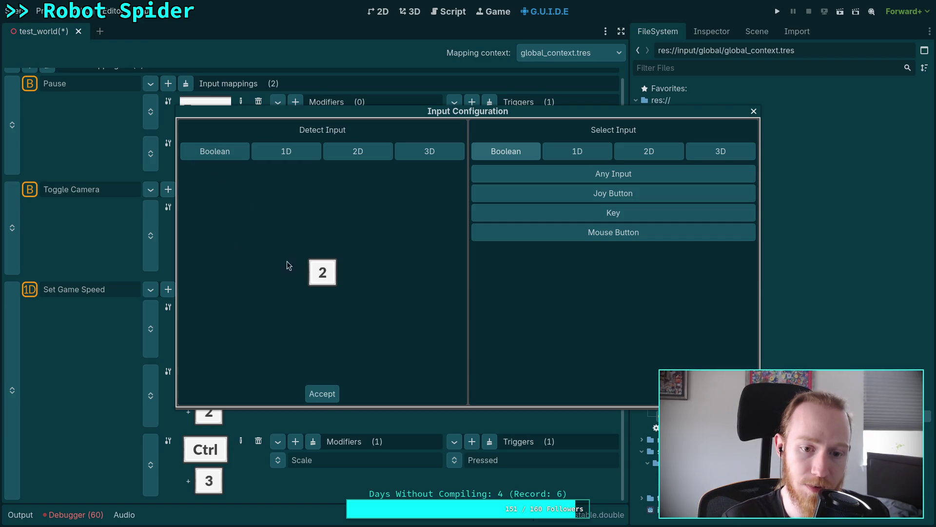
pyautogui.click(320, 393)
pyautogui.click(244, 424)
pyautogui.click(214, 151)
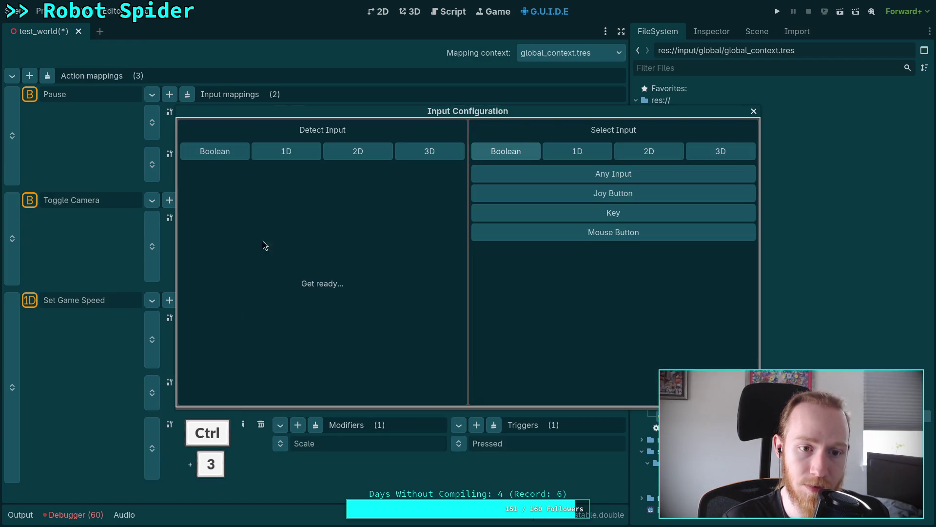
pyautogui.press('3')
pyautogui.click(321, 392)
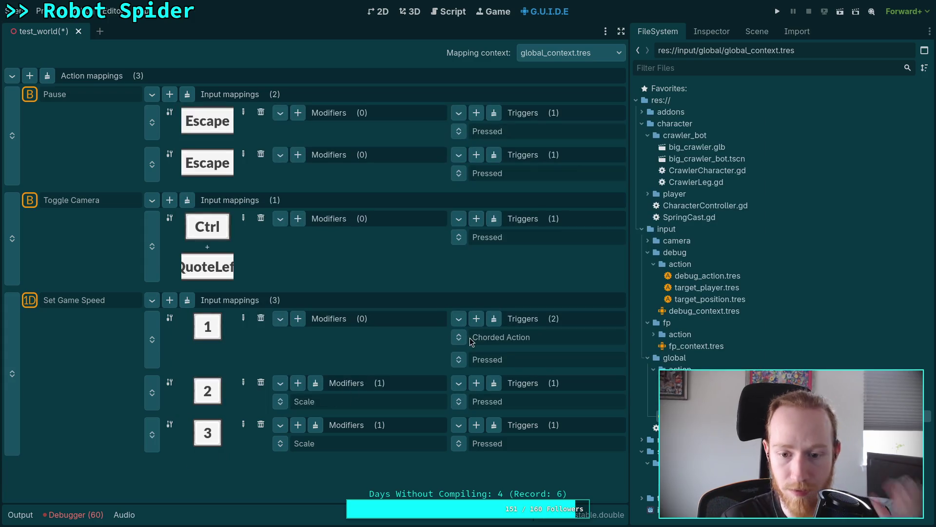
pyautogui.click(711, 31)
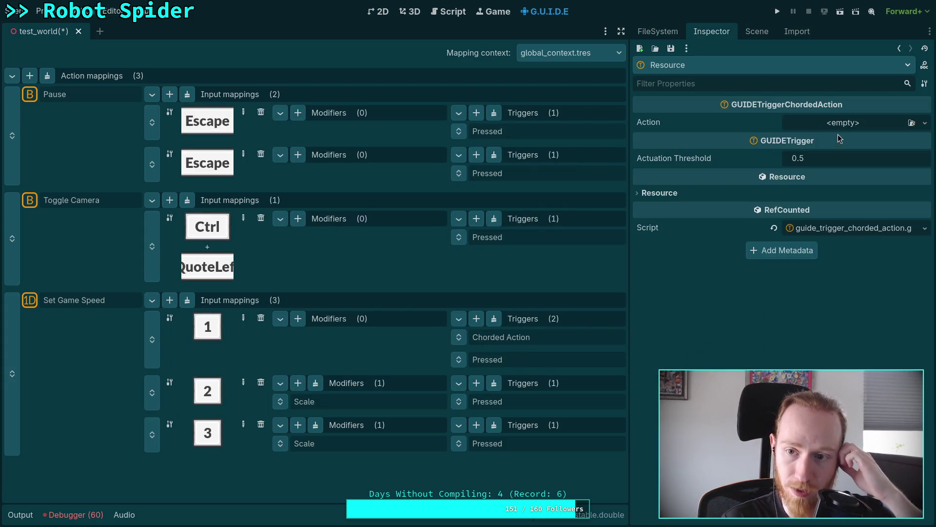
# - Set the first mapping's chord action to debug_action.tres and add a matching Chorded Action trigger to mapping 2
pyautogui.click(851, 123)
pyautogui.click(877, 172)
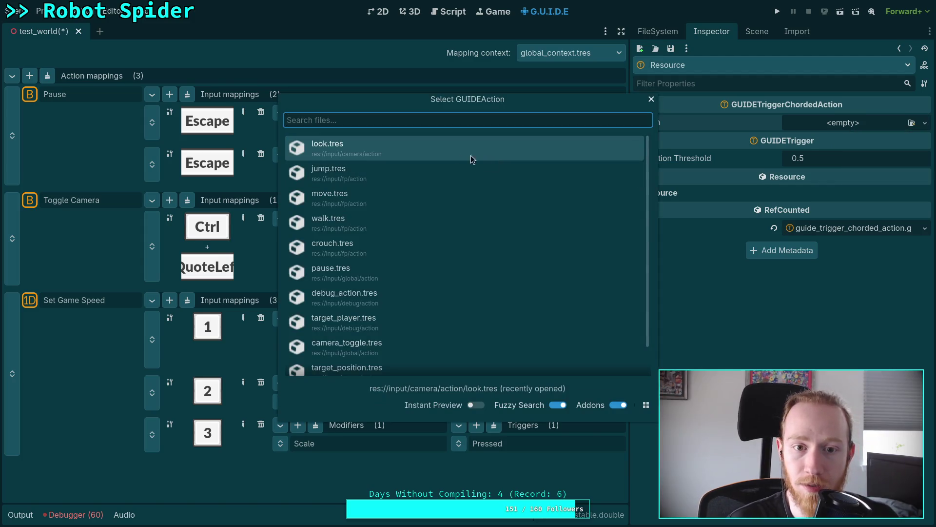
pyautogui.click(425, 295)
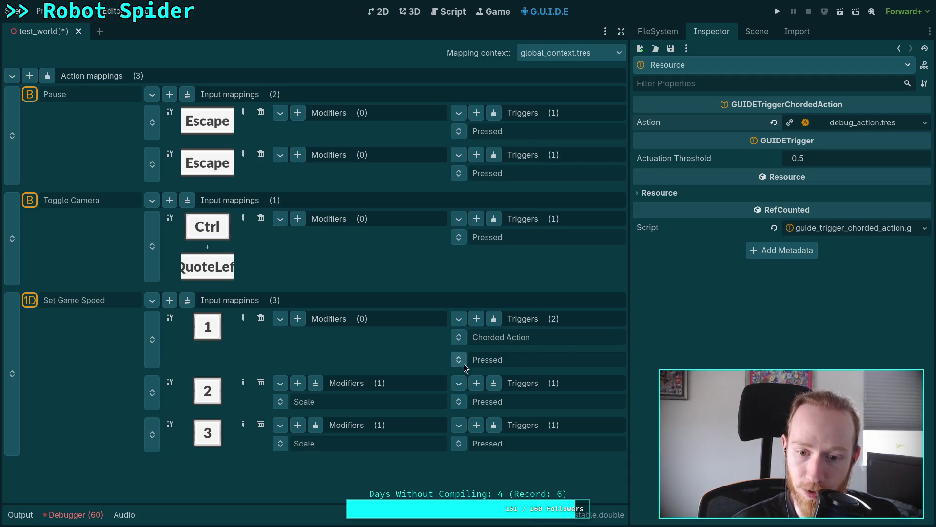
pyautogui.click(476, 383)
pyautogui.click(491, 398)
pyautogui.click(497, 405)
pyautogui.click(911, 122)
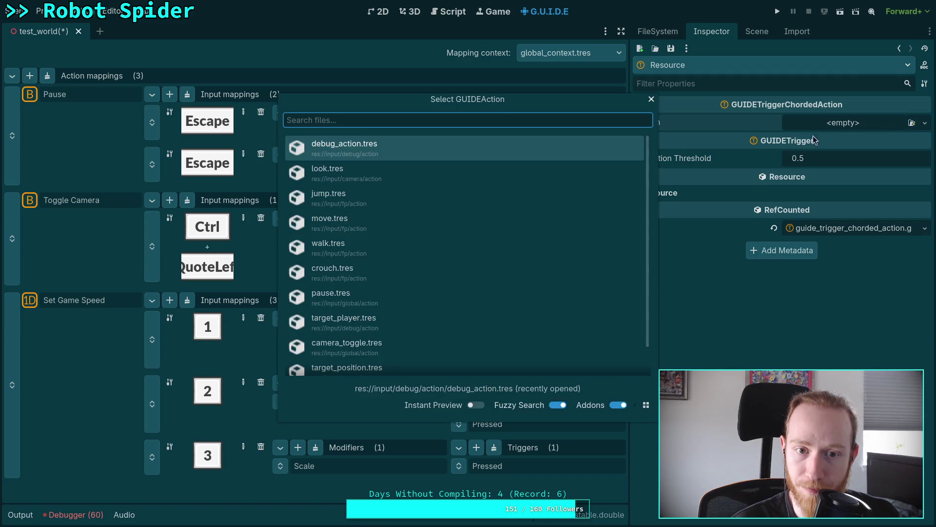
pyautogui.doubleClick(328, 150)
# - Add a Chorded Action trigger on debug_action.tres to the third speed mapping, above Pressed
pyautogui.click(476, 447)
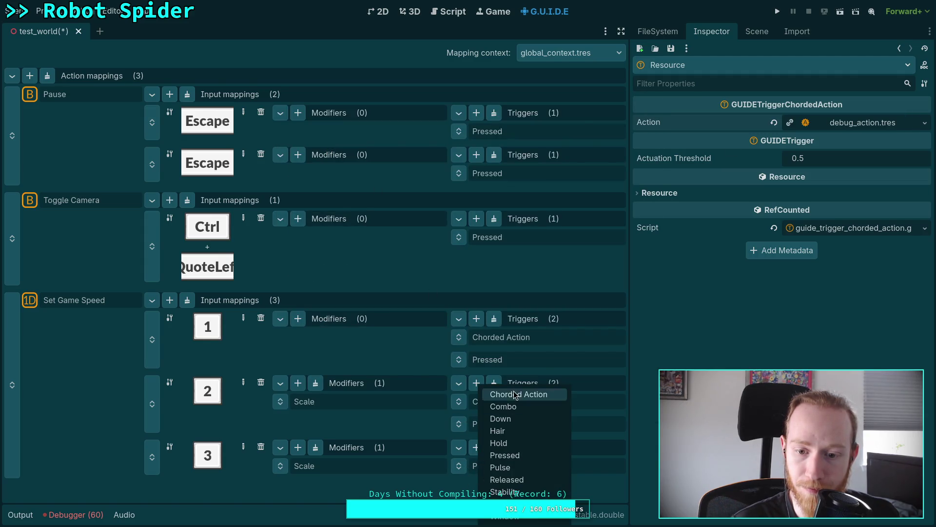
pyautogui.click(488, 390)
pyautogui.moveTo(458, 471); pyautogui.dragTo(457, 469)
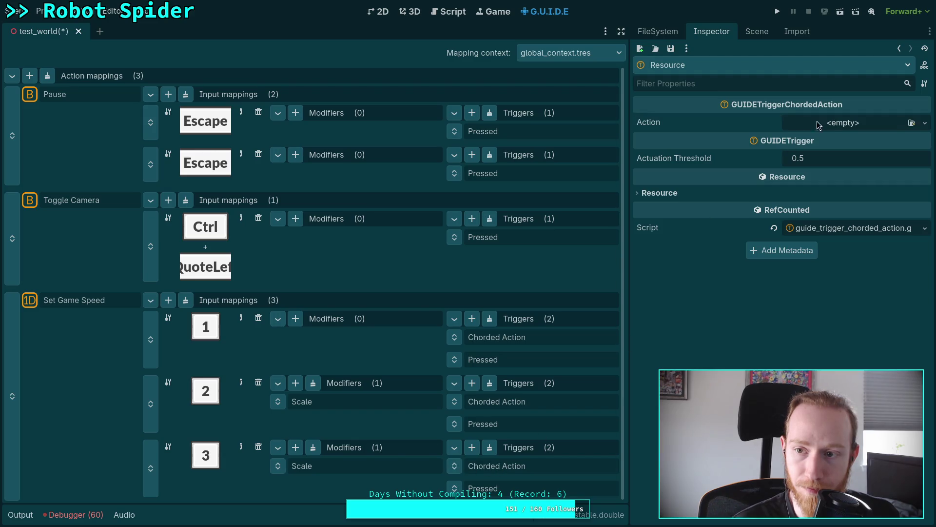
pyautogui.click(912, 123)
pyautogui.doubleClick(377, 151)
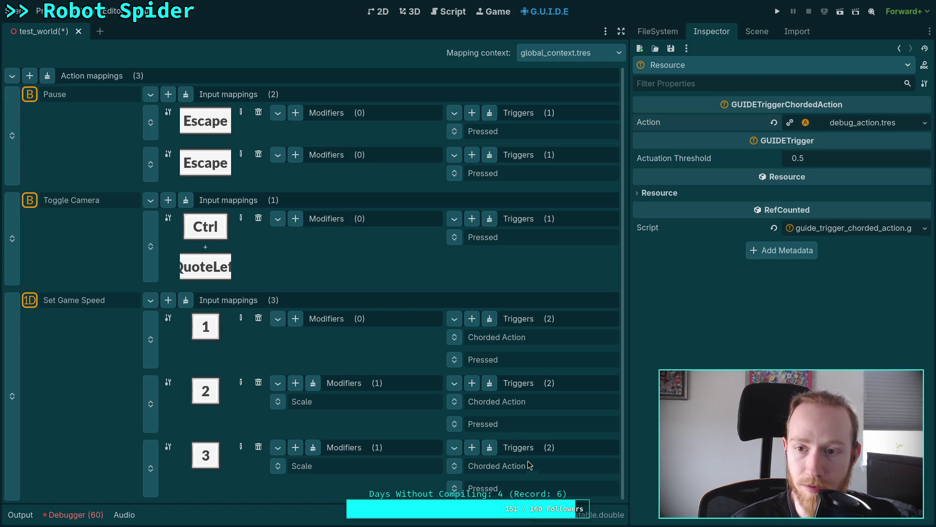
# - Review the speed mappings' trigger lists and options without making changes
pyautogui.click(454, 447)
pyautogui.click(454, 447)
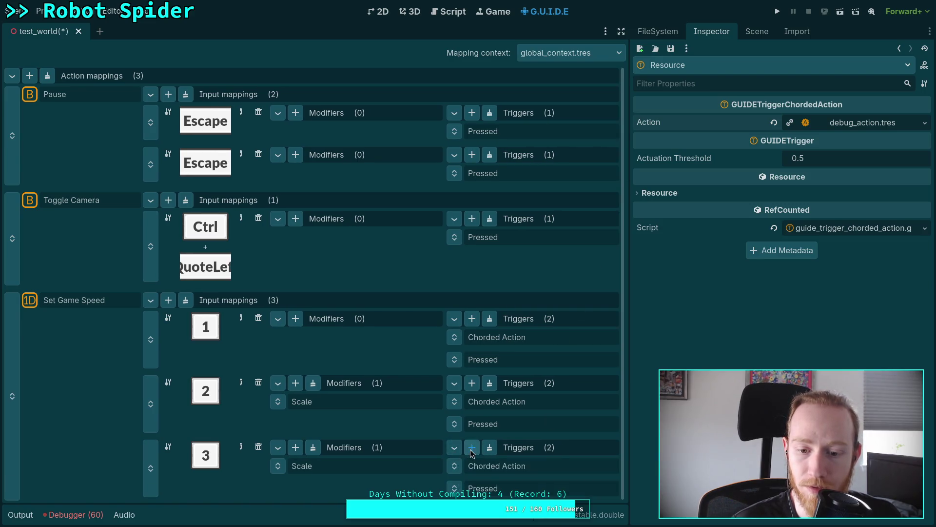
pyautogui.click(471, 466)
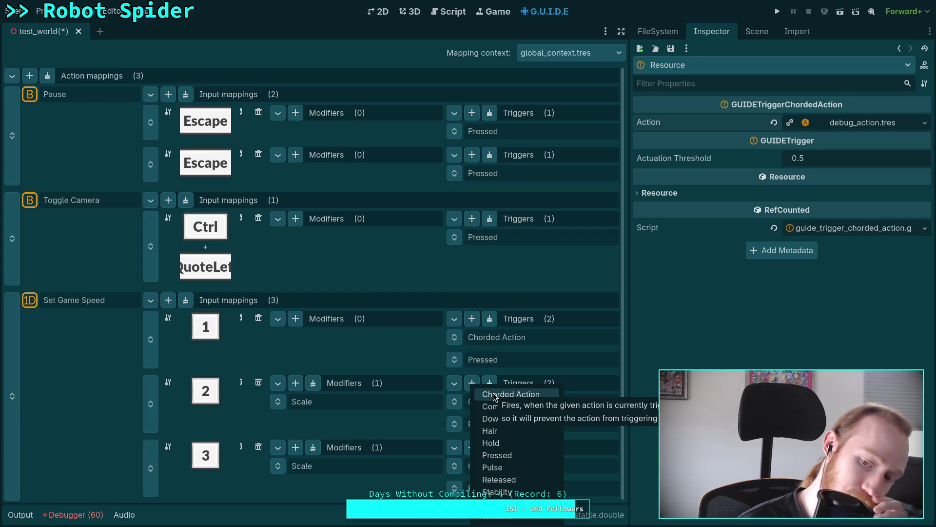
pyautogui.click(389, 358)
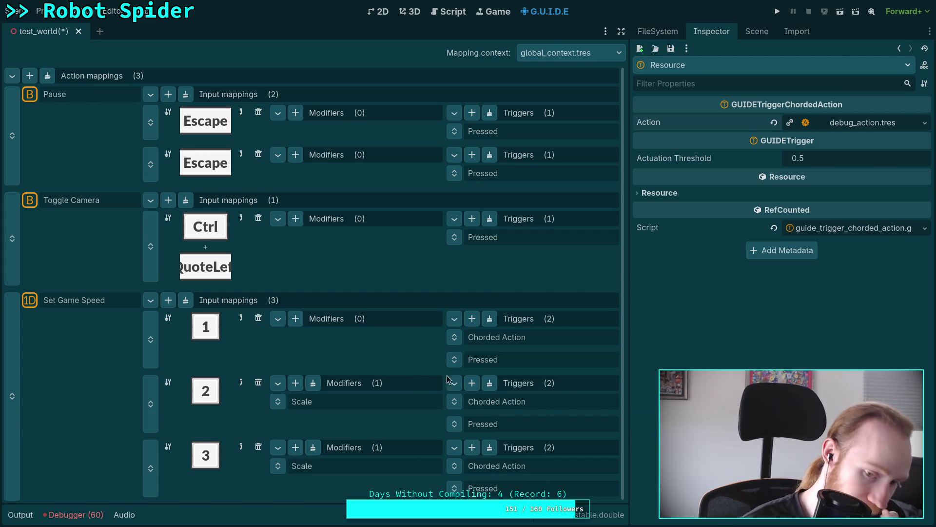
pyautogui.rightClick(455, 402)
pyautogui.click(422, 387)
pyautogui.click(472, 383)
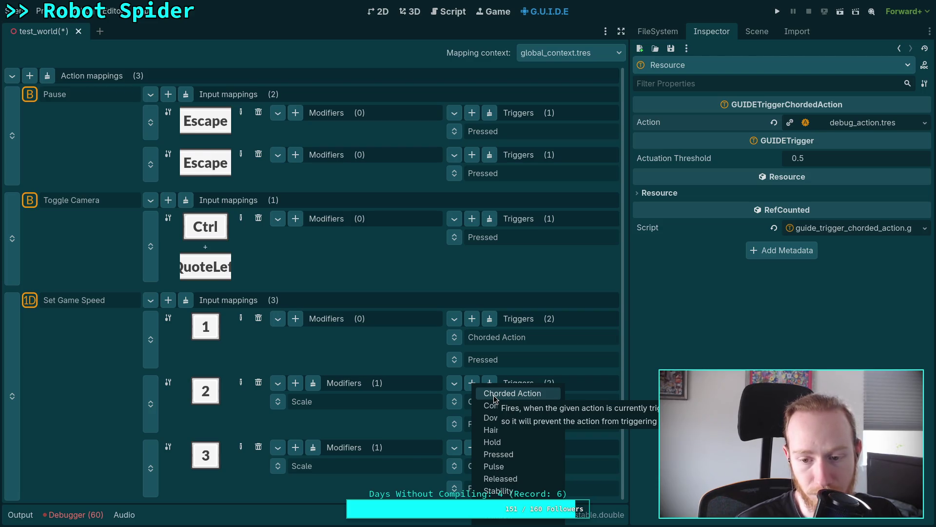
pyautogui.click(340, 354)
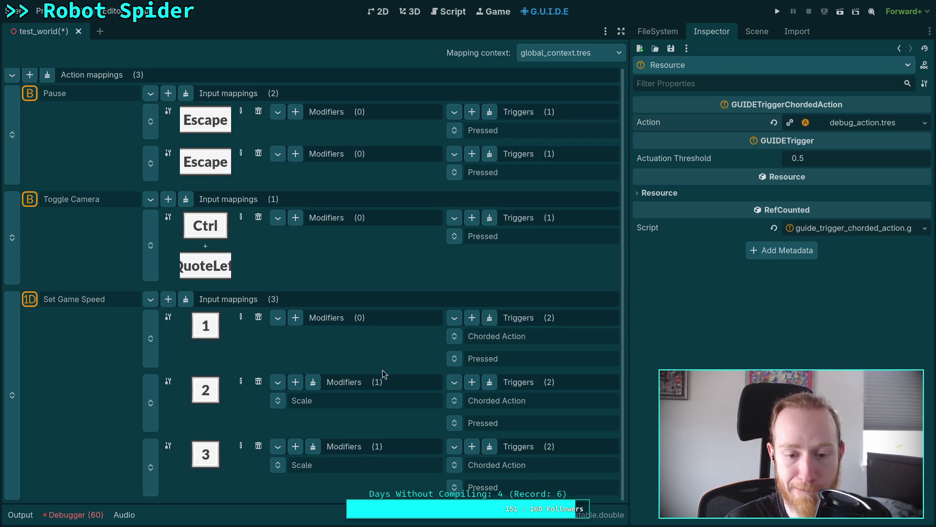
pyautogui.click(504, 360)
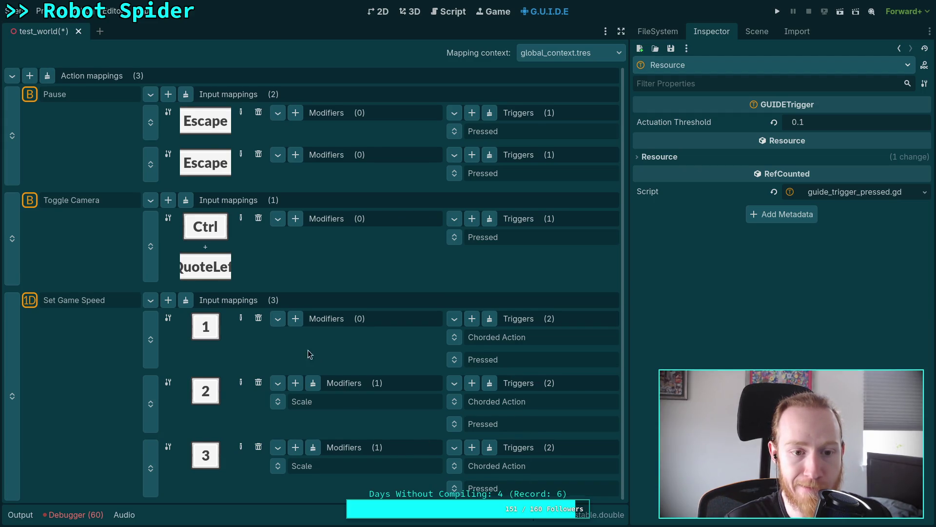
# - Bind Toggle Camera's input to the plain QuoteLeft (backtick) key
pyautogui.click(241, 219)
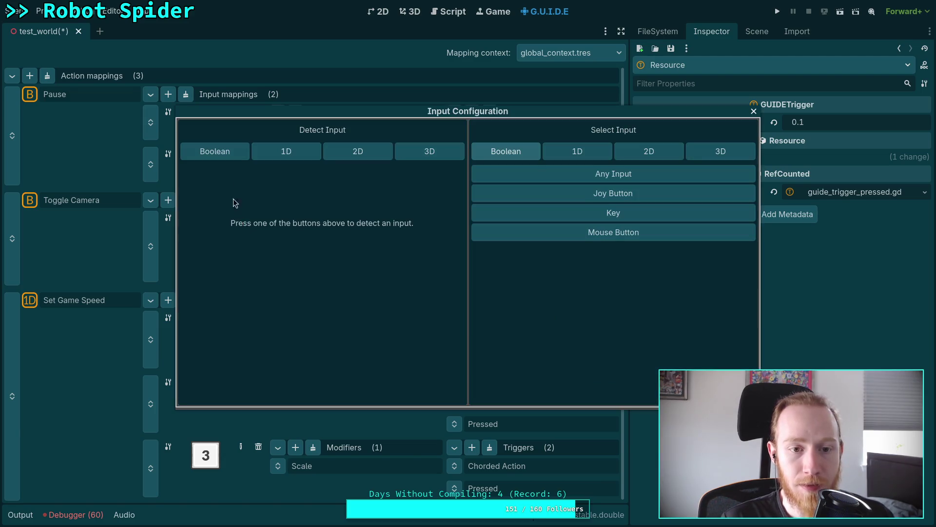
pyautogui.press('`')
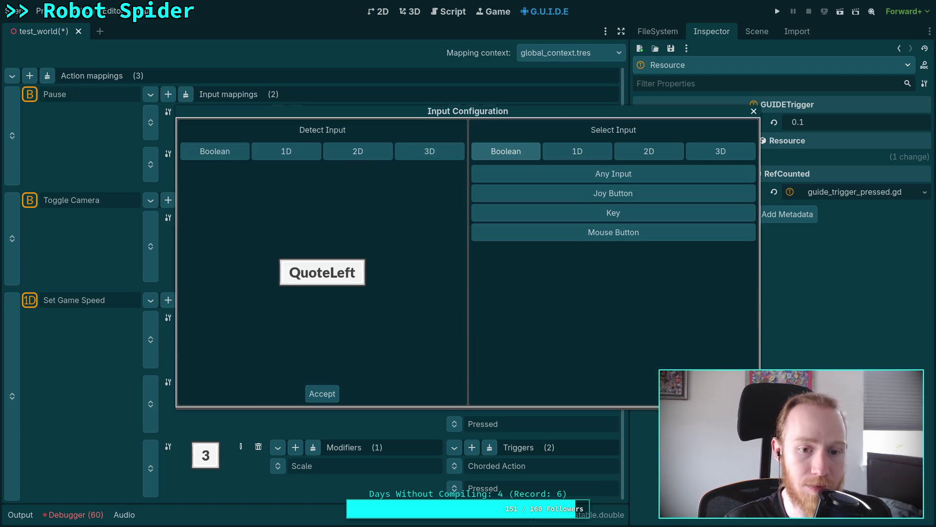
pyautogui.click(323, 393)
# - Add a Chorded Action trigger linked to debug_action.tres, then run the game with F5
pyautogui.click(476, 219)
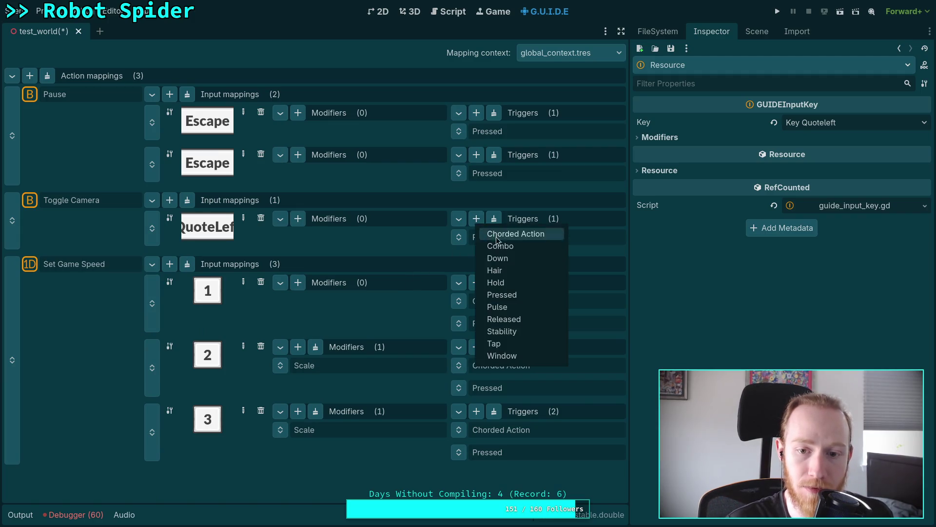
pyautogui.click(480, 234)
pyautogui.click(467, 241)
pyautogui.click(925, 122)
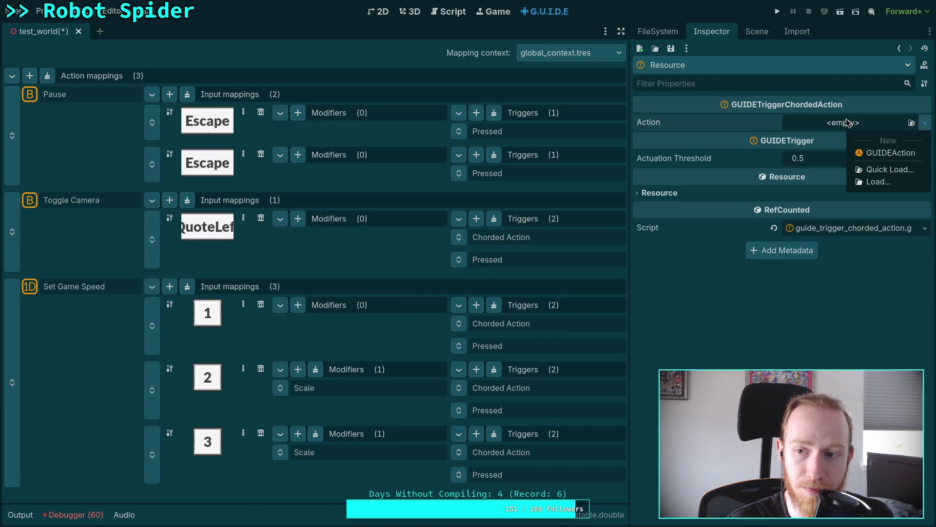
pyautogui.click(888, 170)
pyautogui.click(386, 146)
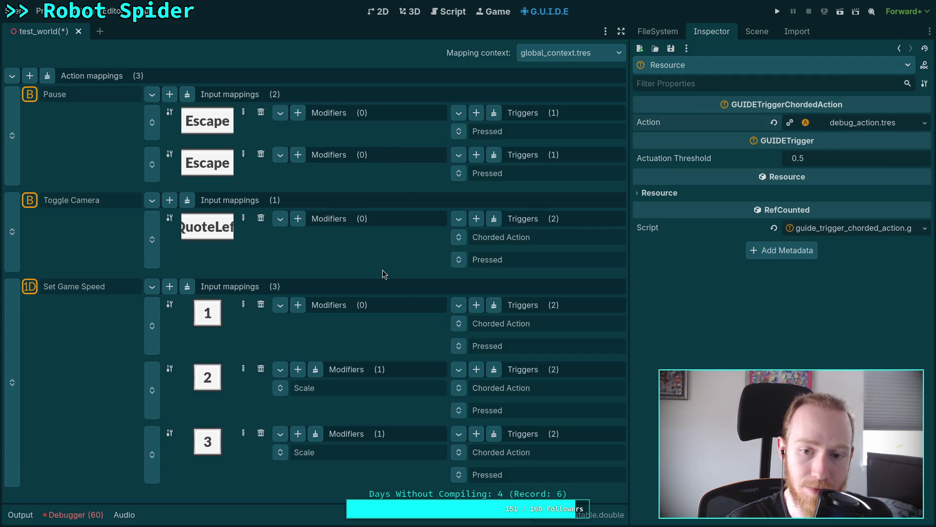
pyautogui.press('F5')
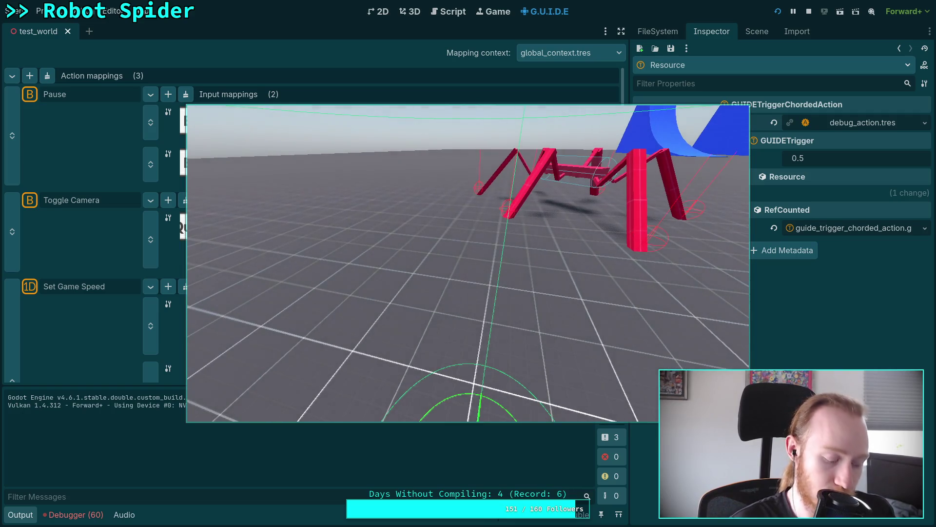
# - Press 1 in game to set the time scale to 0.25, then stop the run
pyautogui.press('1')
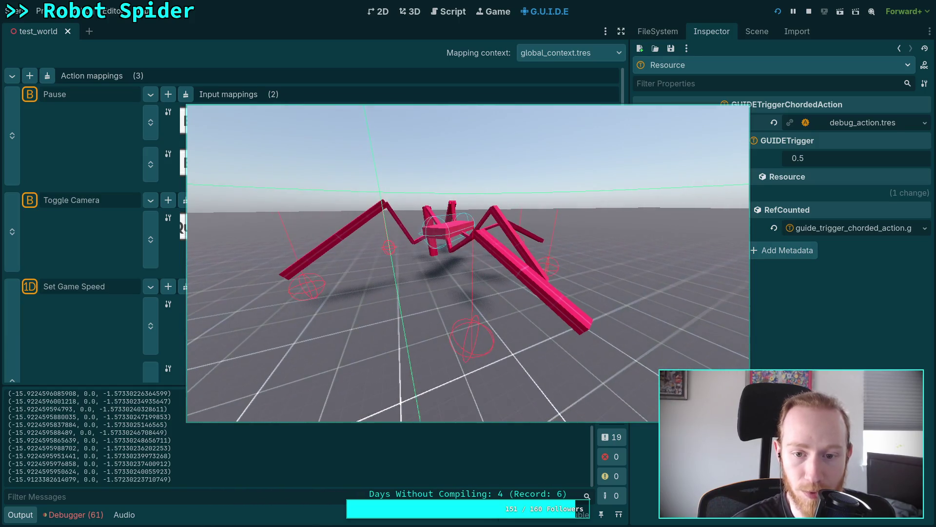
pyautogui.click(810, 11)
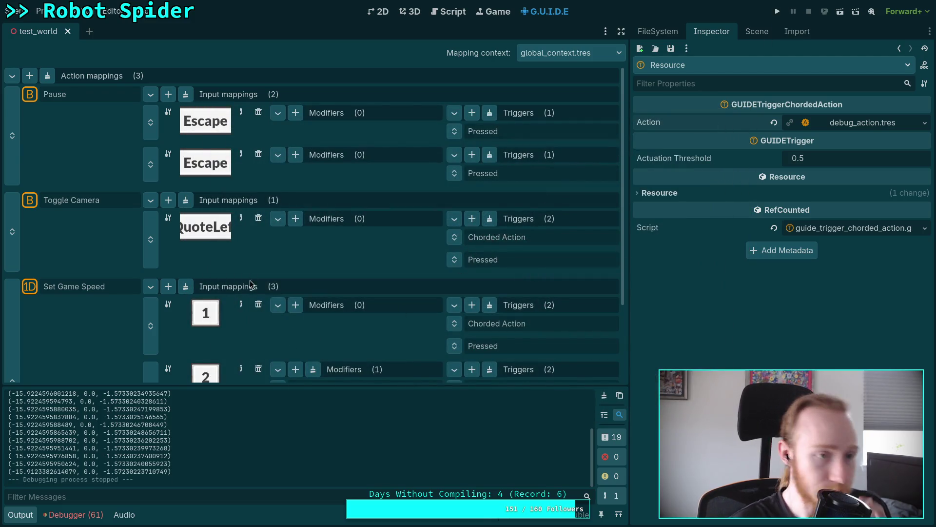
# - In the Script workspace with Output collapsed, review CrawlerCharacter.gd, then open CrawlerLeg.gd
pyautogui.click(411, 12)
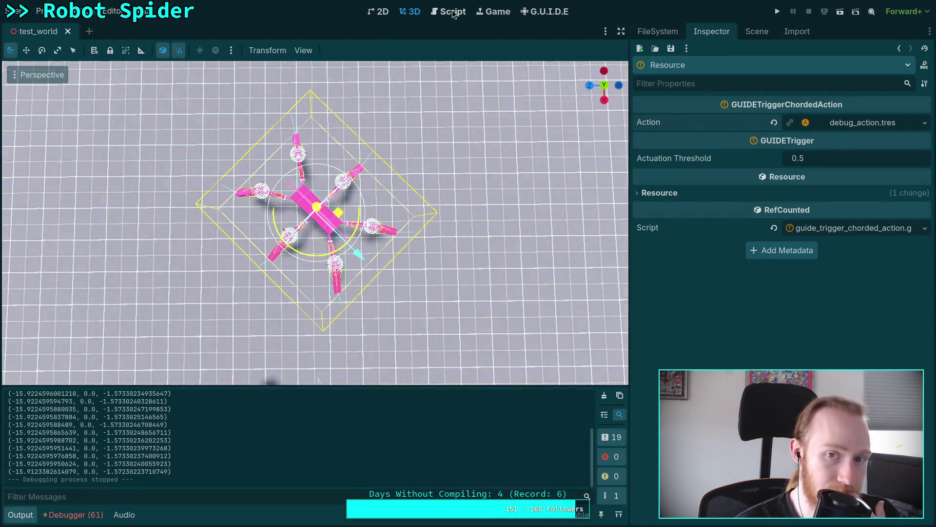
pyautogui.click(453, 11)
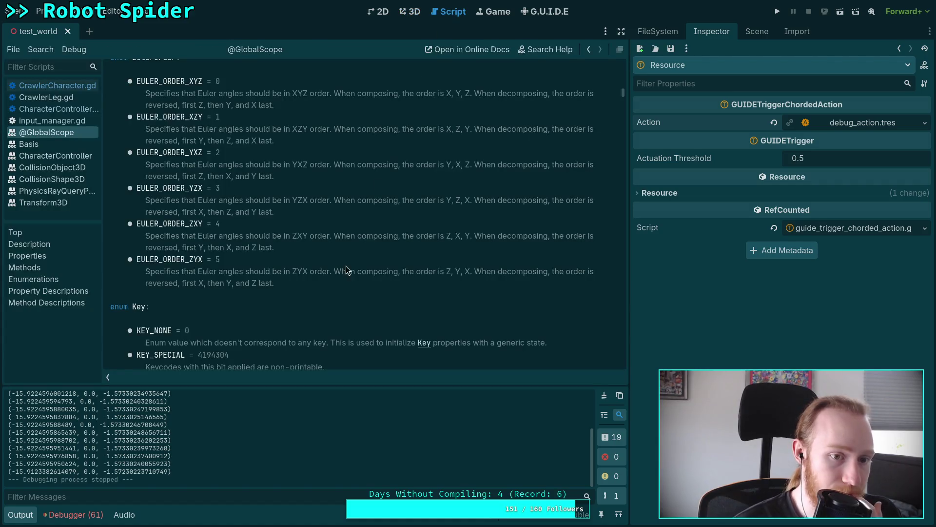
pyautogui.click(24, 515)
pyautogui.click(57, 86)
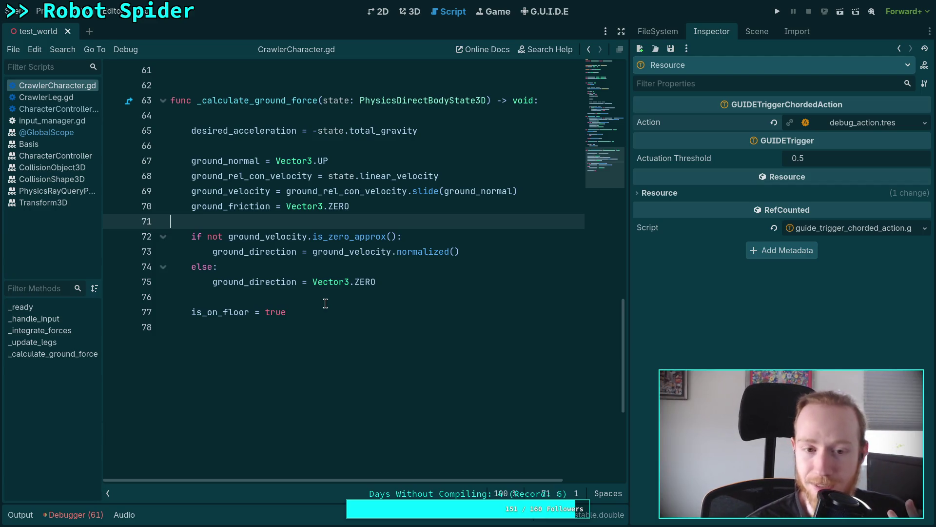
pyautogui.click(317, 291)
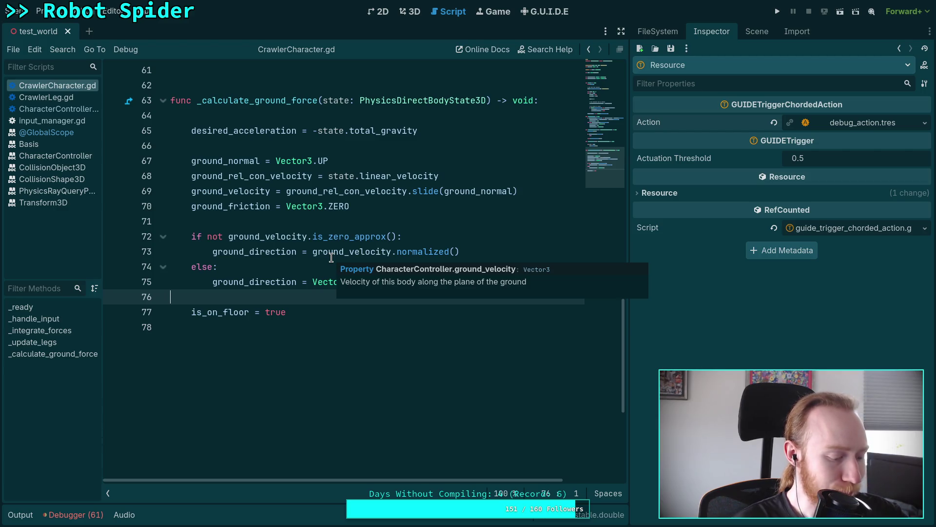
pyautogui.click(59, 101)
pyautogui.scroll(-8, 394, 332)
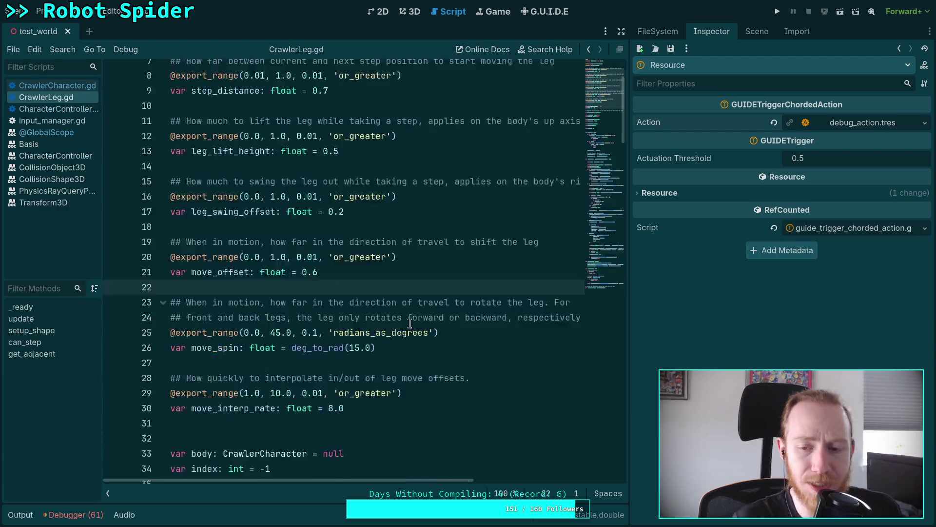
# - Widen the script editor and read through the leg stepping code in CrawlerLeg.gd
pyautogui.moveTo(628, 249); pyautogui.dragTo(754, 251)
pyautogui.scroll(-3, 522, 288)
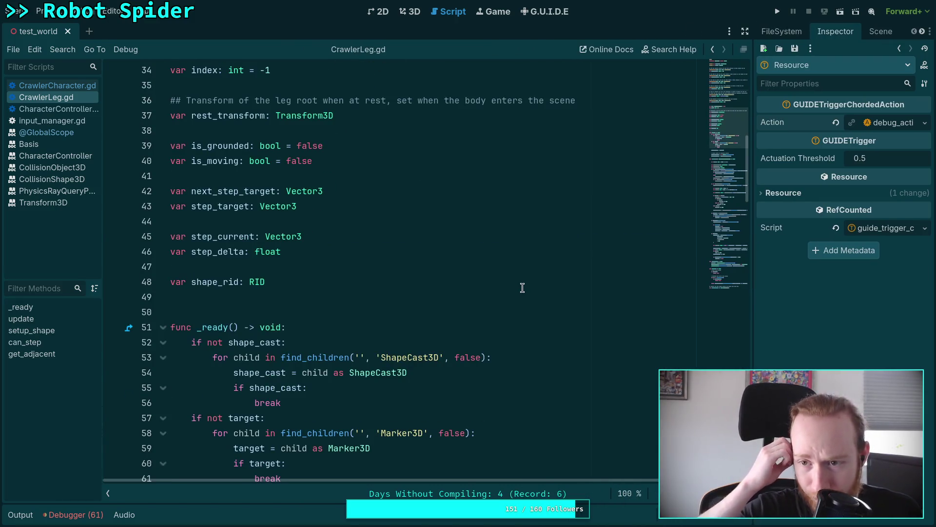
pyautogui.scroll(-12, 505, 275)
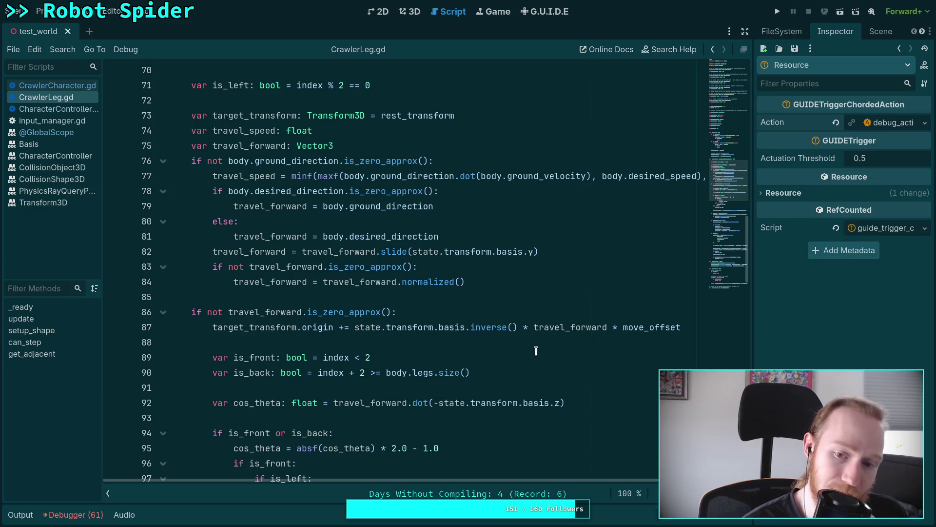
pyautogui.moveTo(317, 330)
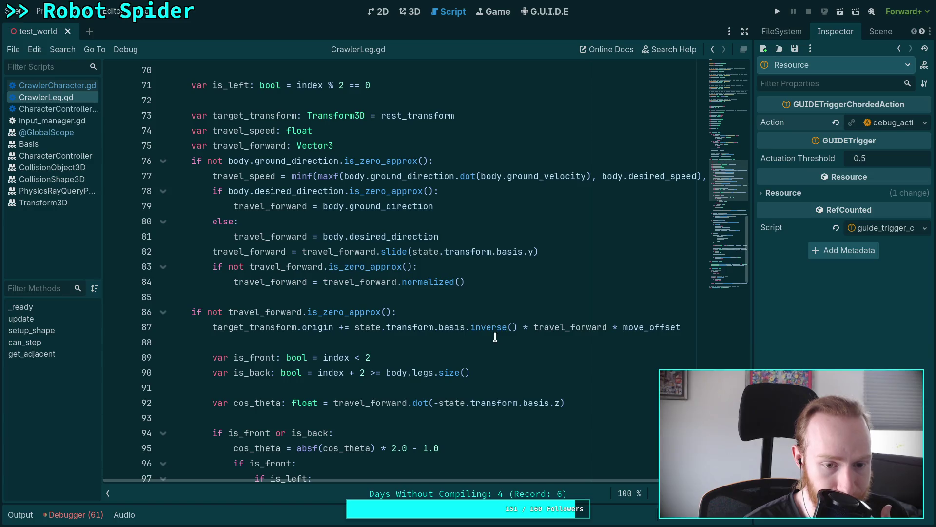
pyautogui.scroll(-7, 468, 337)
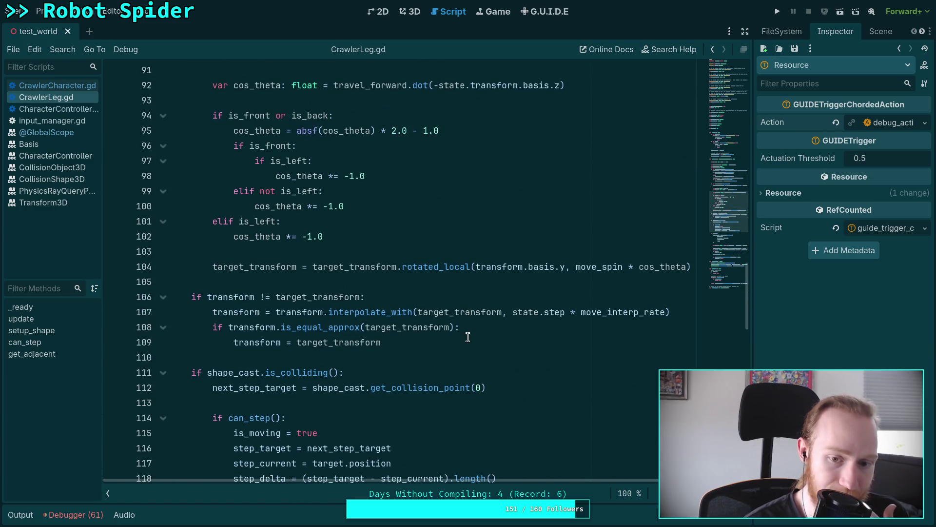
pyautogui.scroll(-3, 466, 335)
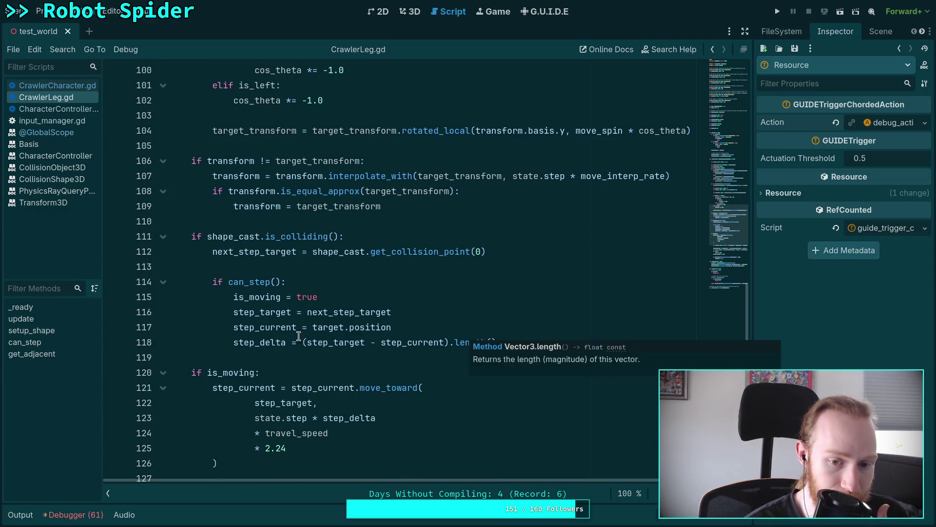
pyautogui.scroll(-1, 286, 329)
pyautogui.scroll(-4, 222, 324)
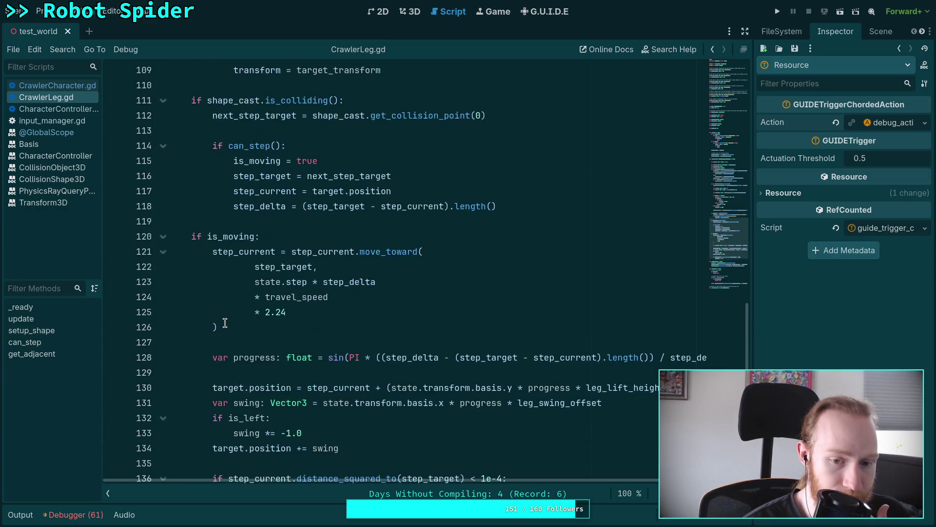
pyautogui.moveTo(496, 482); pyautogui.dragTo(535, 479)
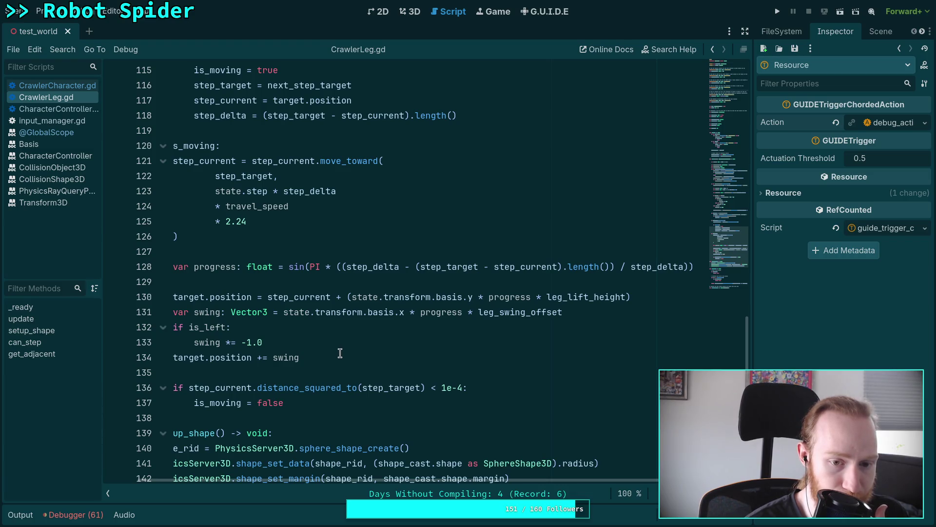
# - Highlight every use of step_current, then run the project to watch the spider walk
pyautogui.doubleClick(291, 299)
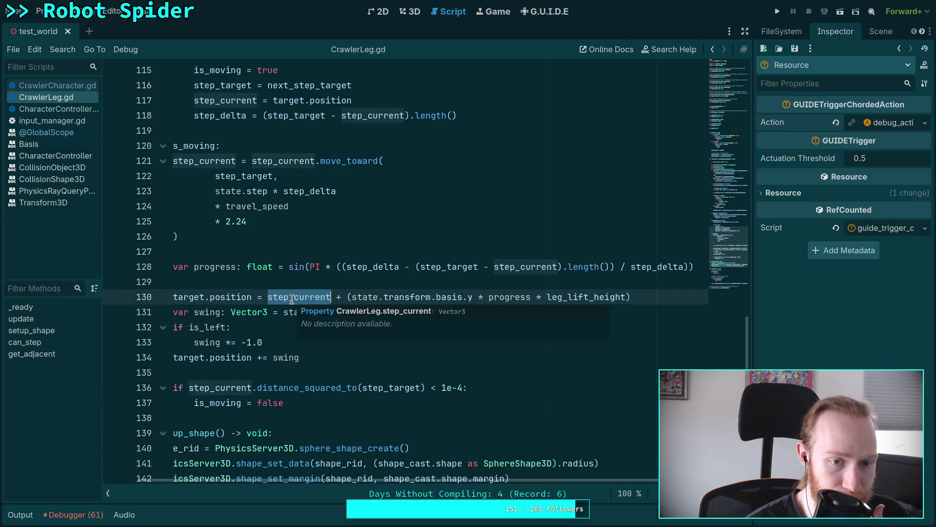
pyautogui.scroll(2, 291, 299)
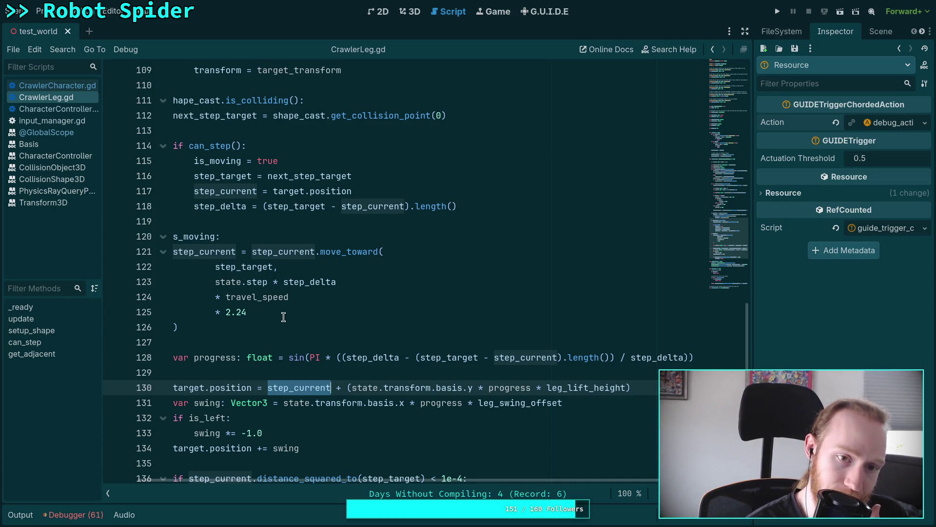
pyautogui.scroll(-1, 283, 317)
pyautogui.scroll(-1, 283, 317)
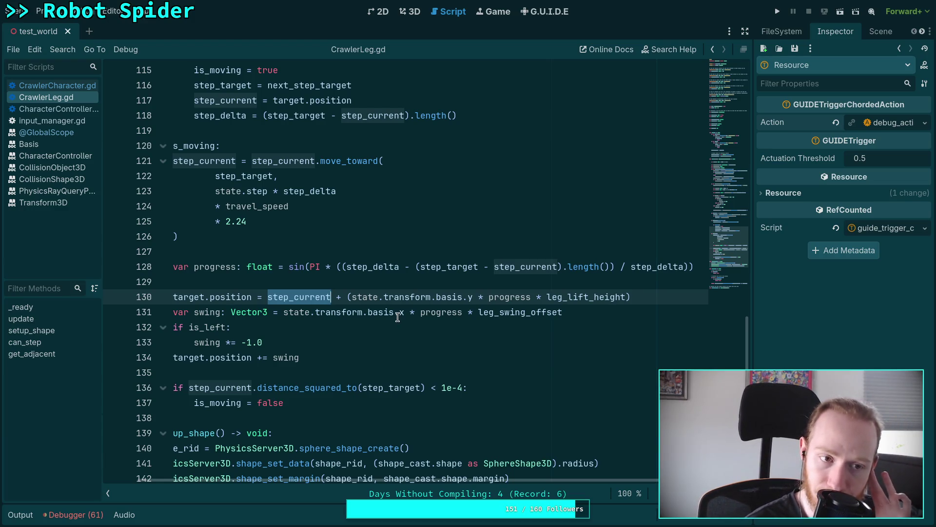
pyautogui.click(780, 16)
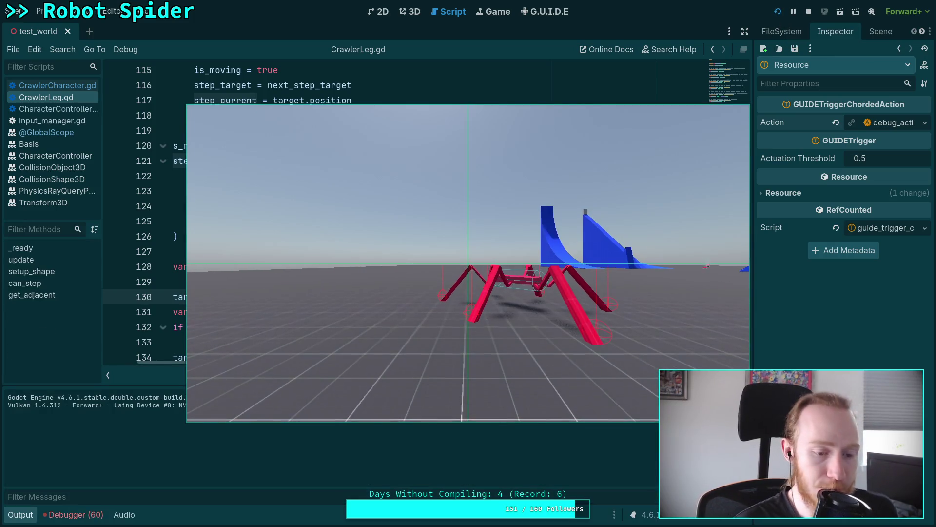
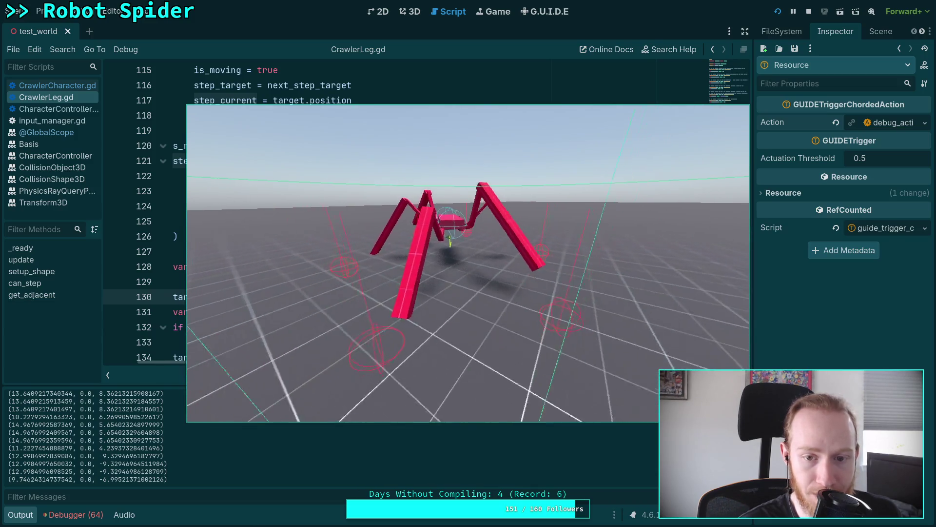
# - Stop the running spider test and collapse the Debugger panel
pyautogui.click(809, 11)
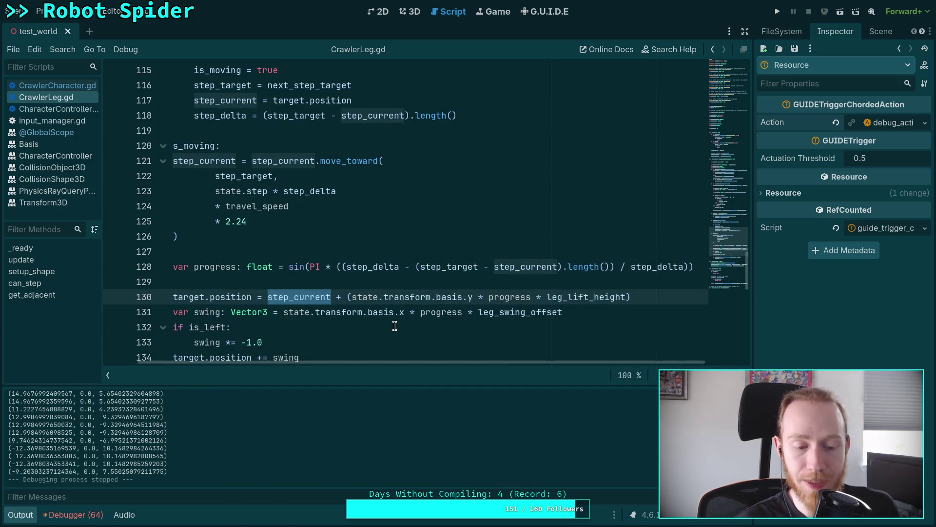
pyautogui.click(89, 520)
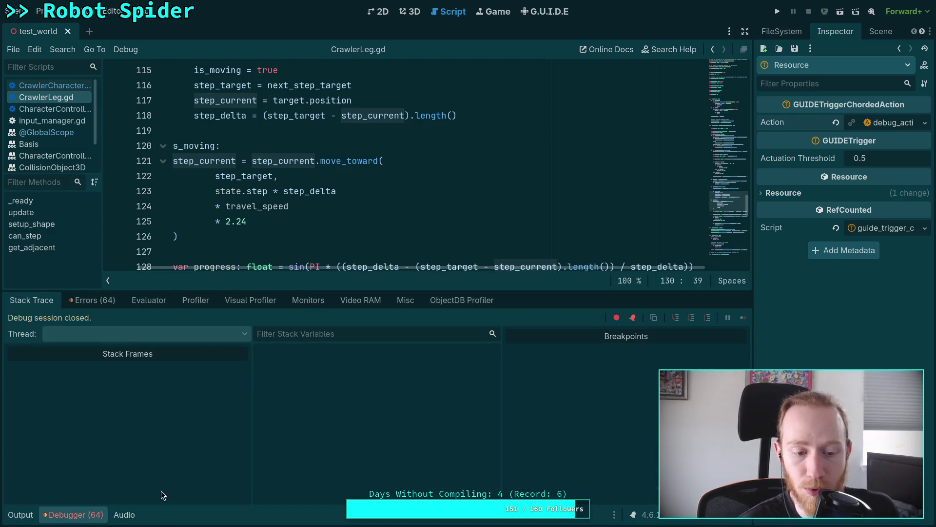
pyautogui.click(100, 516)
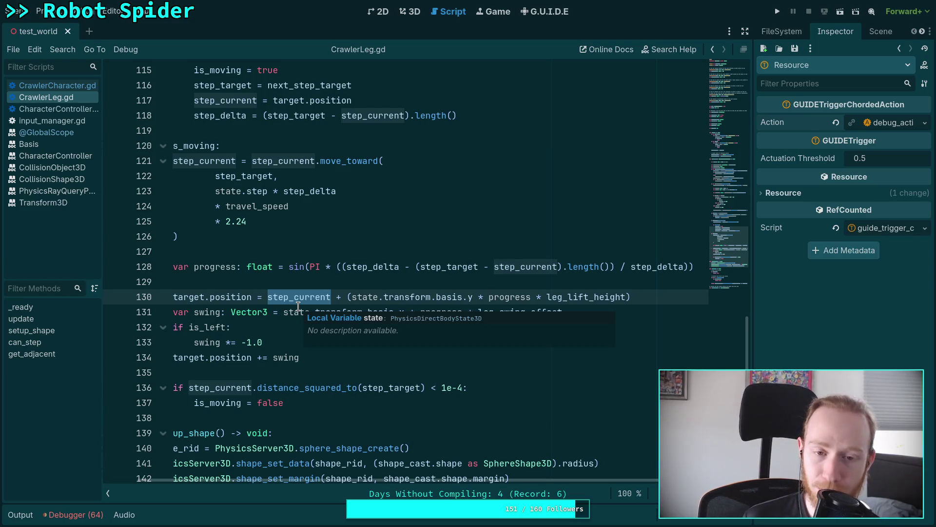
# - Review the is_moving block in CrawlerLeg.gd, ending with the caret after false on line 137
pyautogui.click(229, 283)
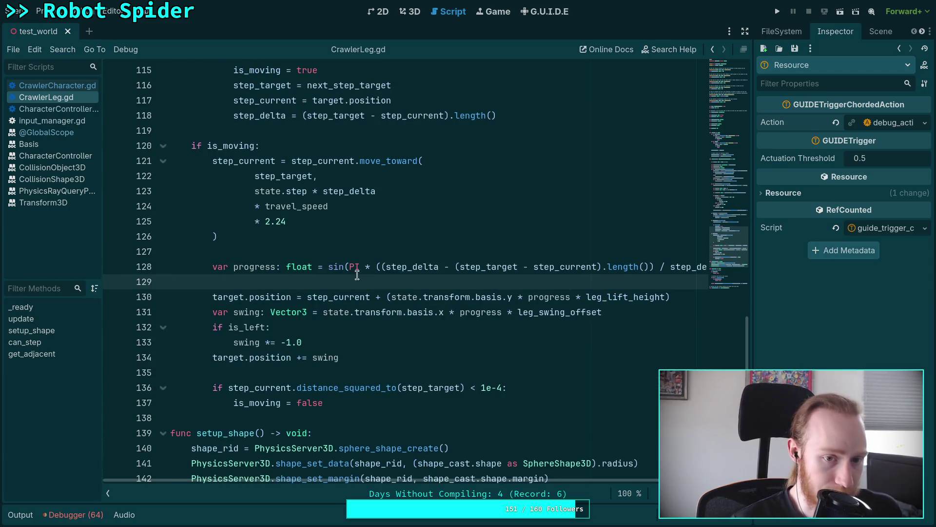
pyautogui.scroll(4, 369, 283)
pyautogui.scroll(-2, 333, 283)
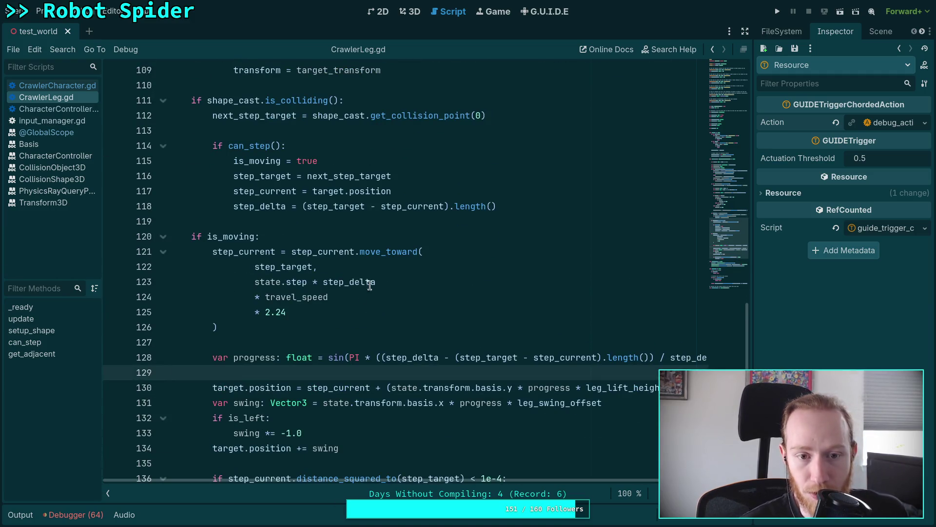
pyautogui.scroll(2, 367, 285)
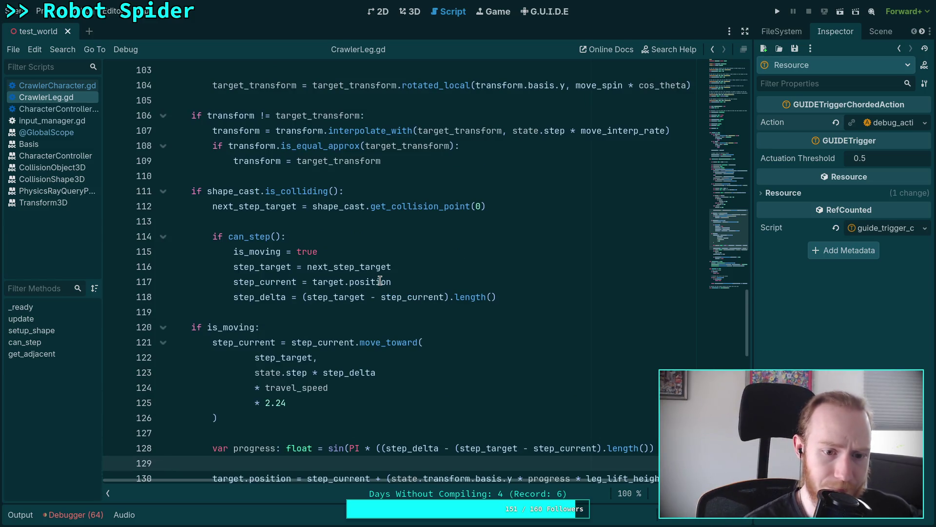
pyautogui.scroll(-2, 404, 246)
pyautogui.scroll(-3, 361, 289)
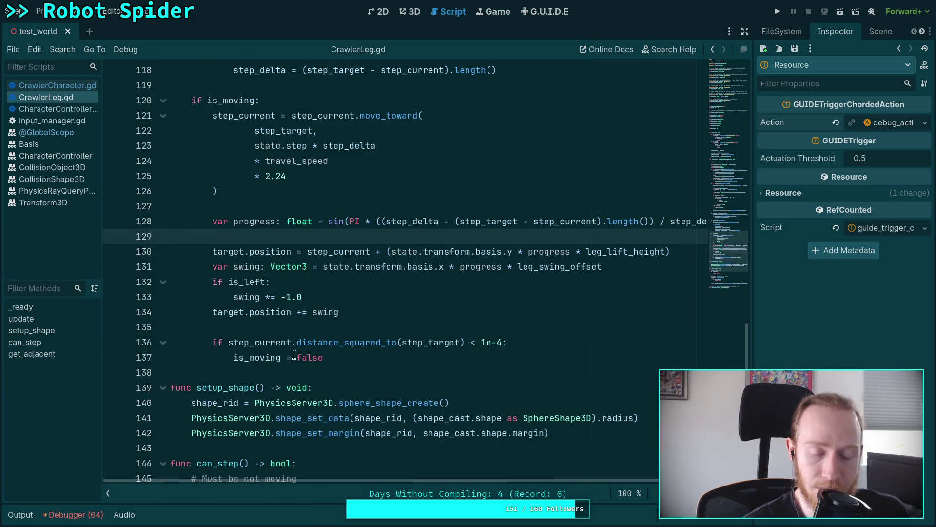
pyautogui.doubleClick(269, 357)
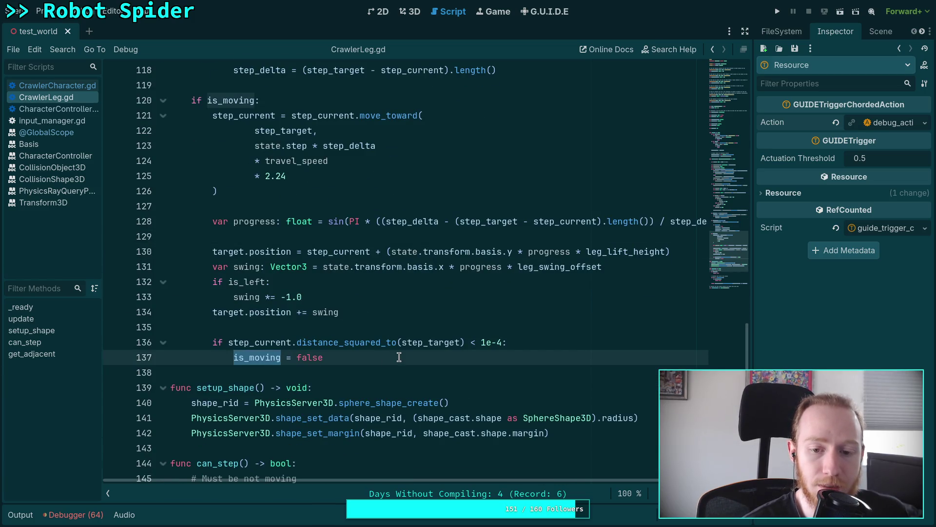
pyautogui.scroll(2, 356, 362)
pyautogui.scroll(-2, 356, 363)
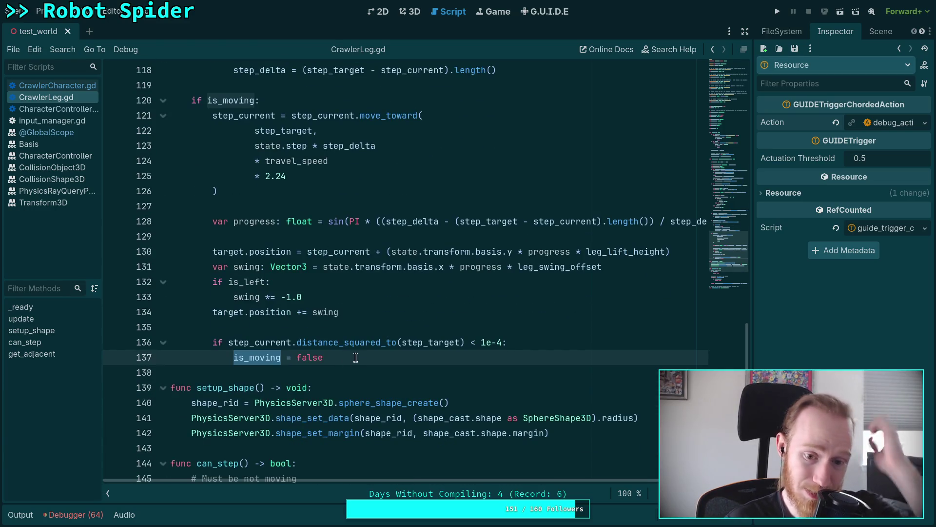
pyautogui.click(428, 364)
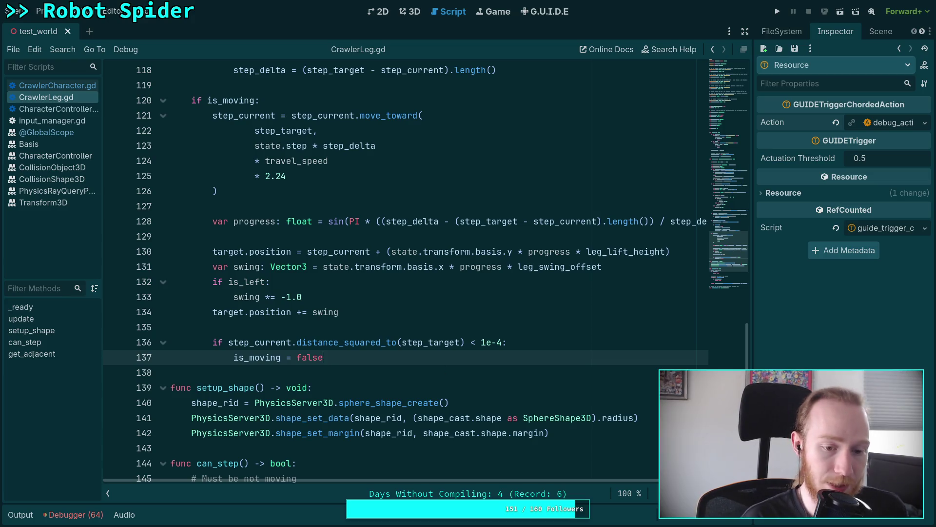
# - Add 'is_grounded = true' below 'is_moving = false' using the autocomplete suggestion
pyautogui.press('Return')
pyautogui.write('is_')
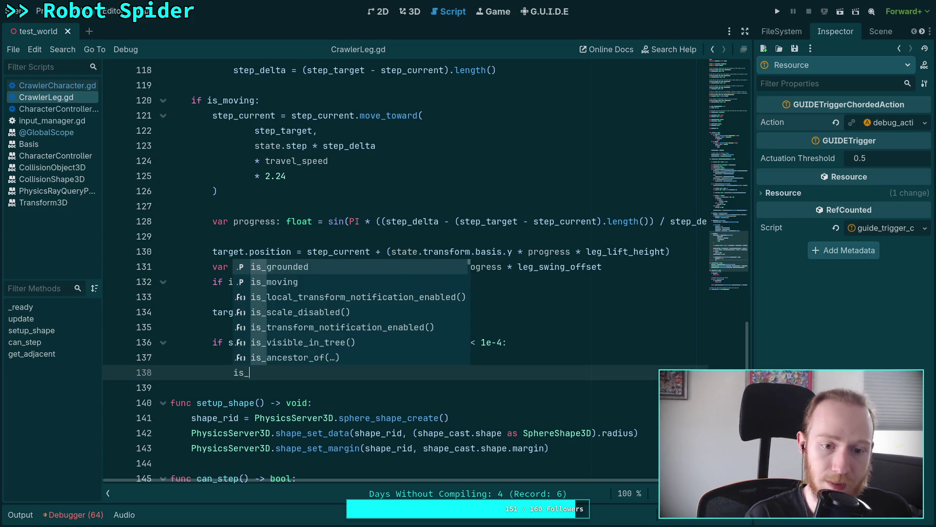
pyautogui.press('Return')
pyautogui.write('= true')
# - Insert a blank line after line 137 and put the caret on line 138
pyautogui.scroll(4, 311, 323)
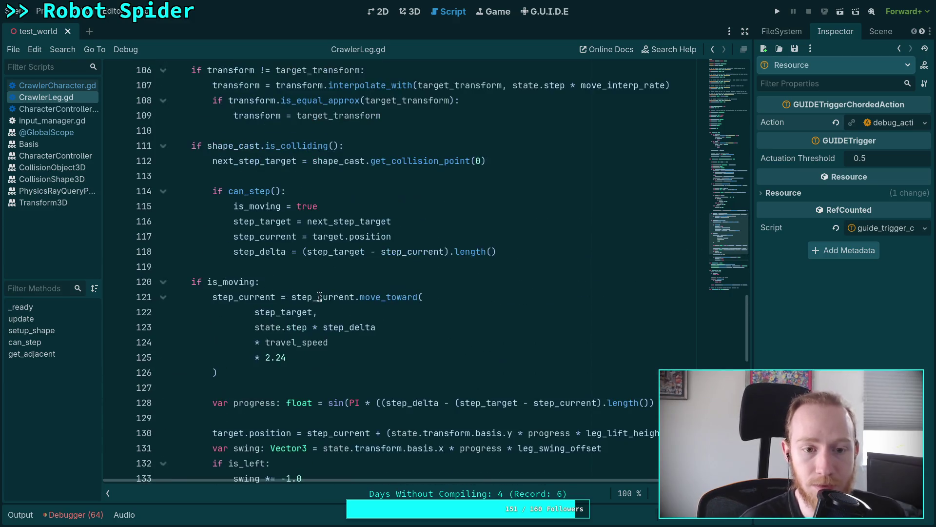
pyautogui.scroll(-2, 290, 286)
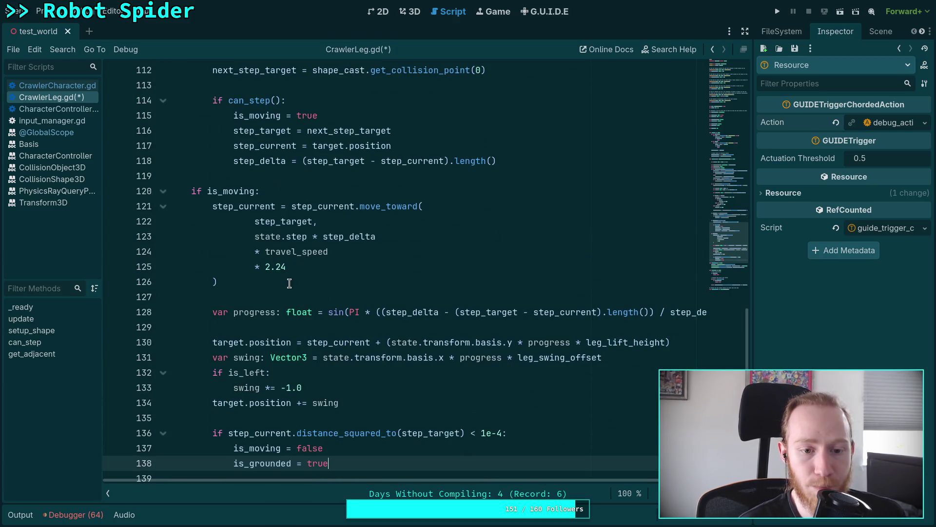
pyautogui.scroll(-2, 289, 283)
pyautogui.click(389, 357)
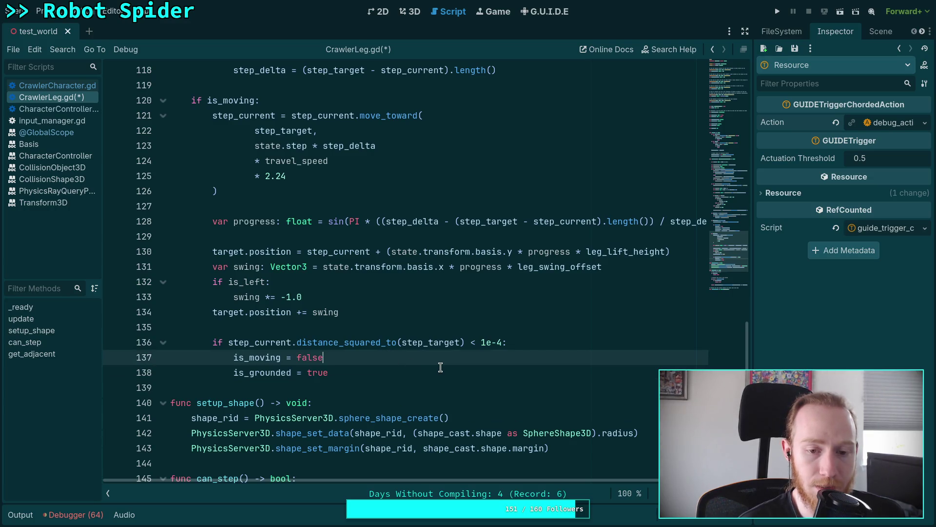
pyautogui.press('Return')
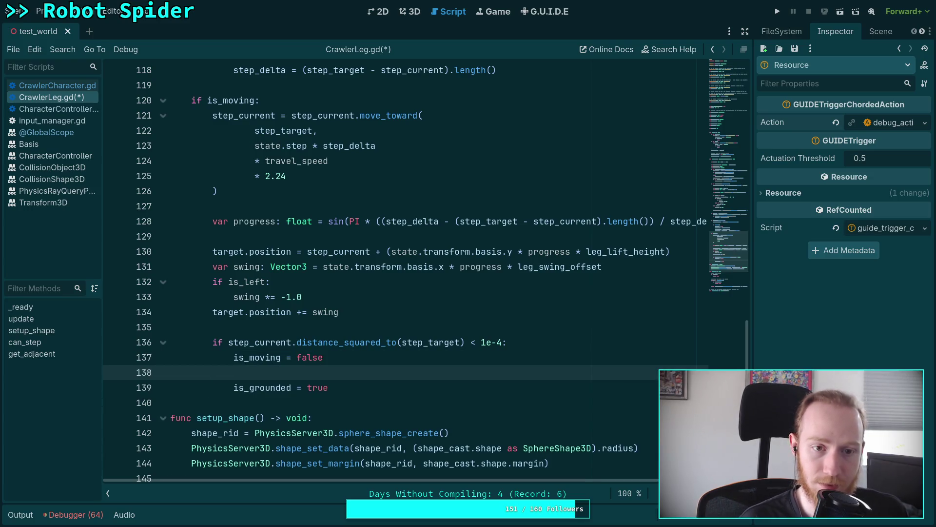
pyautogui.click(321, 389)
pyautogui.click(345, 375)
# - Delete the extra blank line before 'is_grounded = true'
pyautogui.scroll(2, 345, 374)
pyautogui.scroll(-3, 345, 375)
pyautogui.scroll(3, 344, 374)
pyautogui.scroll(2, 345, 374)
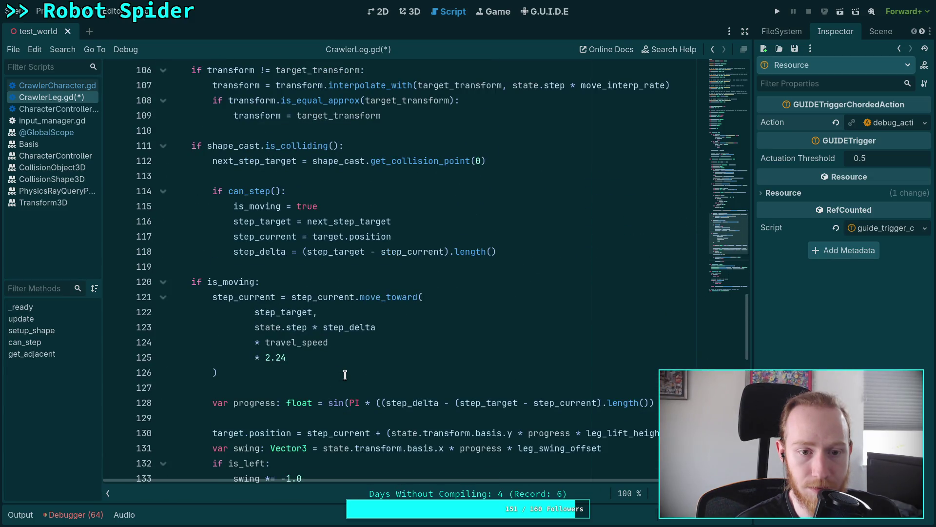
pyautogui.scroll(-3, 345, 374)
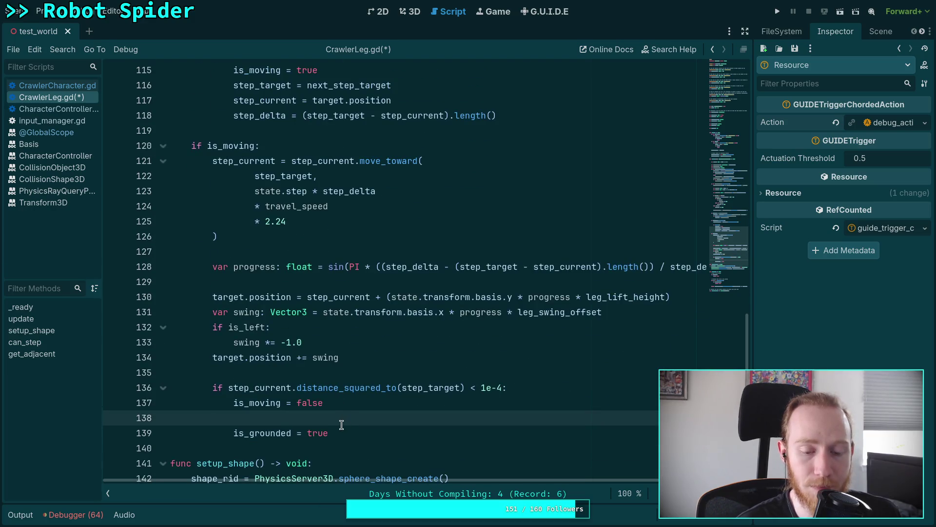
pyautogui.moveTo(345, 427); pyautogui.dragTo(354, 415)
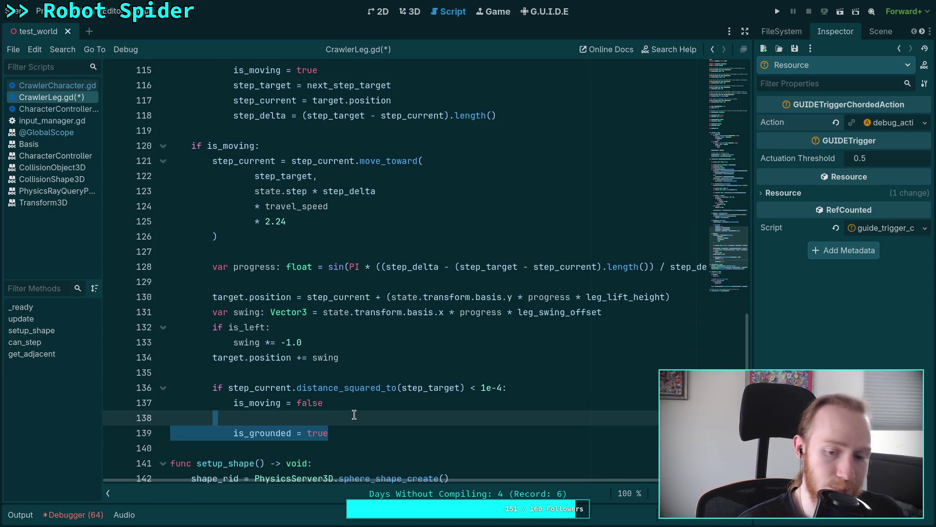
pyautogui.click(232, 433)
pyautogui.moveTo(232, 433); pyautogui.dragTo(233, 420)
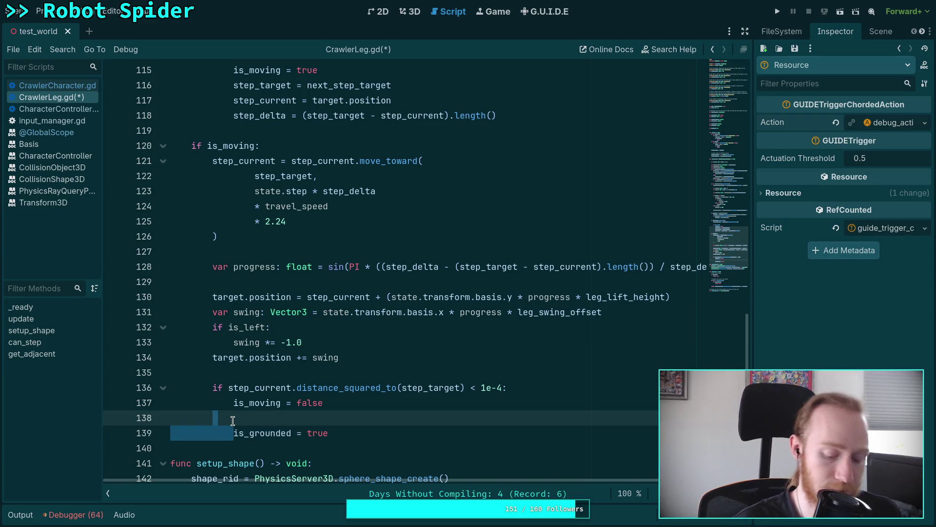
pyautogui.press('BackSpace')
pyautogui.click(348, 435)
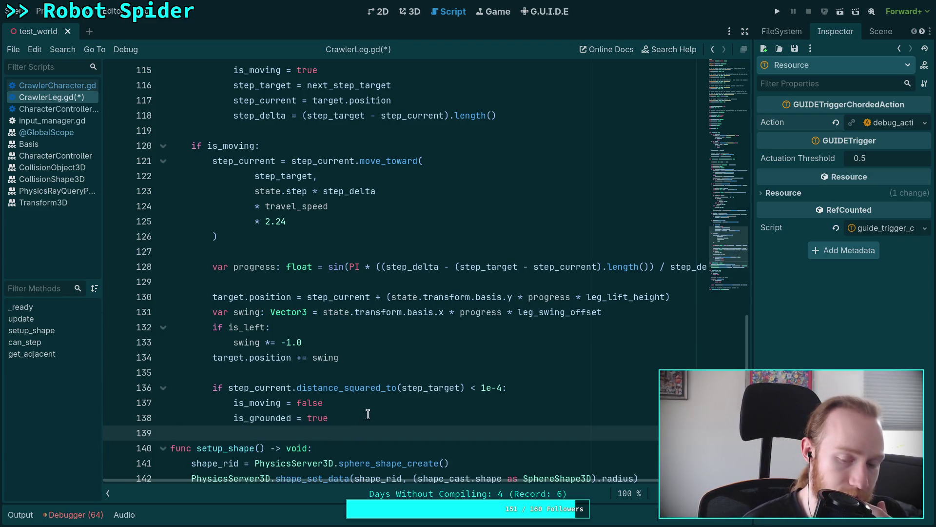
pyautogui.click(367, 414)
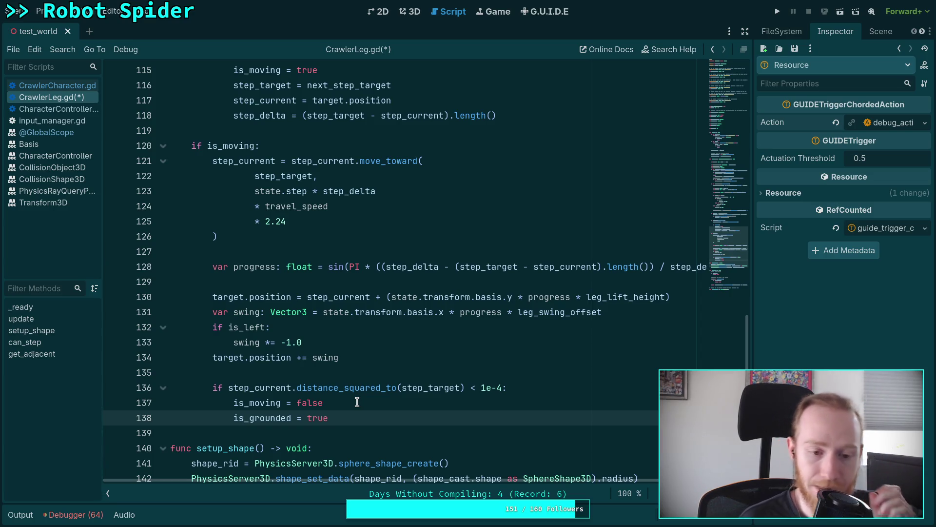
pyautogui.click(327, 373)
pyautogui.scroll(3, 341, 369)
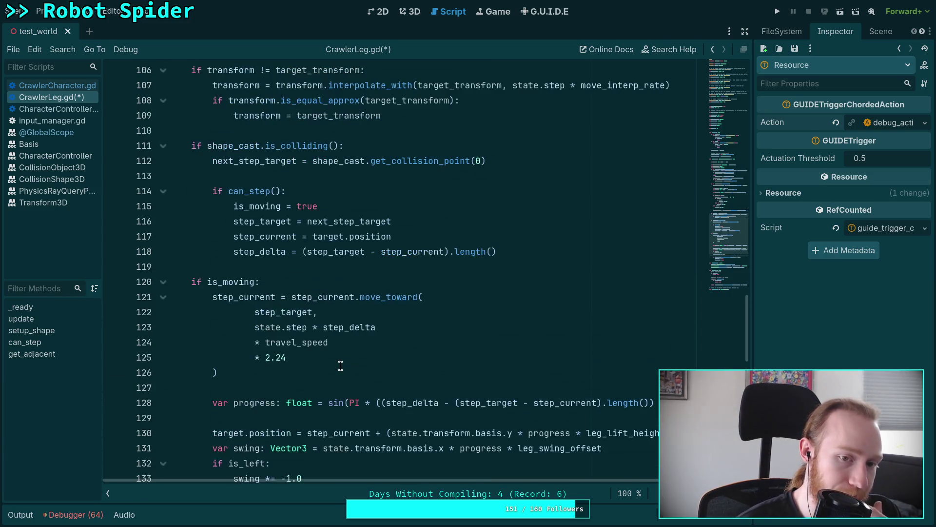
pyautogui.click(313, 379)
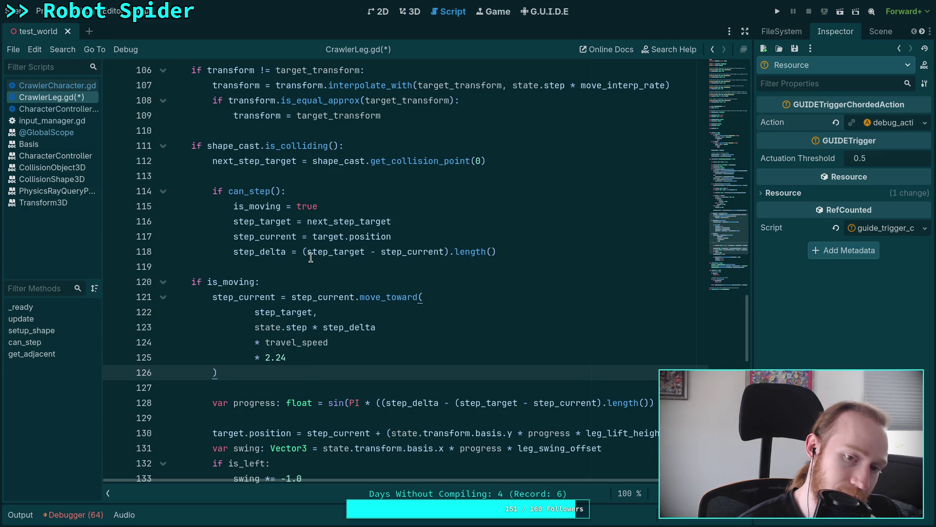
pyautogui.click(248, 191)
pyautogui.scroll(-12, 381, 320)
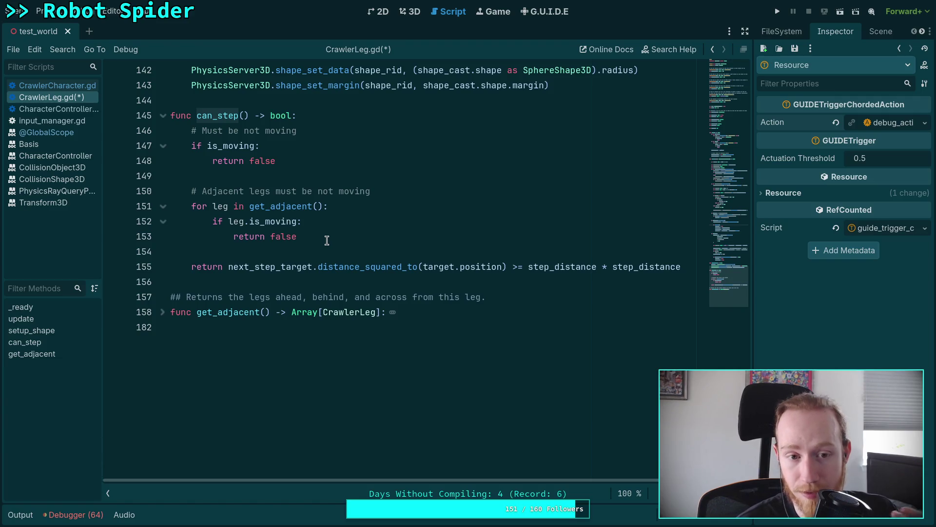
pyautogui.scroll(9, 329, 244)
pyautogui.scroll(3, 335, 252)
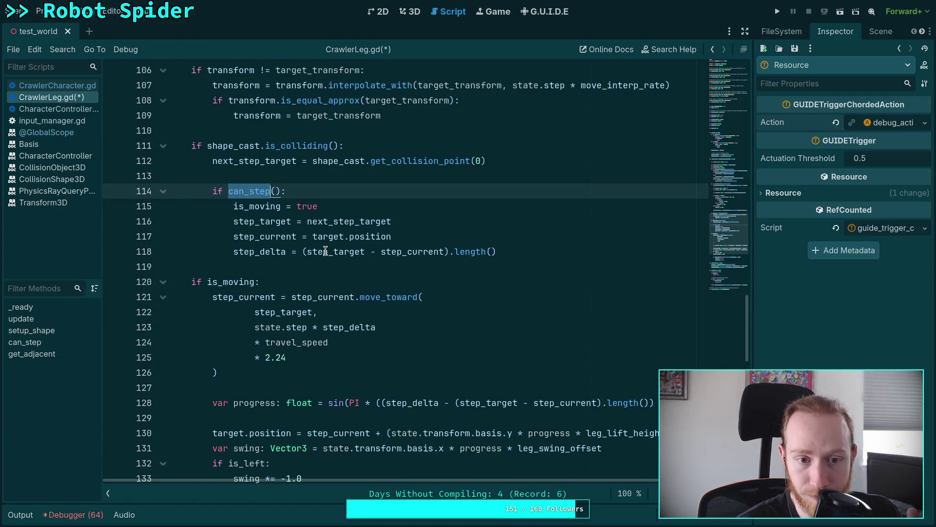
pyautogui.scroll(-11, 317, 244)
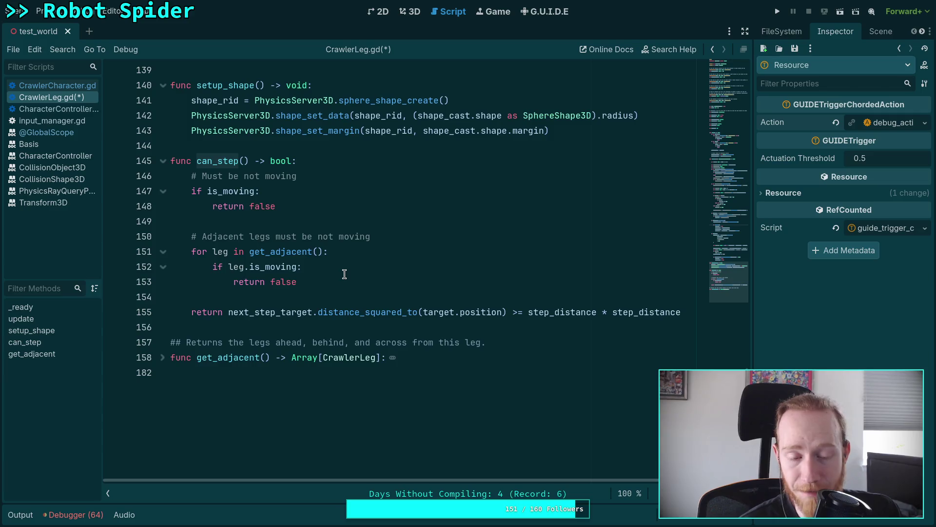
pyautogui.scroll(1, 345, 274)
pyautogui.scroll(7, 345, 274)
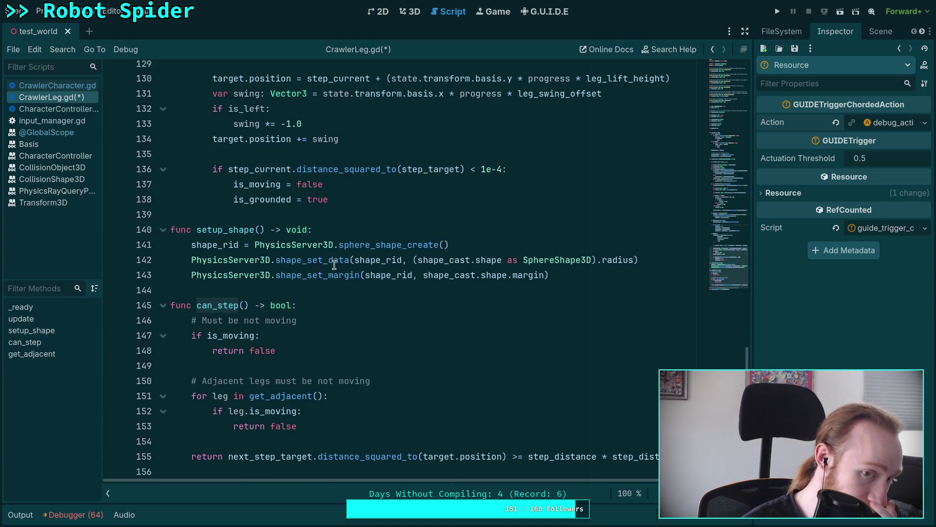
pyautogui.scroll(6, 335, 264)
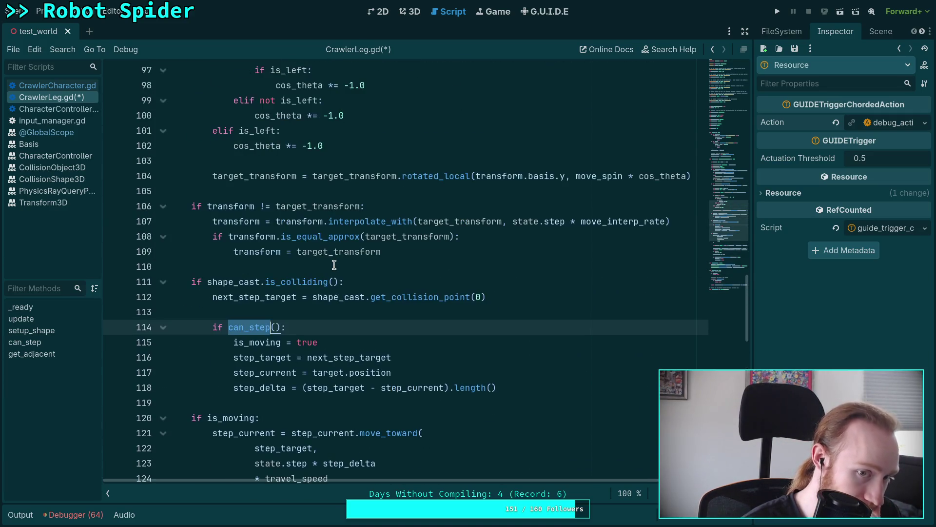
pyautogui.scroll(12, 334, 265)
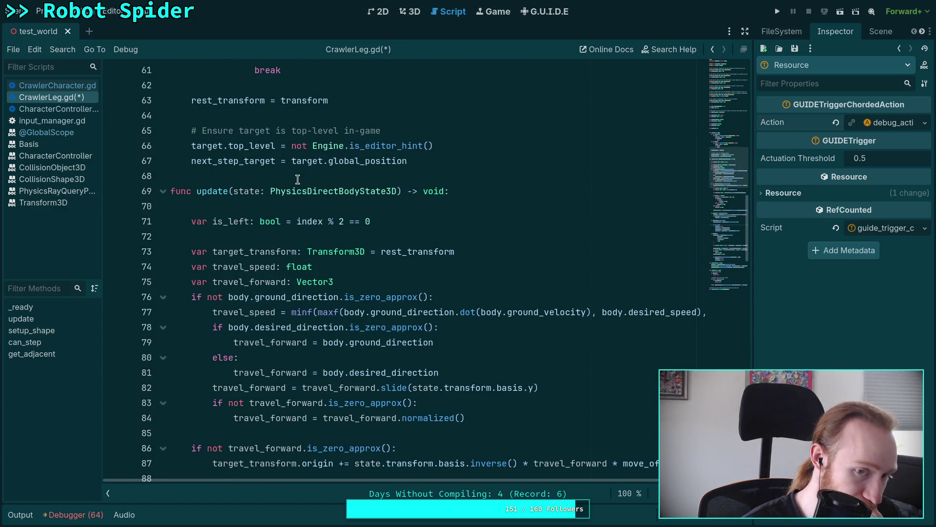
pyautogui.click(301, 176)
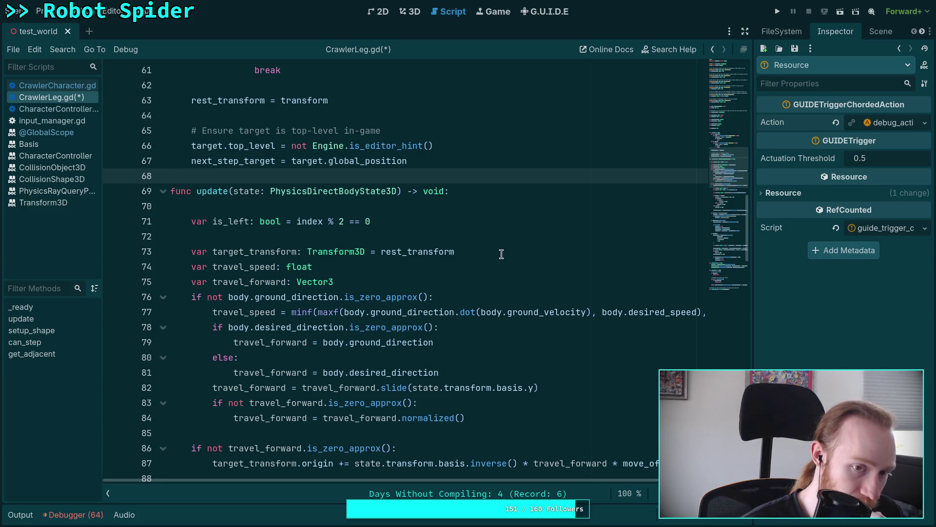
pyautogui.scroll(-5, 473, 264)
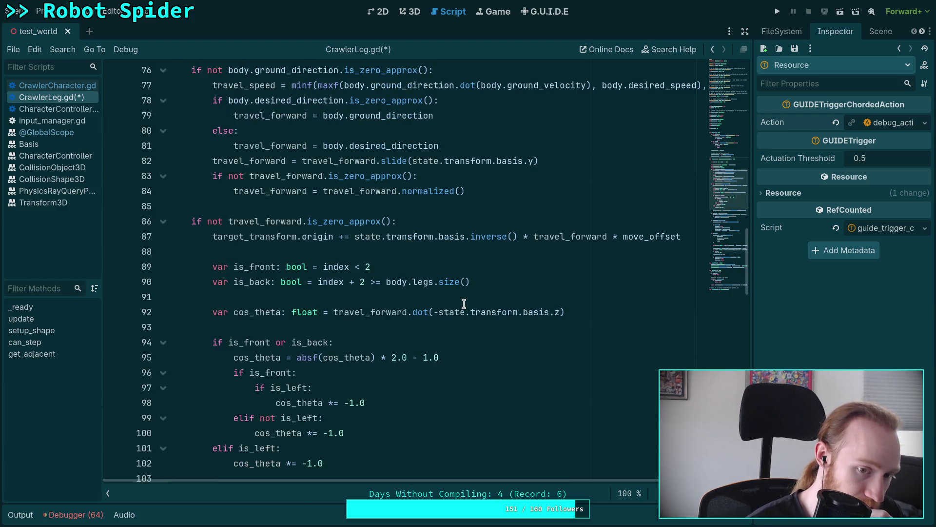
pyautogui.scroll(-8, 464, 304)
pyautogui.scroll(-8, 464, 304)
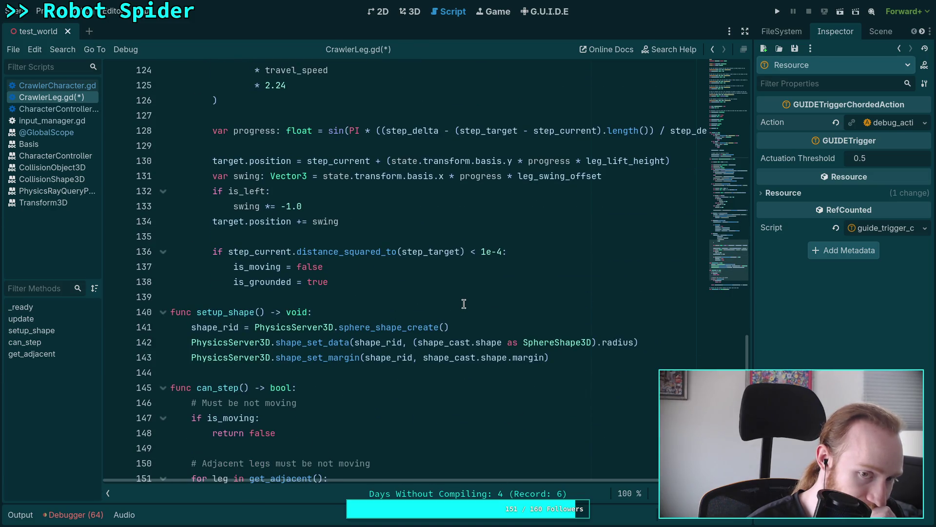
pyautogui.scroll(16, 464, 304)
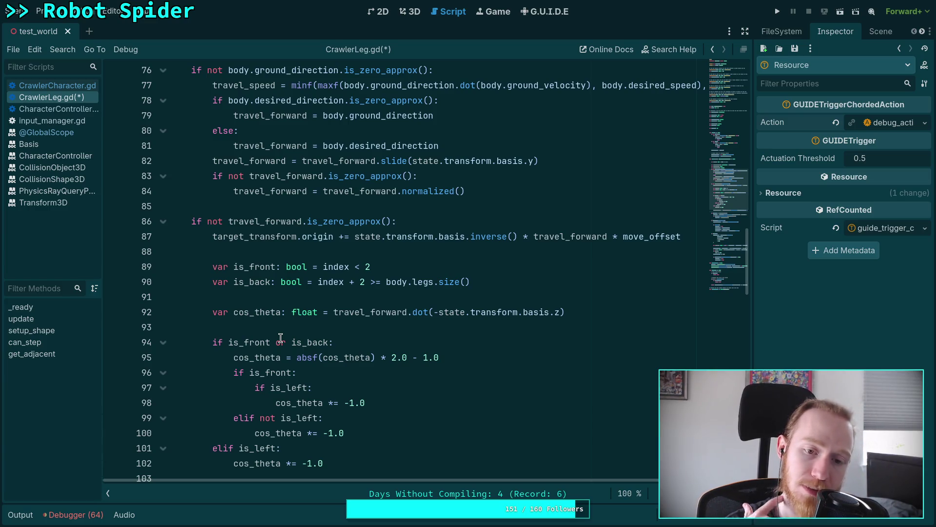
pyautogui.click(301, 323)
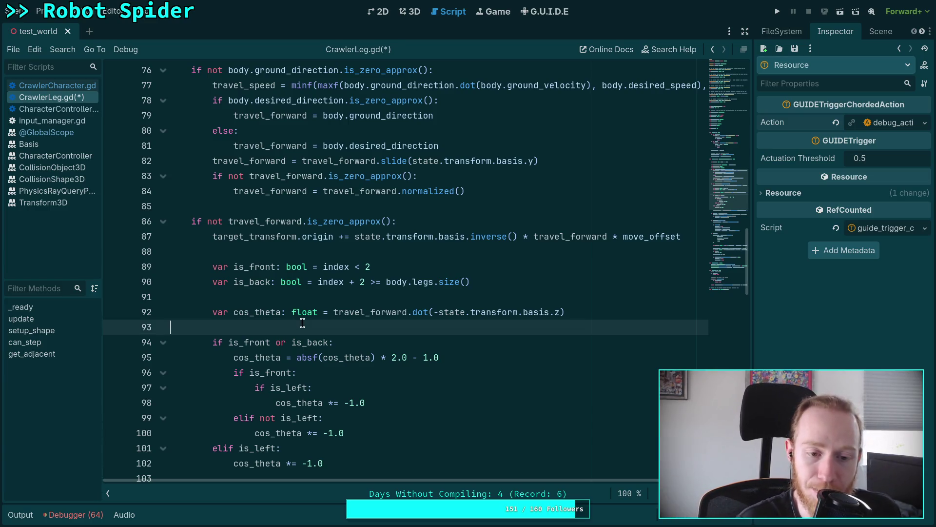
pyautogui.scroll(-5, 307, 329)
pyautogui.scroll(-6, 310, 333)
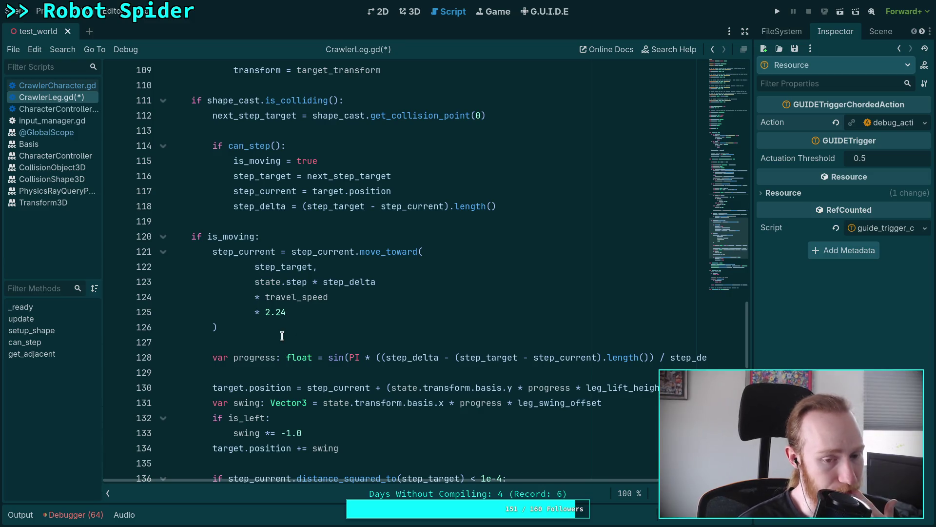
pyautogui.click(283, 338)
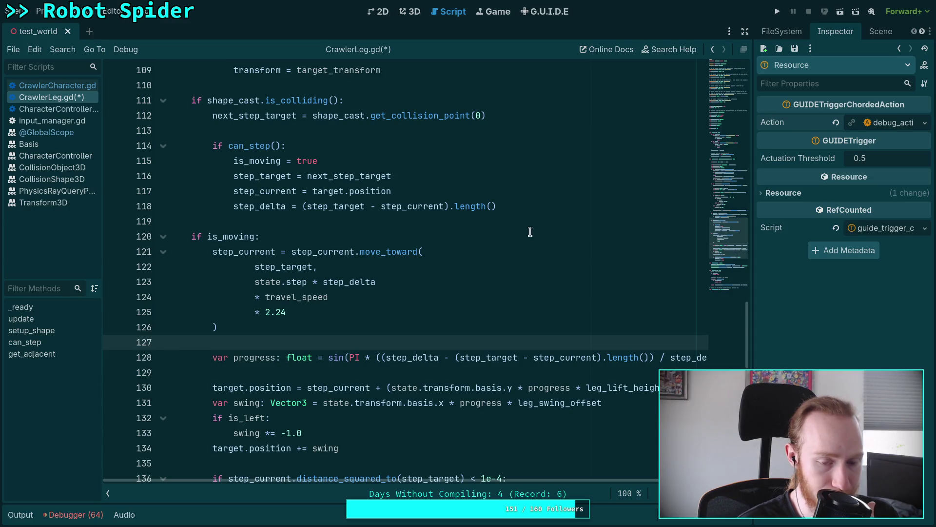
pyautogui.scroll(-10, 478, 308)
pyautogui.scroll(4, 477, 309)
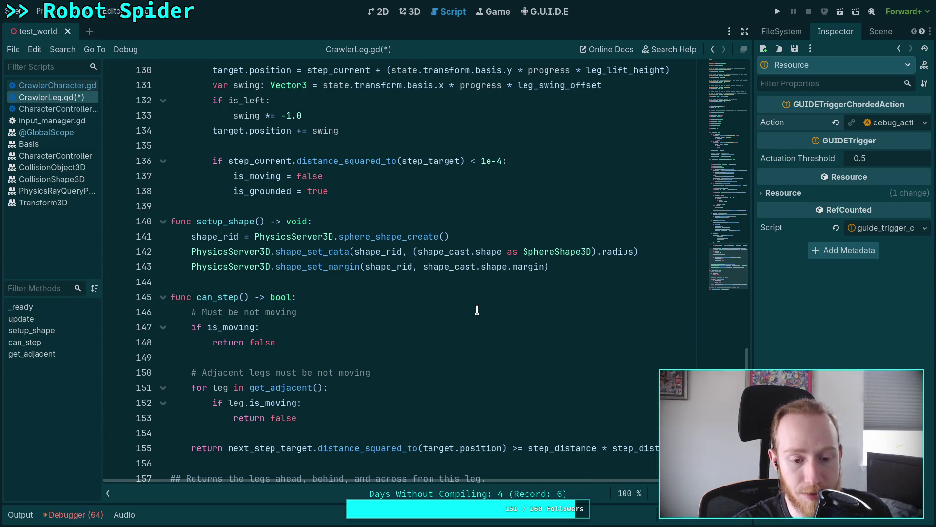
# - Scroll to can_step and place the caret on blank line 154
pyautogui.scroll(-3, 571, 384)
pyautogui.scroll(-1, 537, 378)
pyautogui.scroll(2, 439, 356)
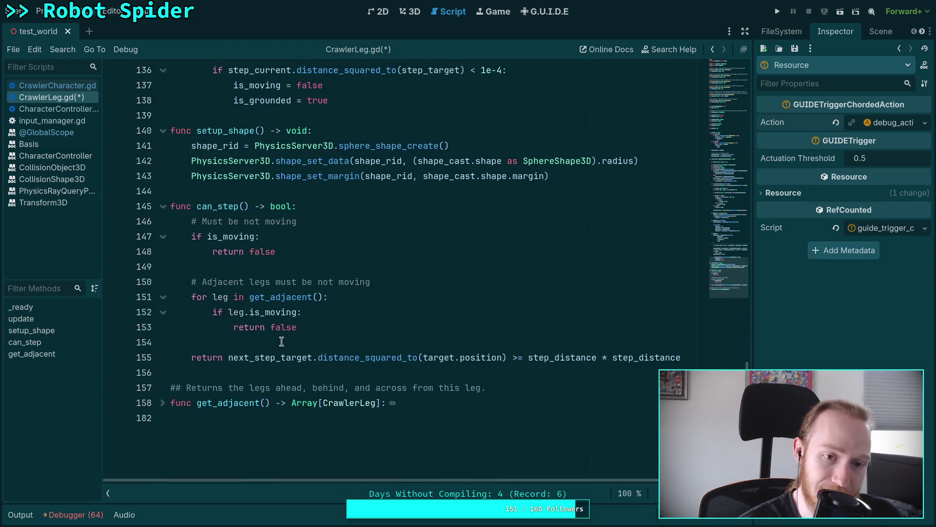
pyautogui.click(322, 341)
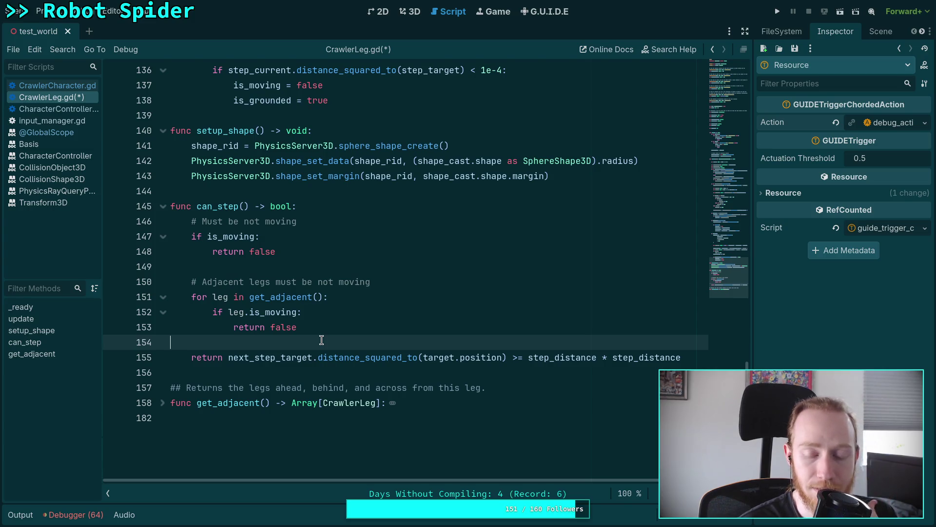
pyautogui.scroll(5, 322, 337)
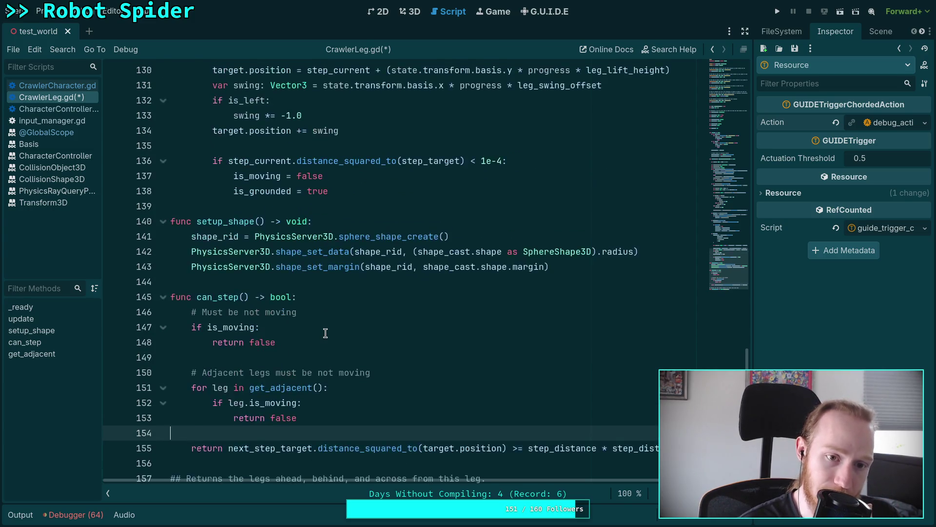
pyautogui.scroll(-4, 346, 330)
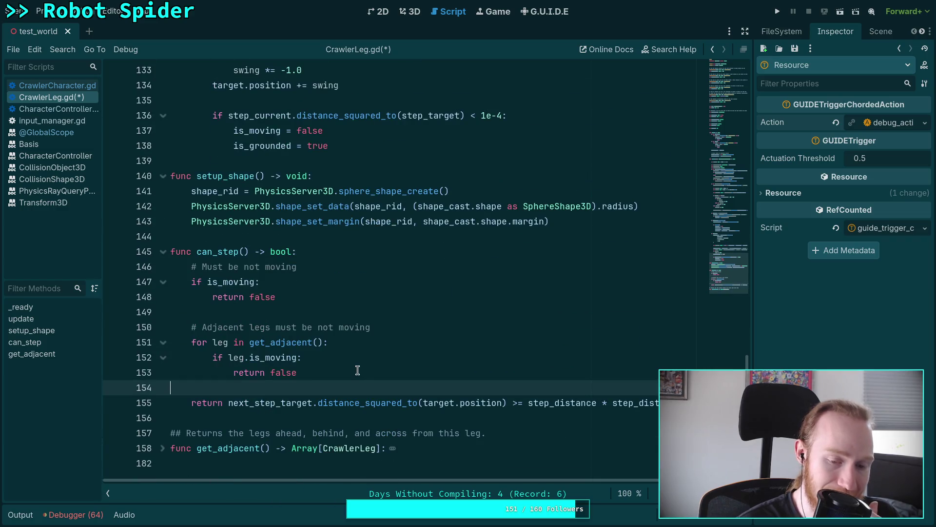
# - Highlight the uses of can_step, then switch to the browser's SpiderBody.kt reference
pyautogui.doubleClick(225, 252)
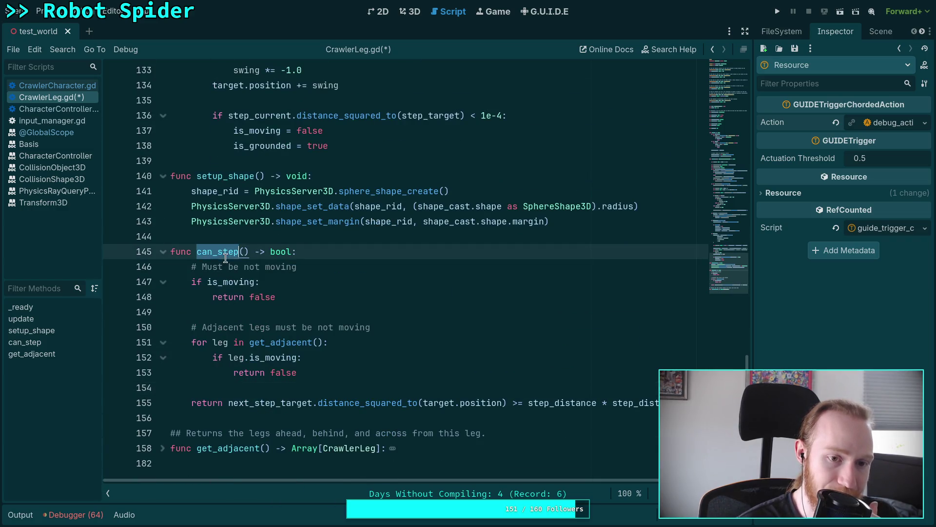
pyautogui.scroll(8, 351, 304)
pyautogui.scroll(3, 351, 304)
pyautogui.scroll(-11, 354, 305)
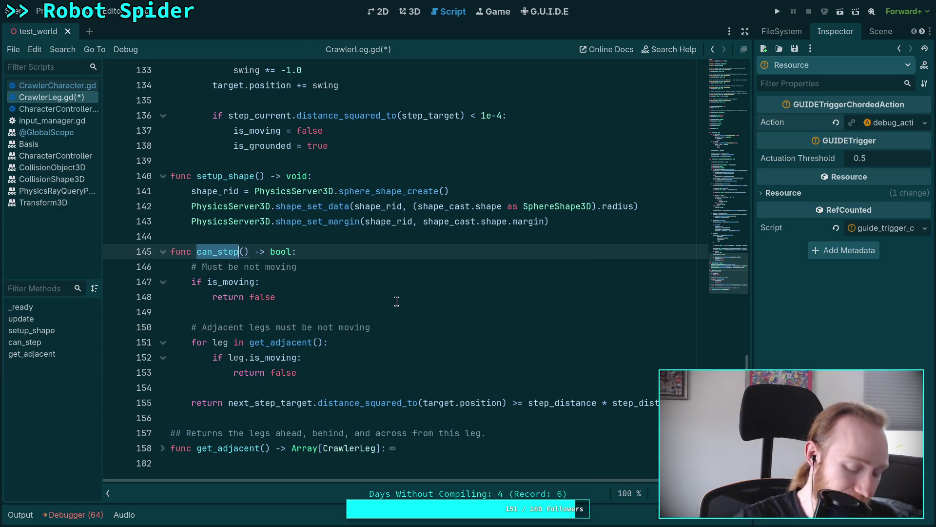
pyautogui.press('super+4')
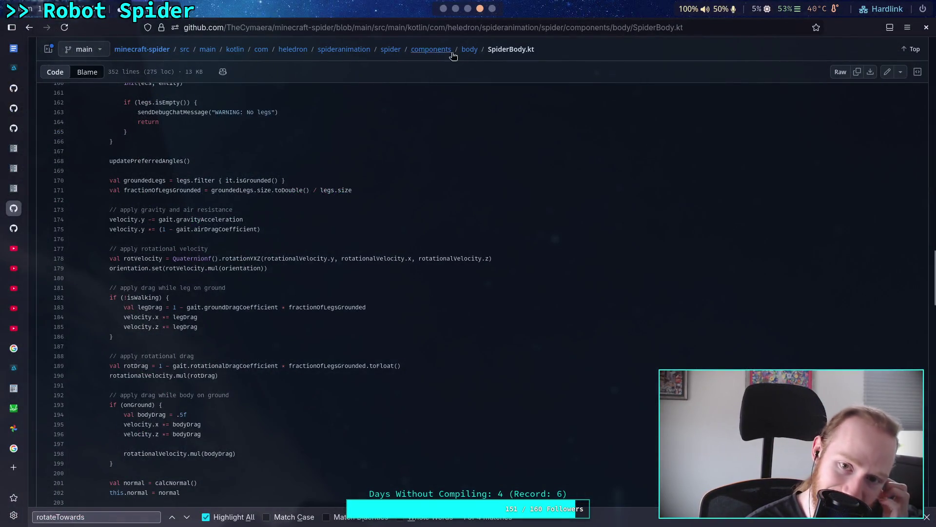
# - Open Leg.kt from the body folder, read its updateMovement code, then return to the folder
pyautogui.click(468, 49)
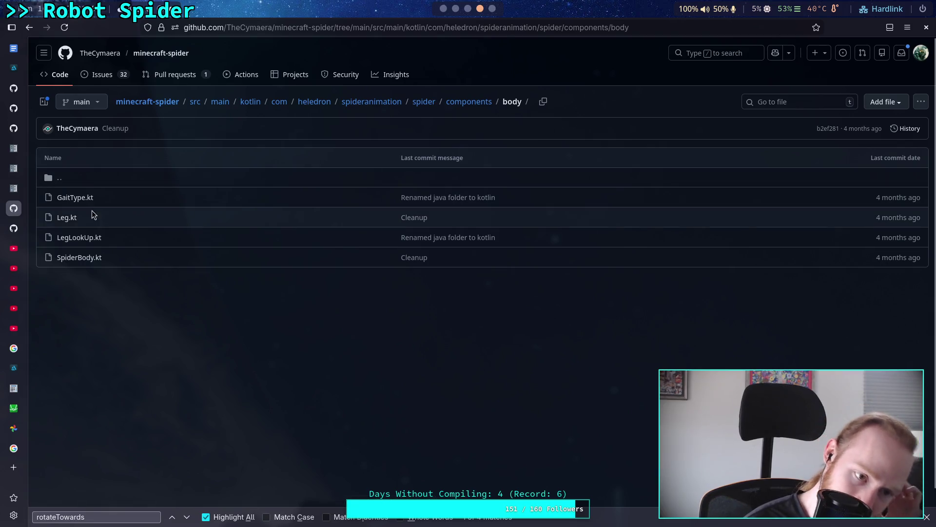
pyautogui.click(75, 218)
pyautogui.scroll(-4, 288, 335)
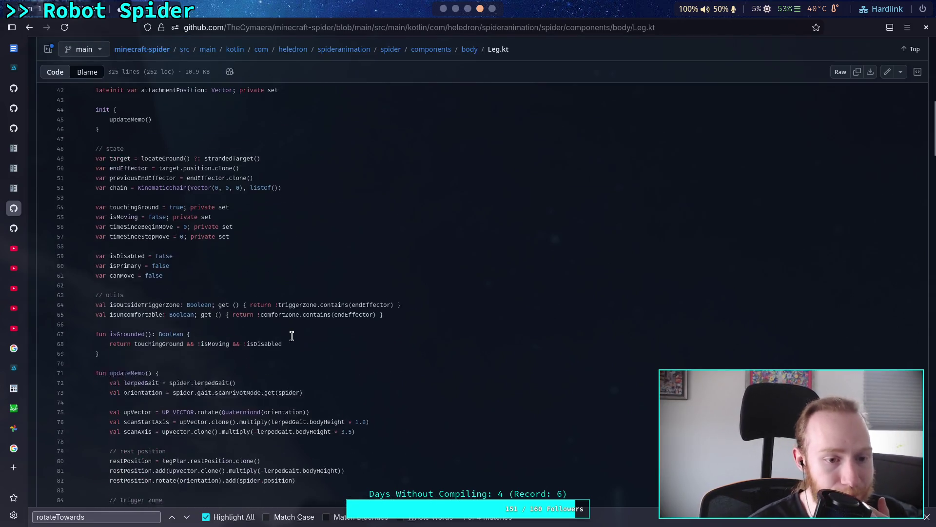
pyautogui.scroll(-10, 292, 336)
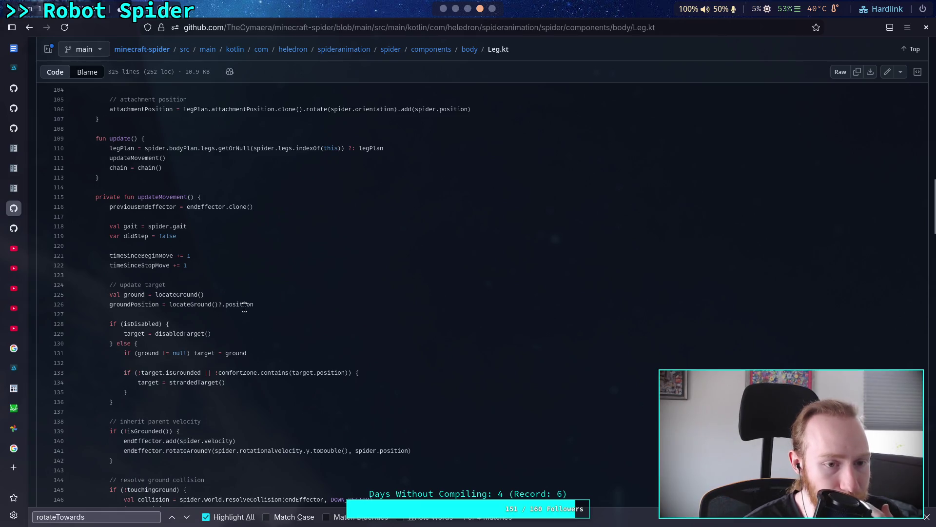
pyautogui.scroll(4, 244, 306)
pyautogui.scroll(-3, 161, 288)
pyautogui.scroll(-3, 197, 290)
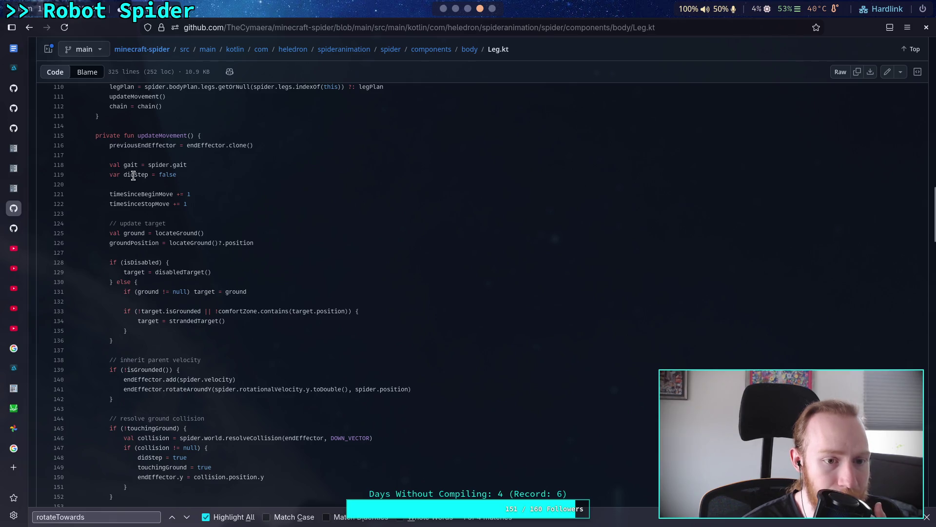
pyautogui.scroll(-2, 274, 247)
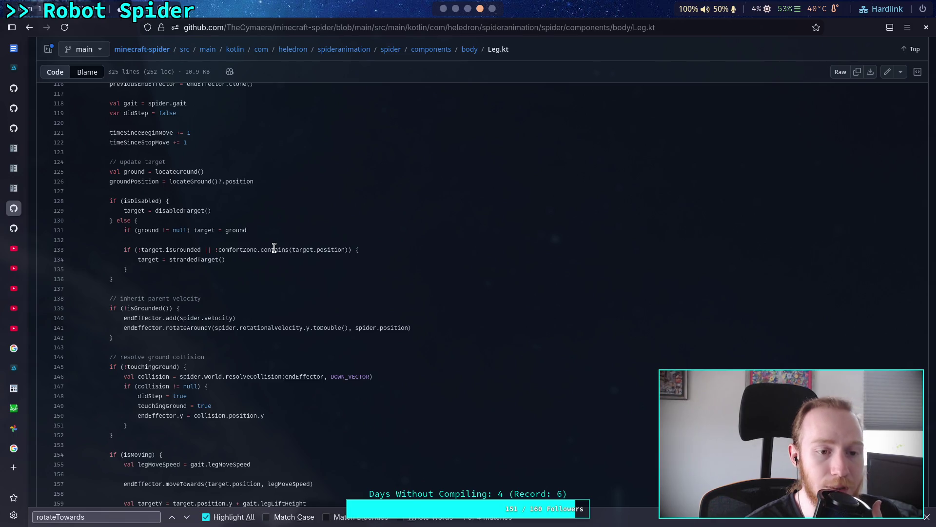
pyautogui.scroll(-10, 274, 248)
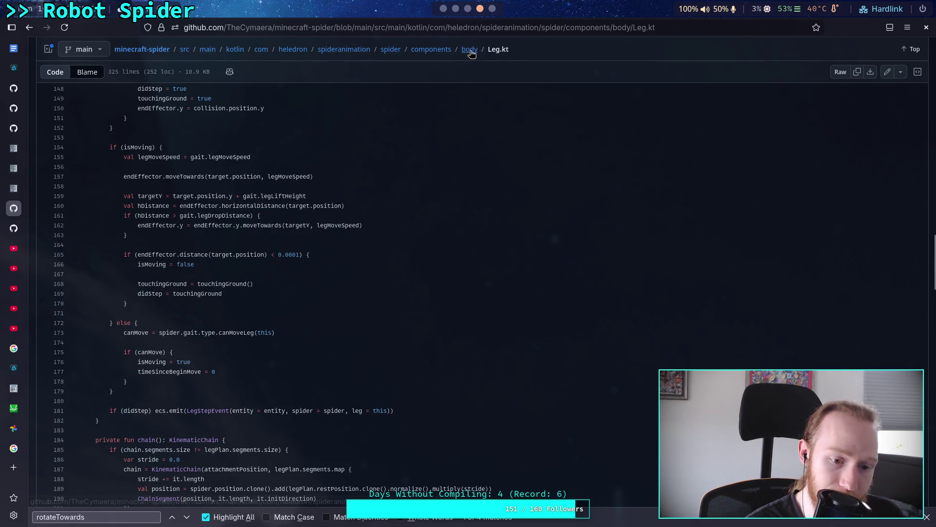
pyautogui.click(472, 51)
# - Read GaitType.kt's canMoveLeg grounded-cross-pair and cooldown checks, then go back to the body folder
pyautogui.click(73, 197)
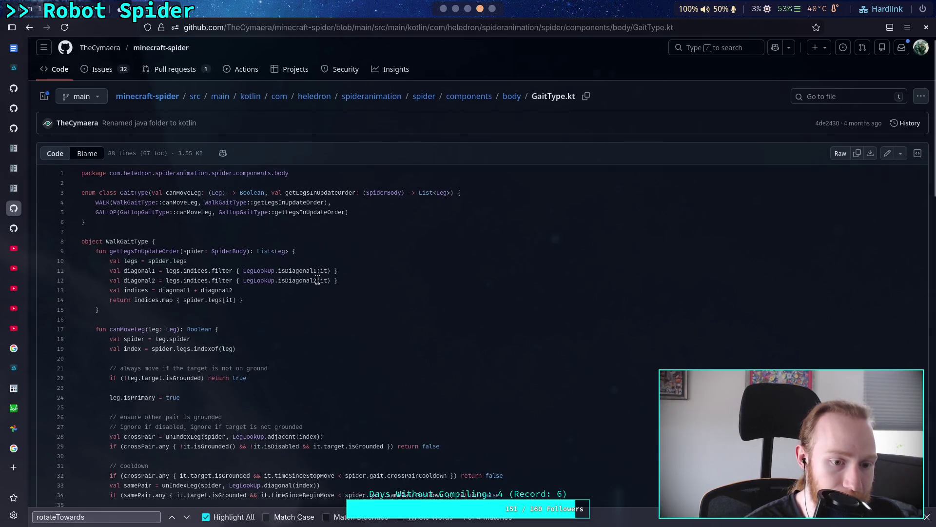
pyautogui.scroll(-6, 317, 279)
pyautogui.scroll(3, 333, 283)
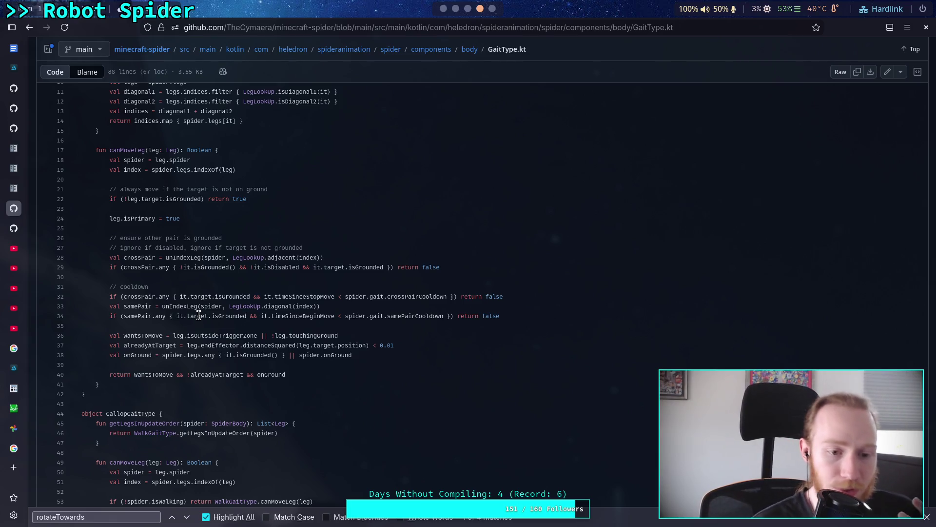
pyautogui.scroll(3, 199, 314)
pyautogui.click(511, 102)
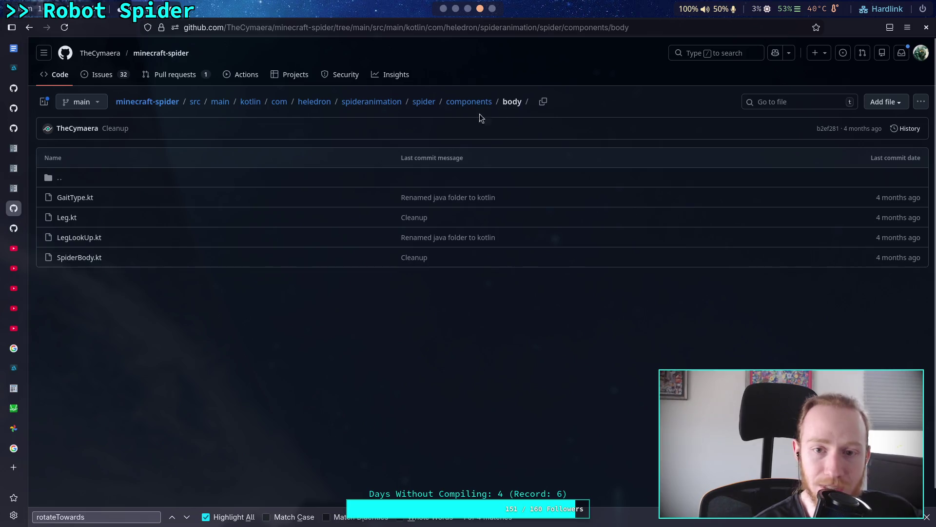
# - Reopen Leg.kt and examine the '!isMoving && !isDisabled' condition on line 68
pyautogui.click(66, 215)
pyautogui.scroll(-5, 249, 256)
pyautogui.scroll(-3, 248, 256)
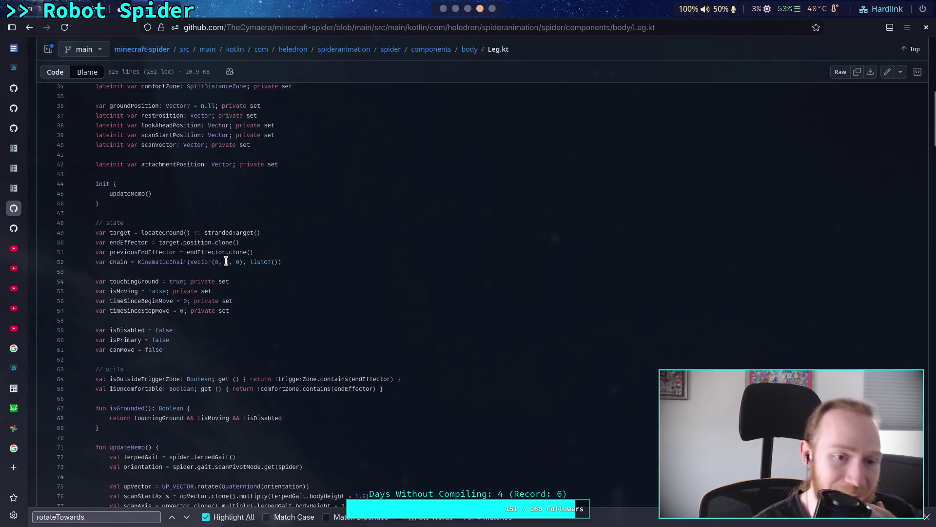
pyautogui.scroll(3, 233, 273)
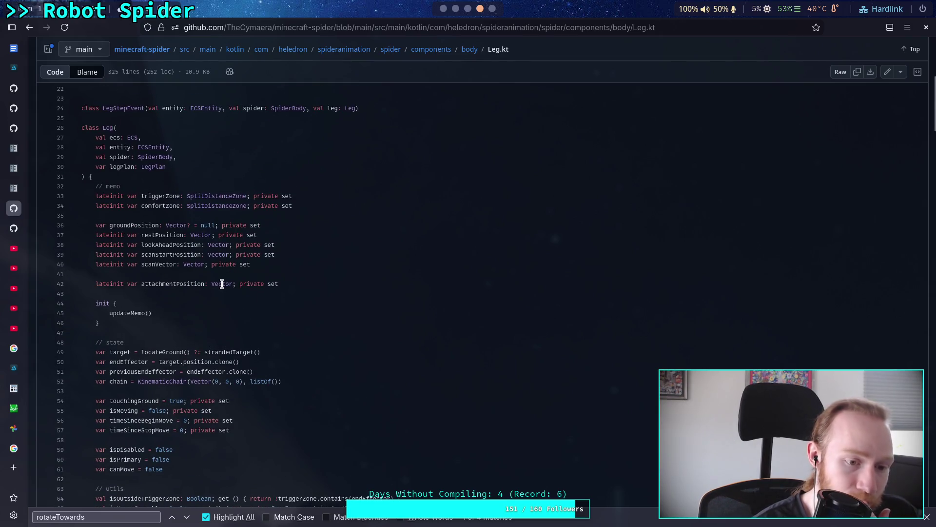
pyautogui.scroll(-6, 204, 284)
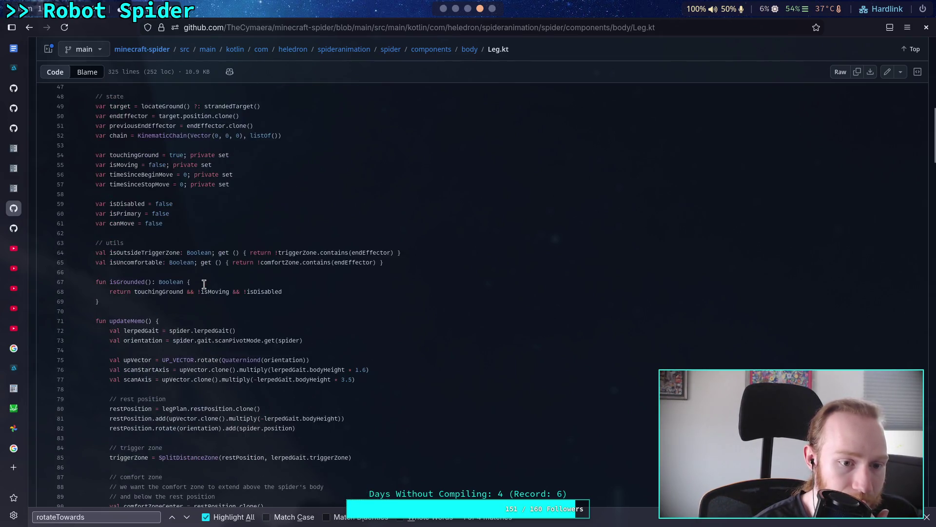
pyautogui.moveTo(198, 292); pyautogui.dragTo(282, 292)
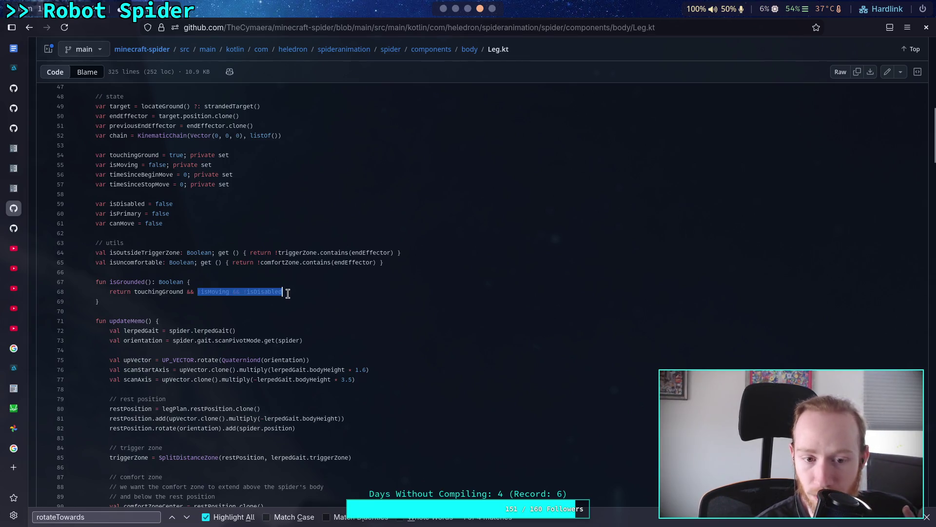
pyautogui.click(170, 292)
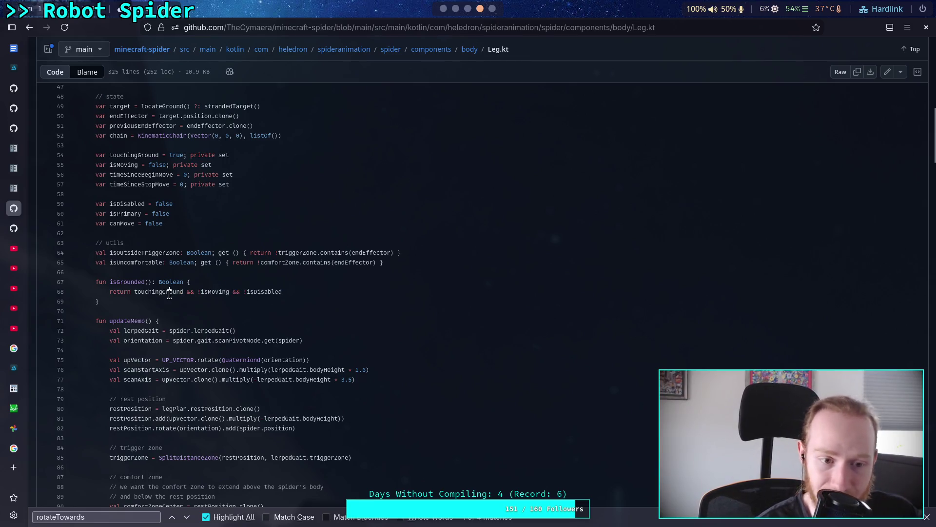
# - List the Boolean references and search the page for touchingGround
pyautogui.click(168, 282)
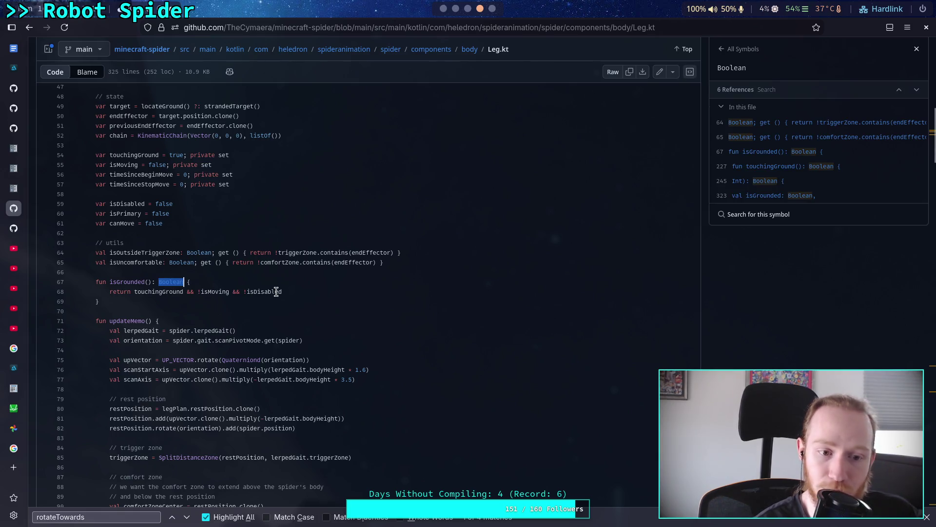
pyautogui.doubleClick(150, 293)
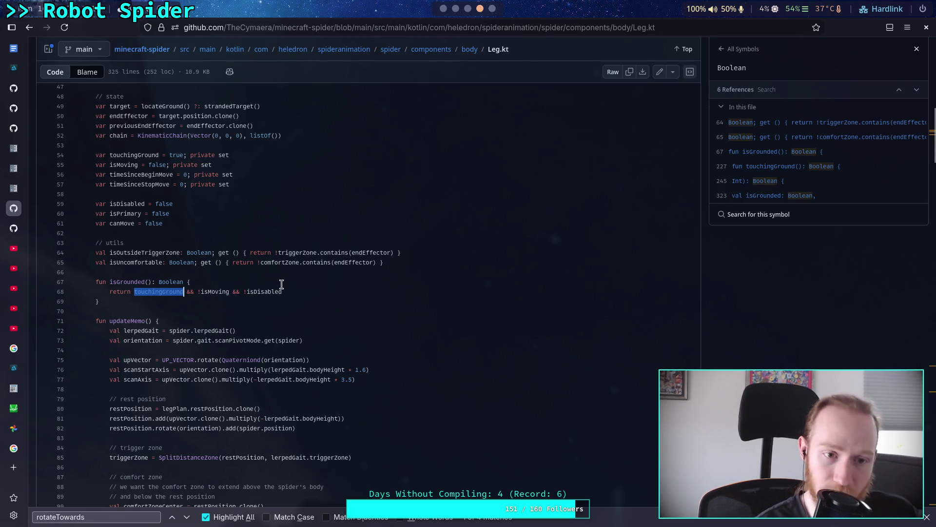
pyautogui.scroll(-10, 259, 275)
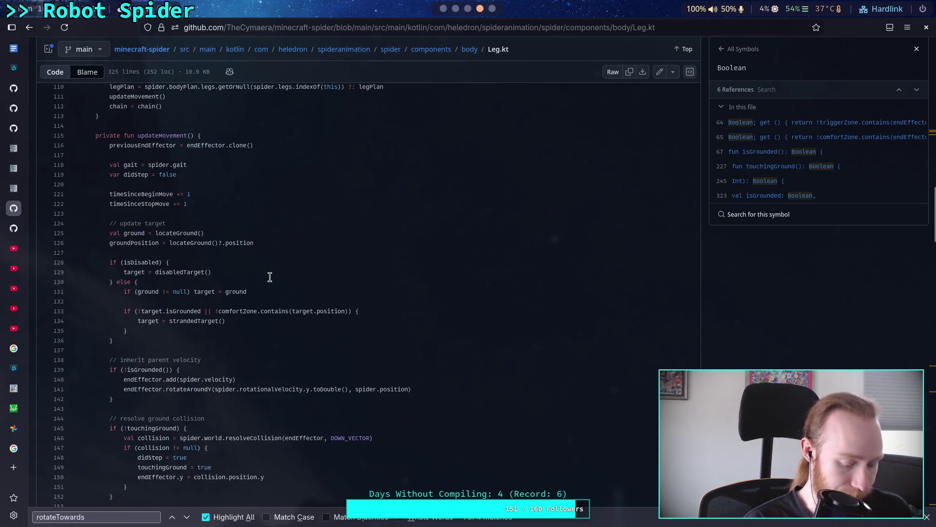
pyautogui.hotkey('ctrl', 'f')
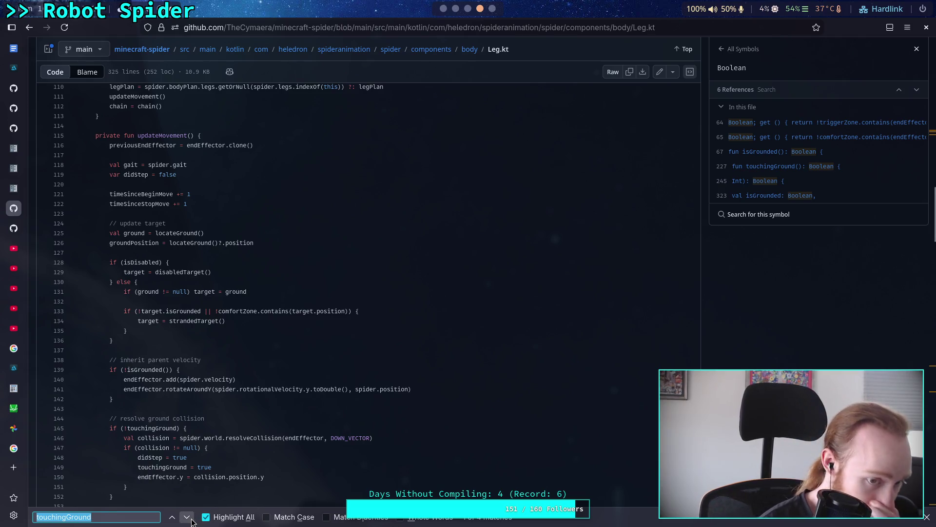
# - Step past the touchingGround matches down to the private touchingGround() function
pyautogui.click(187, 517)
pyautogui.scroll(-8, 277, 304)
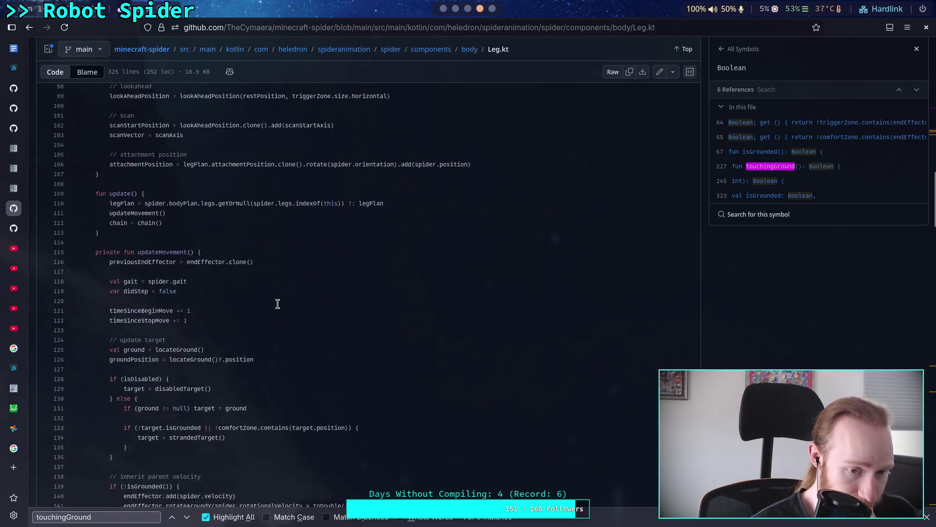
pyautogui.scroll(-5, 278, 304)
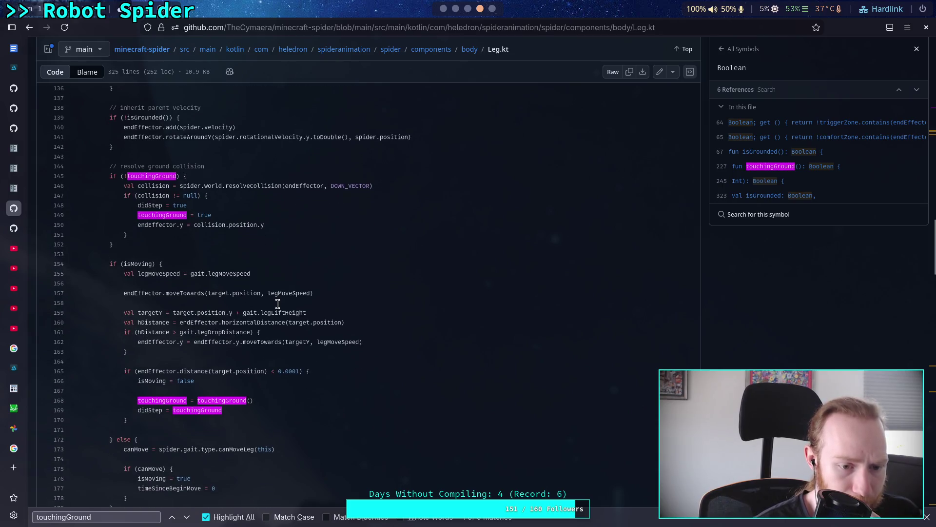
pyautogui.scroll(-2, 229, 317)
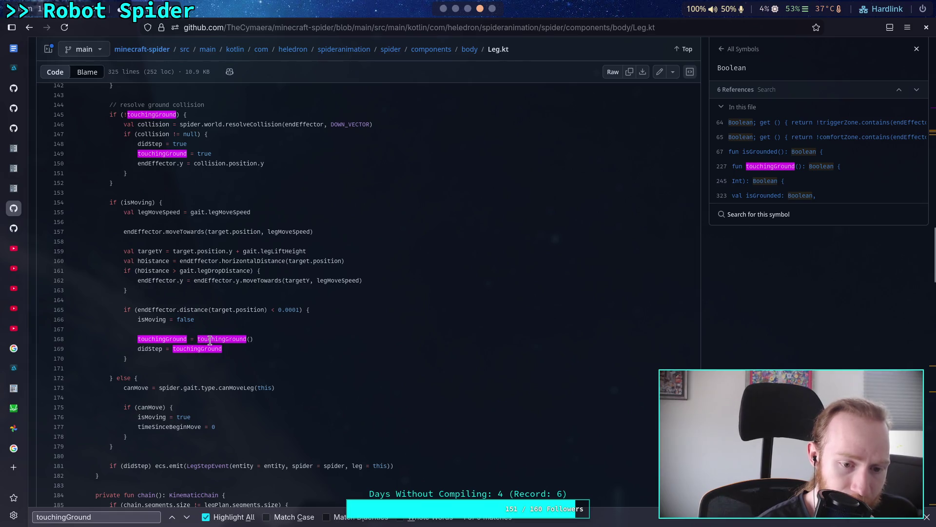
pyautogui.scroll(-4, 207, 336)
pyautogui.scroll(-17, 232, 326)
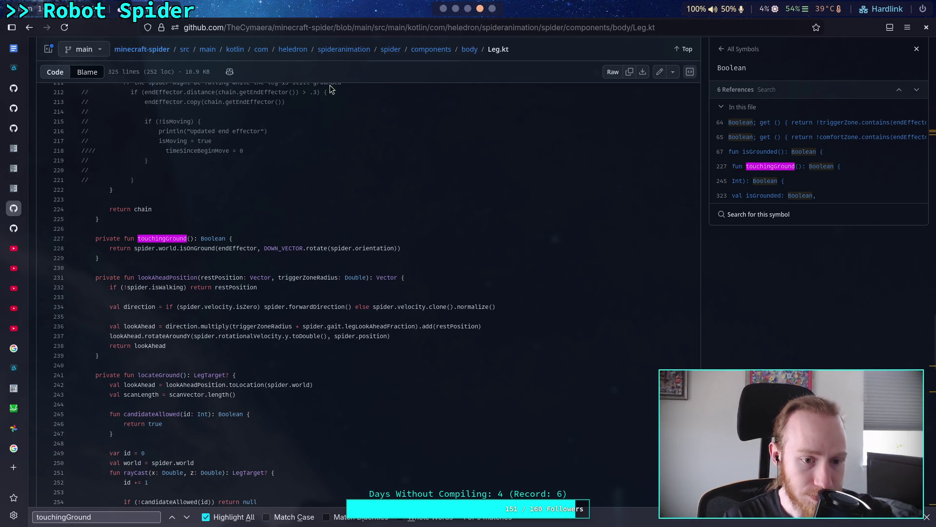
pyautogui.scroll(-5, 472, 257)
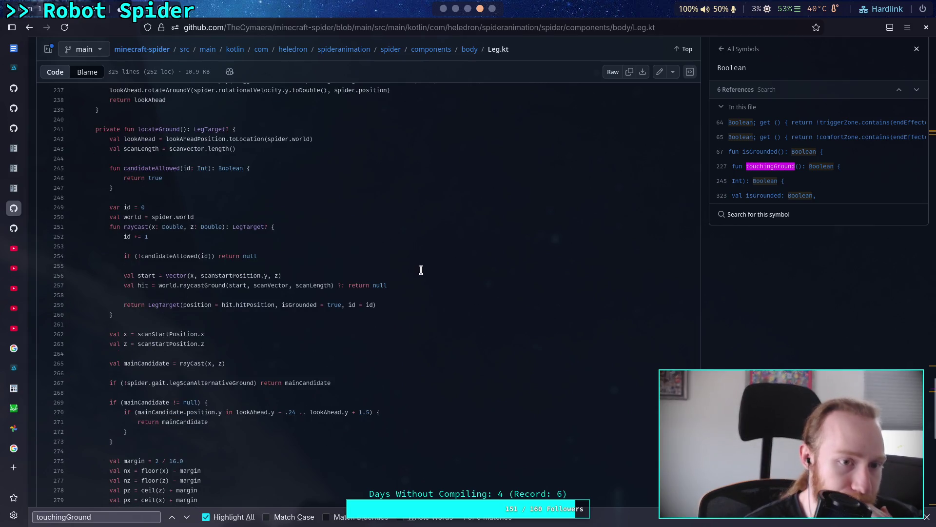
pyautogui.scroll(-10, 421, 269)
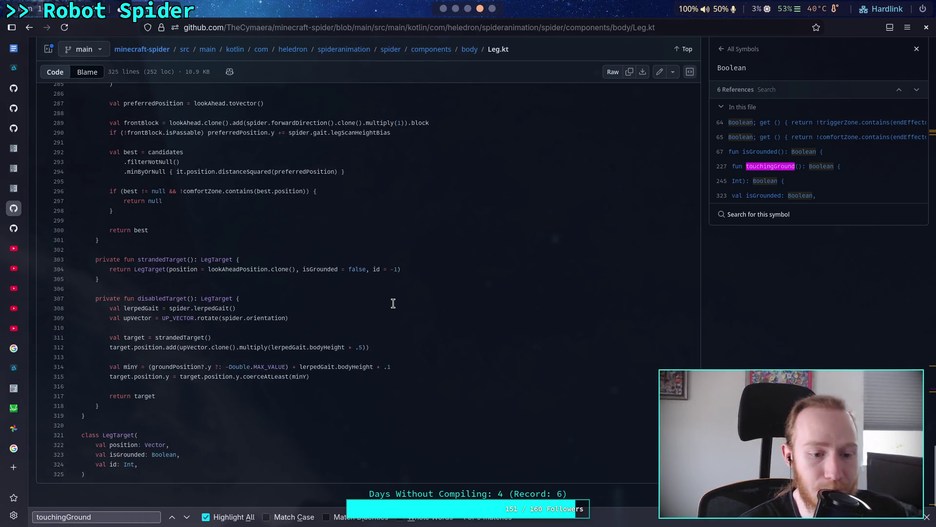
pyautogui.scroll(20, 393, 303)
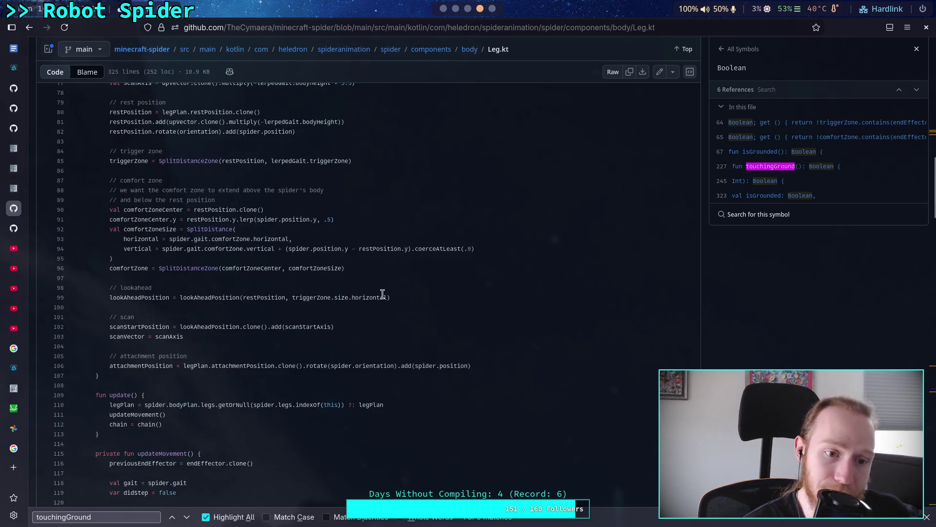
pyautogui.scroll(11, 383, 294)
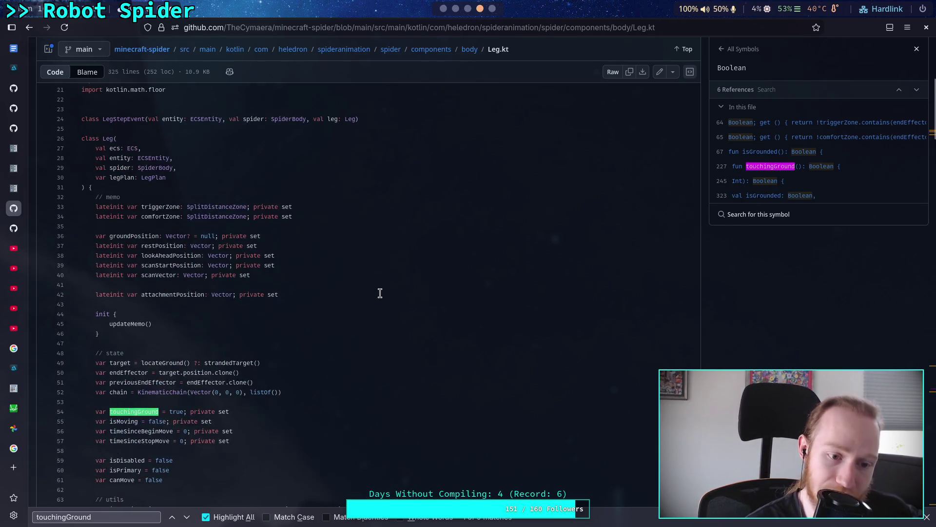
pyautogui.scroll(-3, 379, 296)
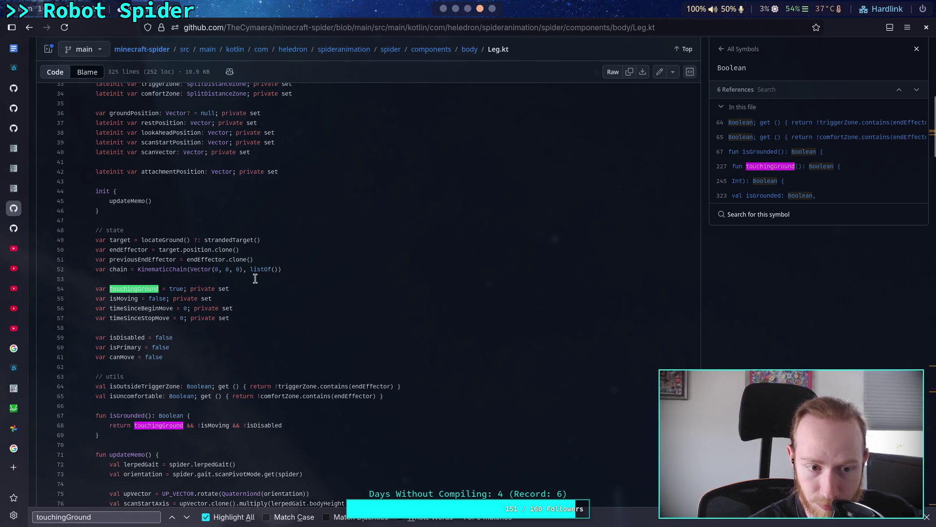
pyautogui.scroll(-3, 254, 292)
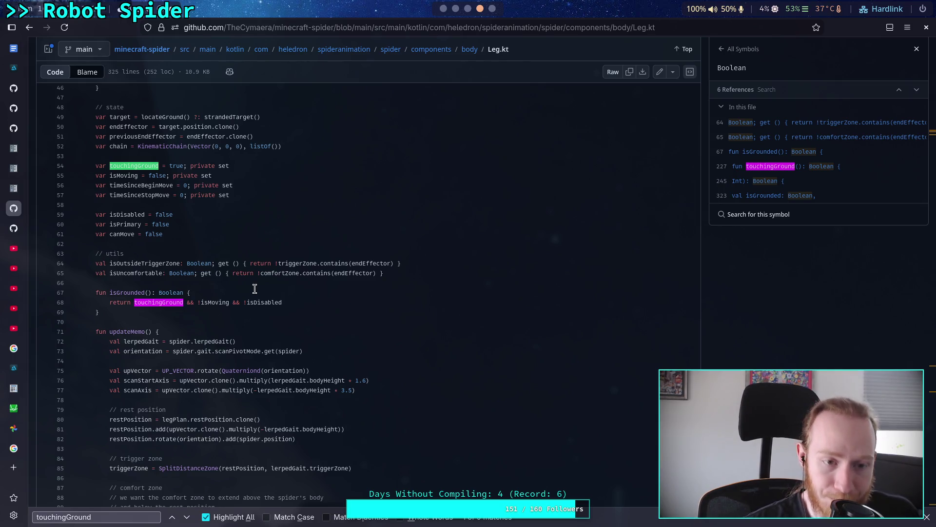
pyautogui.scroll(-3, 255, 288)
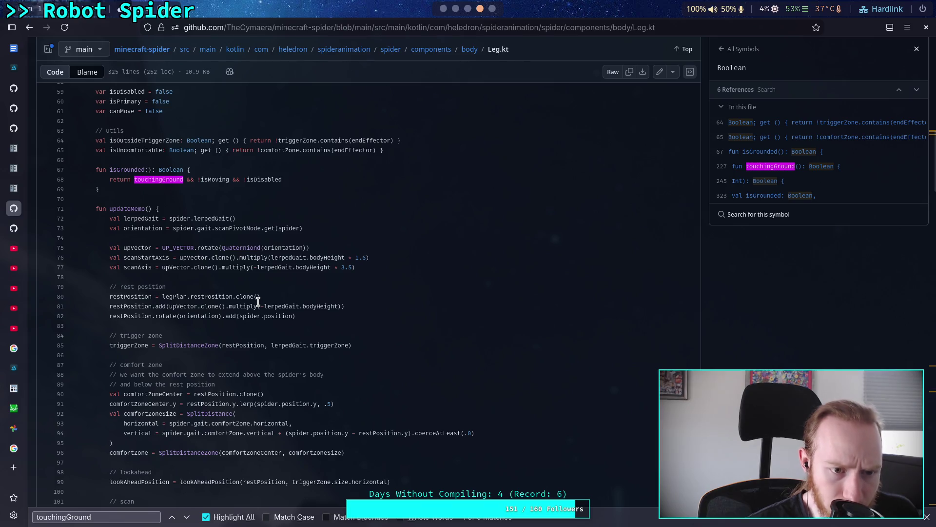
pyautogui.scroll(-9, 258, 301)
pyautogui.scroll(6, 258, 302)
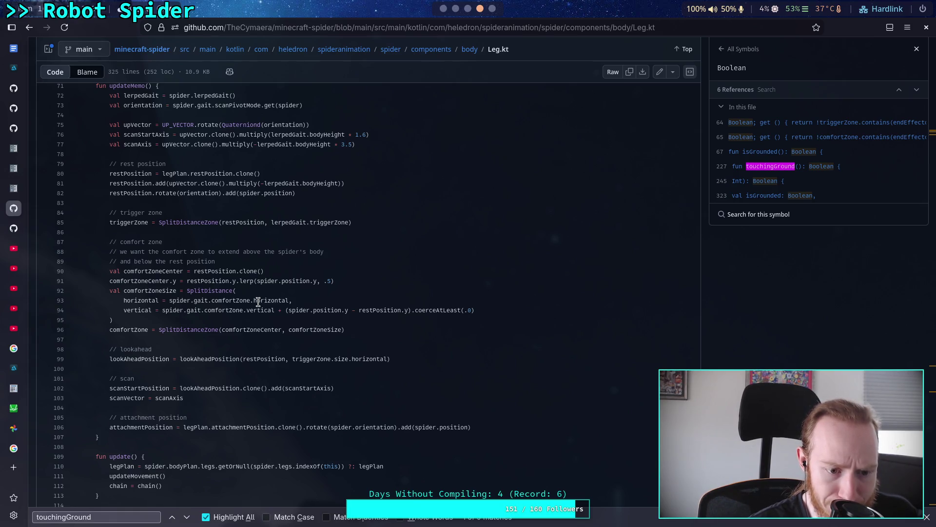
pyautogui.scroll(-3, 258, 301)
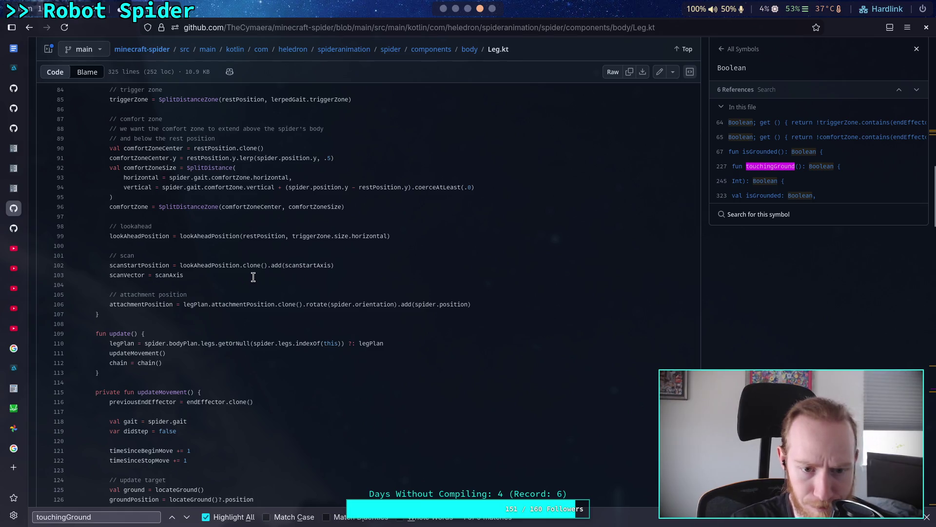
pyautogui.scroll(-4, 253, 271)
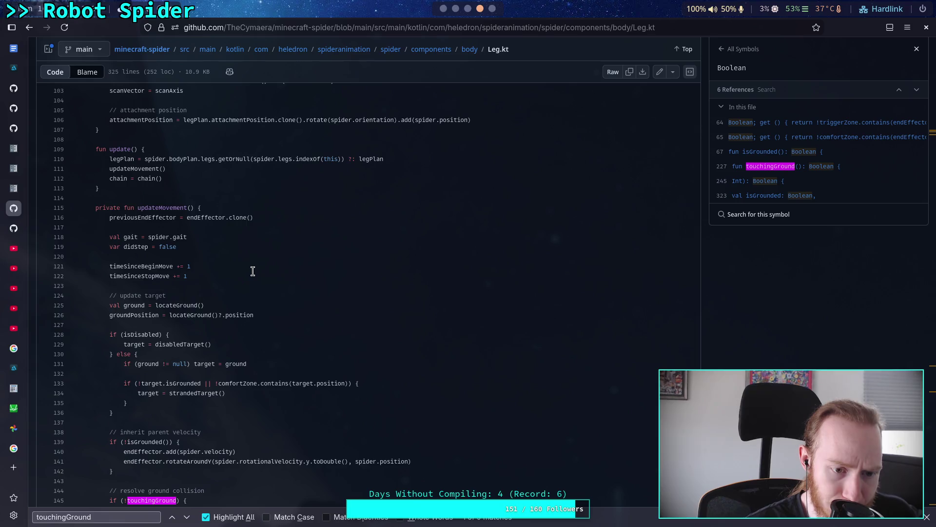
pyautogui.scroll(-3, 252, 271)
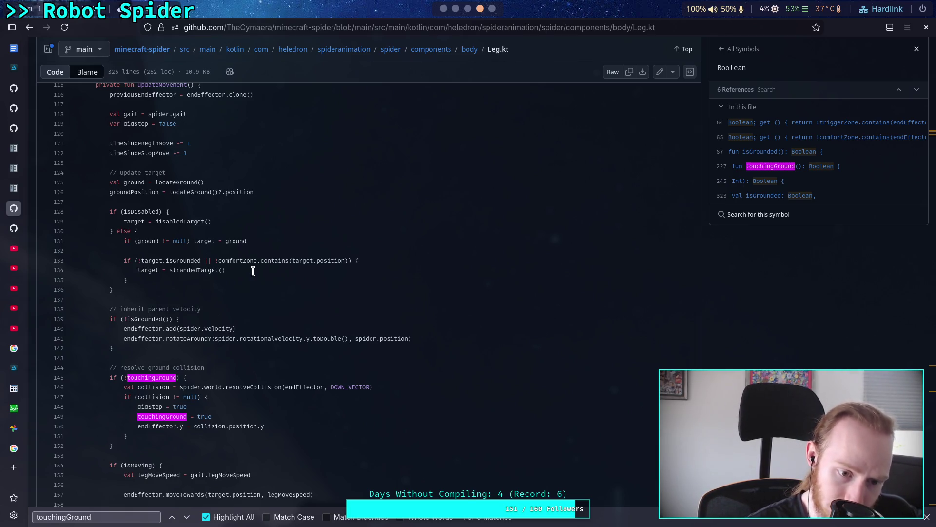
pyautogui.scroll(-5, 253, 271)
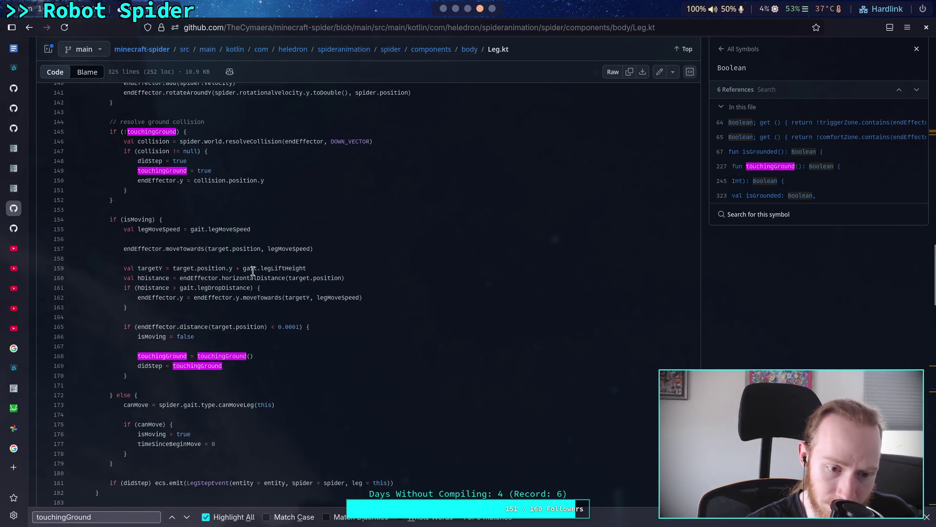
pyautogui.scroll(-3, 253, 272)
pyautogui.scroll(9, 253, 271)
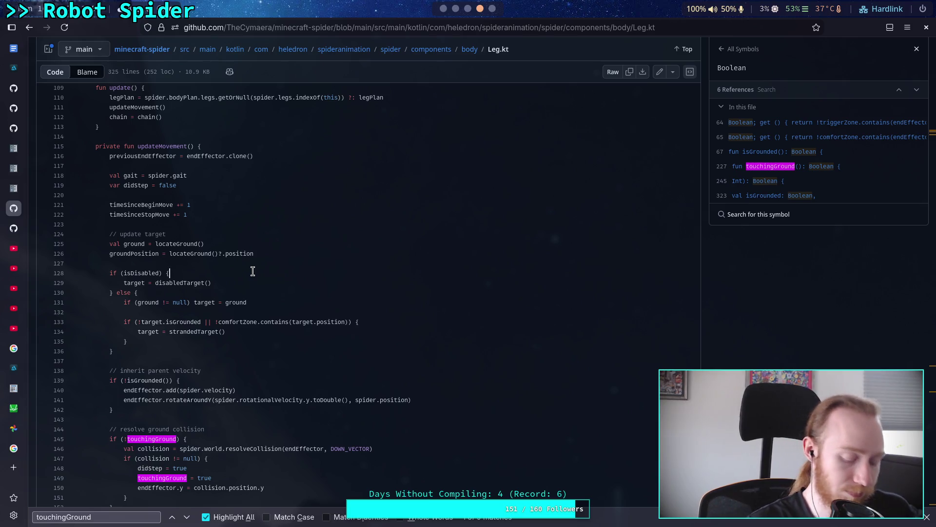
pyautogui.hotkey('ctrl', 'f')
# - Search Leg.kt for 'target =' and jump through the next two matches
pyautogui.write('target =')
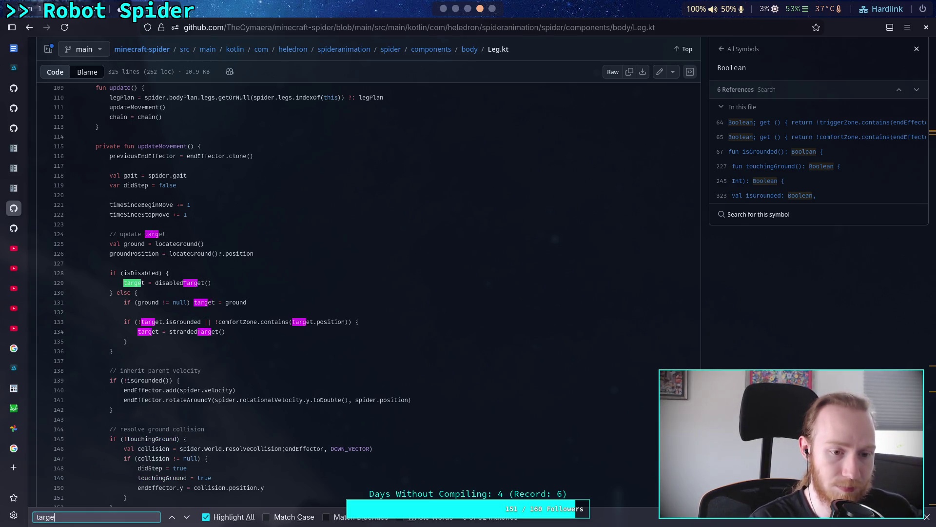
pyautogui.click(187, 518)
pyautogui.click(187, 518)
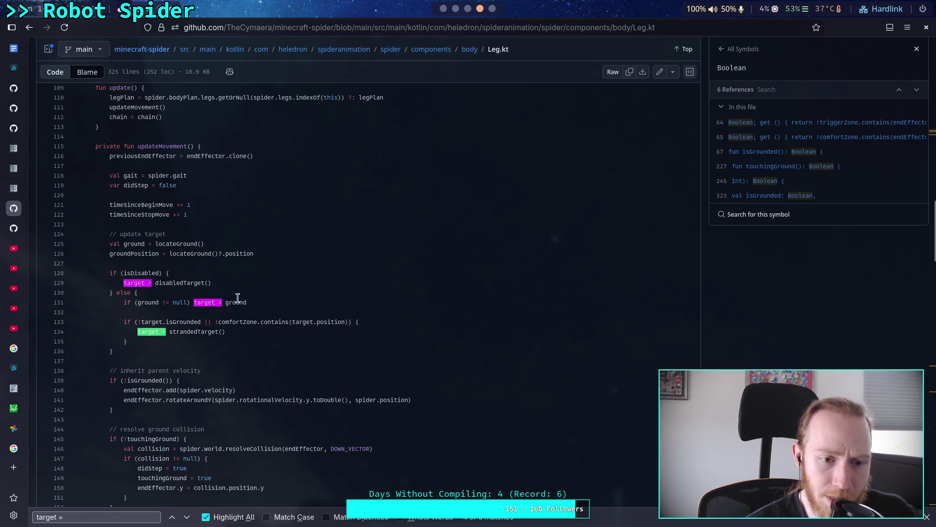
# - Read through Leg.kt's locateGround code, then return to CrawlerLeg.gd in Godot
pyautogui.scroll(-15, 228, 292)
pyautogui.scroll(-3, 267, 315)
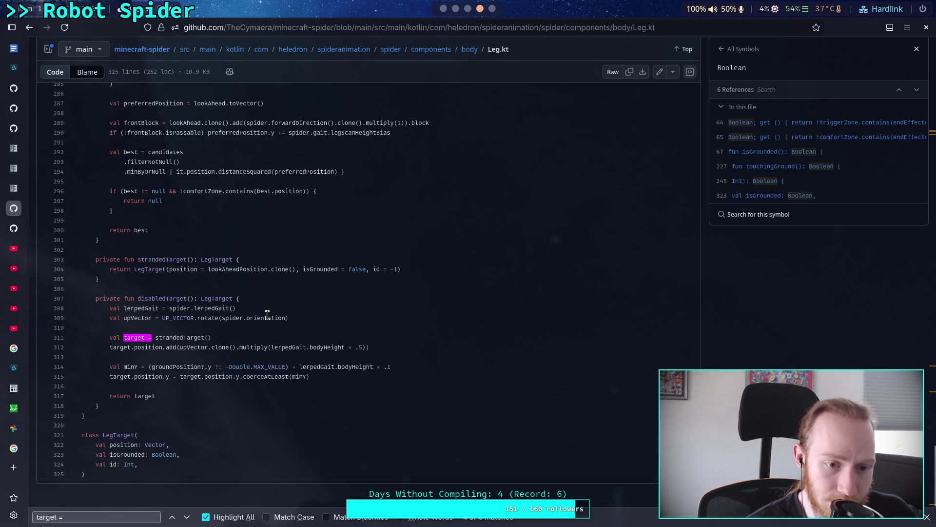
pyautogui.scroll(10, 267, 315)
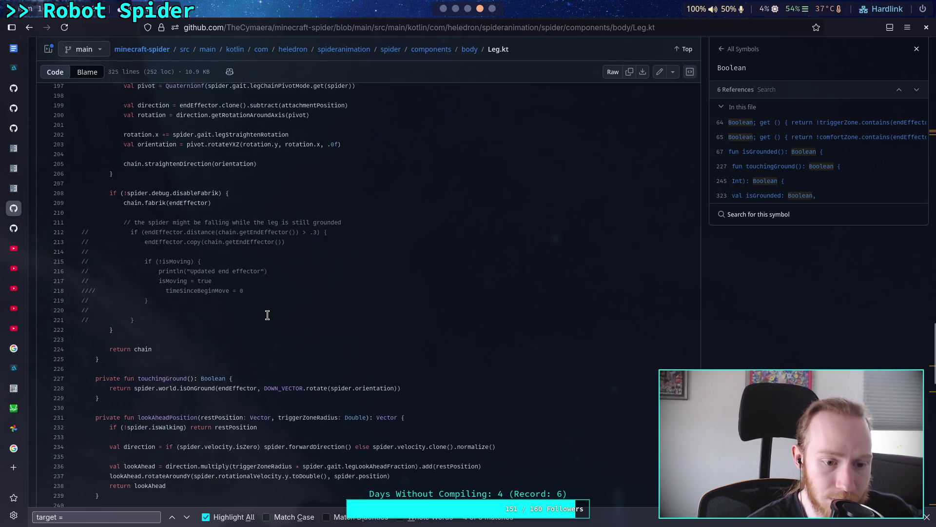
pyautogui.scroll(10, 267, 315)
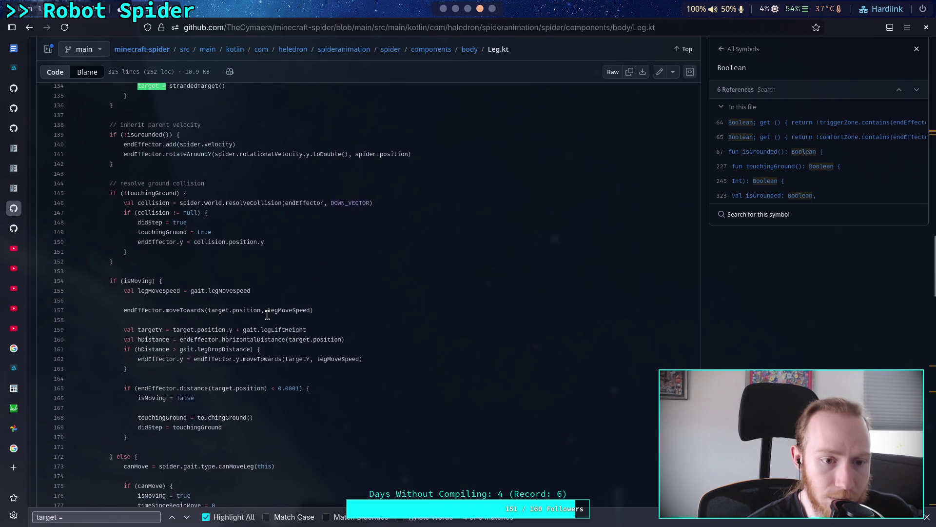
pyautogui.scroll(6, 267, 315)
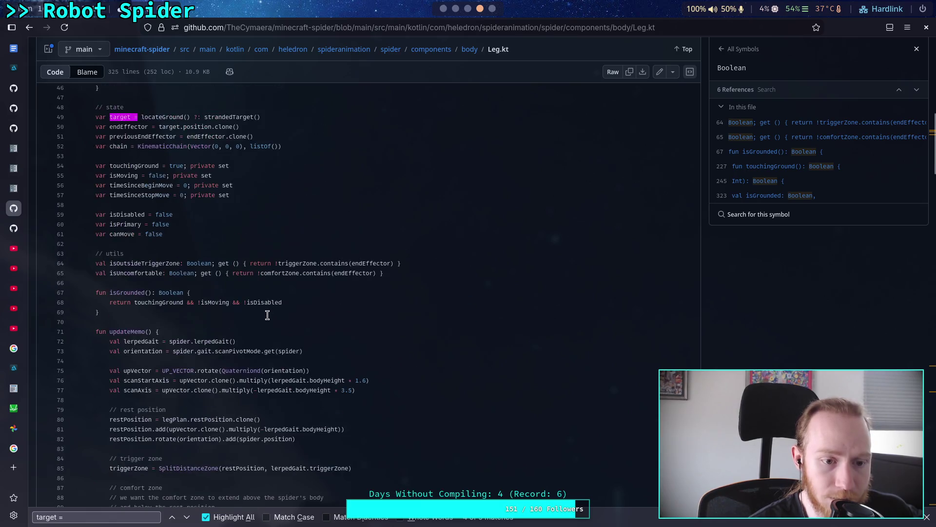
pyautogui.scroll(2, 267, 315)
pyautogui.scroll(2, 268, 315)
pyautogui.scroll(-6, 268, 316)
pyautogui.scroll(-14, 267, 315)
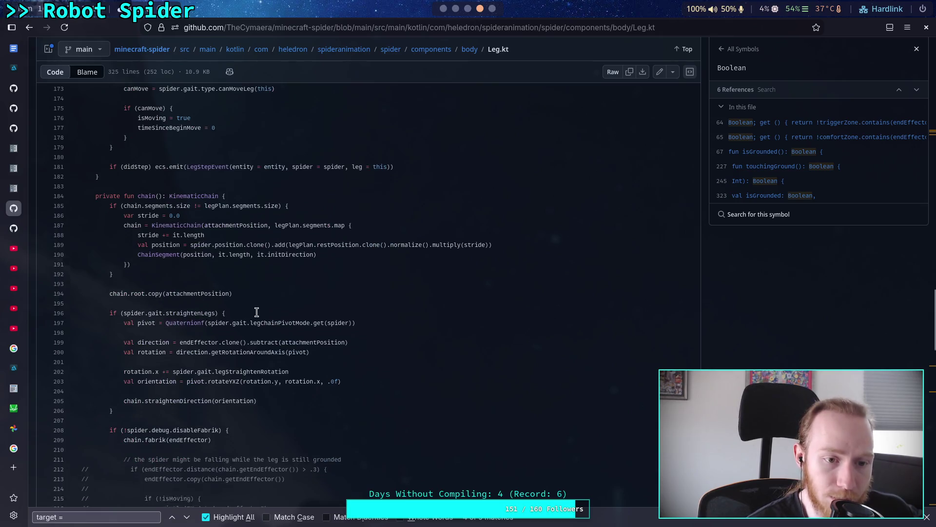
pyautogui.scroll(-5, 257, 312)
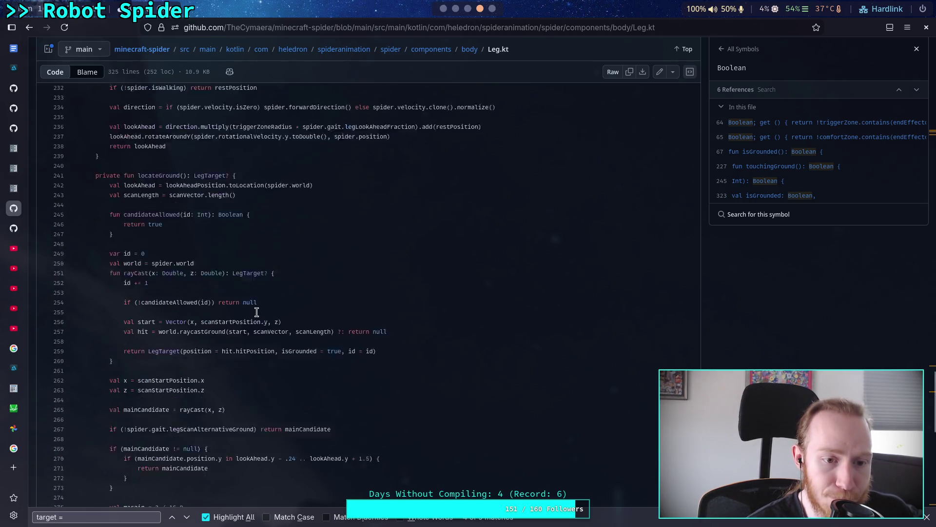
pyautogui.scroll(-2, 203, 238)
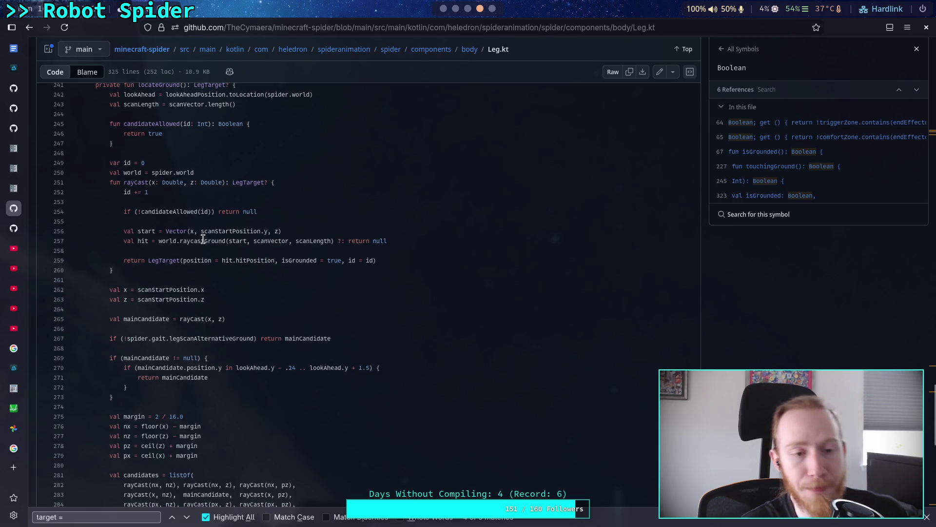
pyautogui.scroll(2, 203, 239)
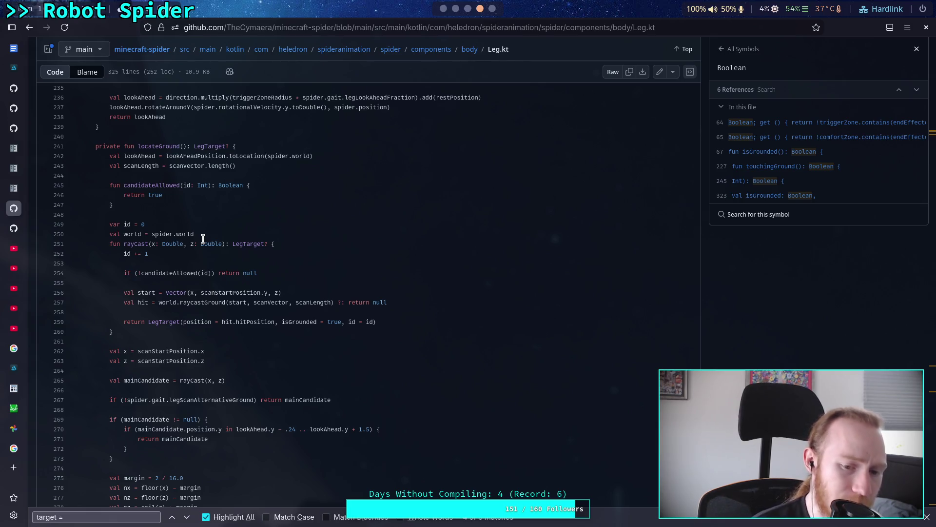
pyautogui.scroll(-4, 284, 249)
pyautogui.scroll(-8, 285, 250)
pyautogui.scroll(-3, 249, 242)
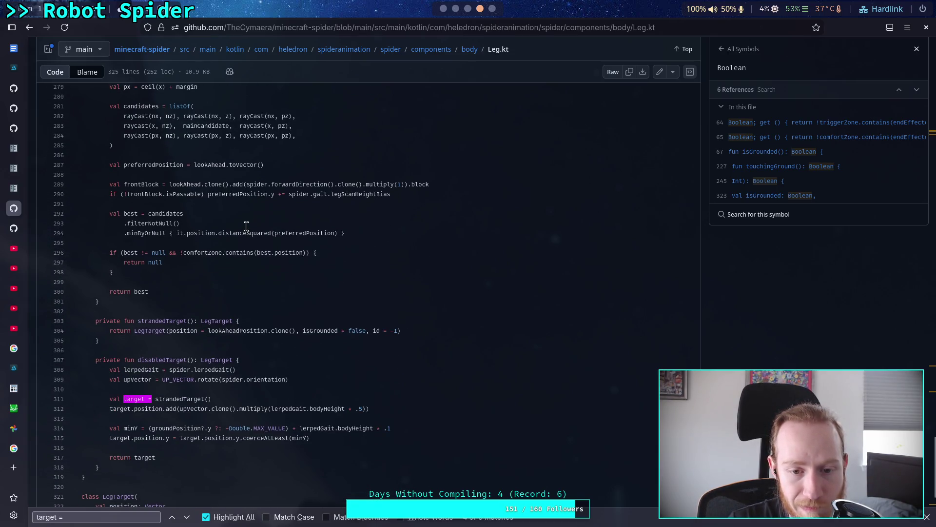
pyautogui.scroll(8, 246, 226)
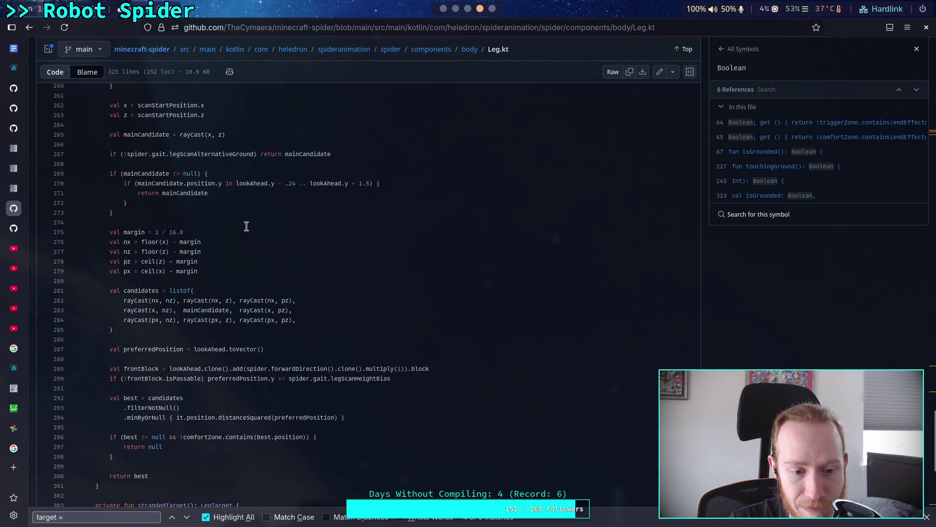
pyautogui.scroll(4, 247, 226)
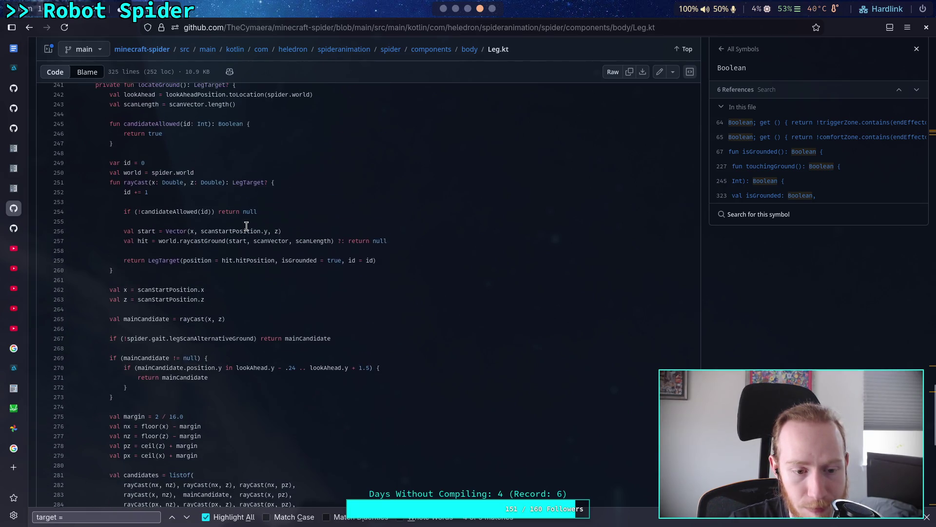
pyautogui.scroll(4, 246, 225)
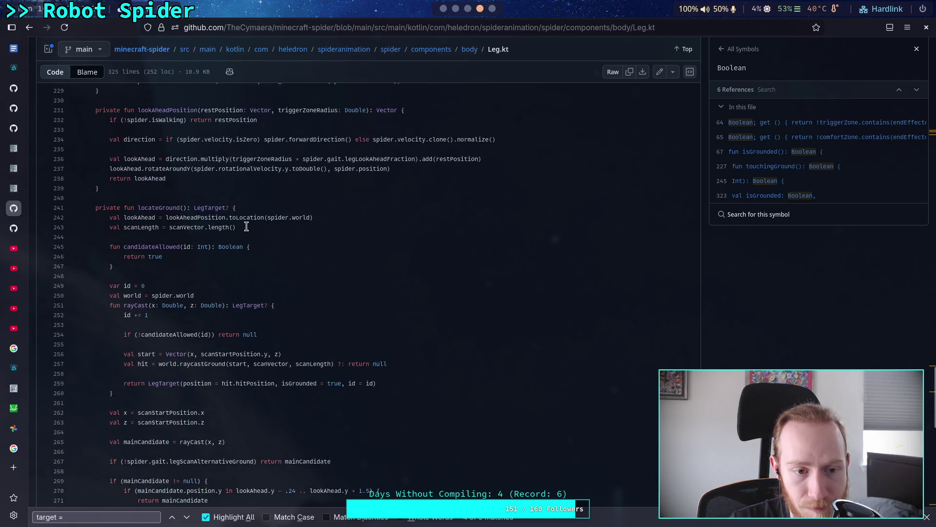
pyautogui.scroll(-6, 246, 226)
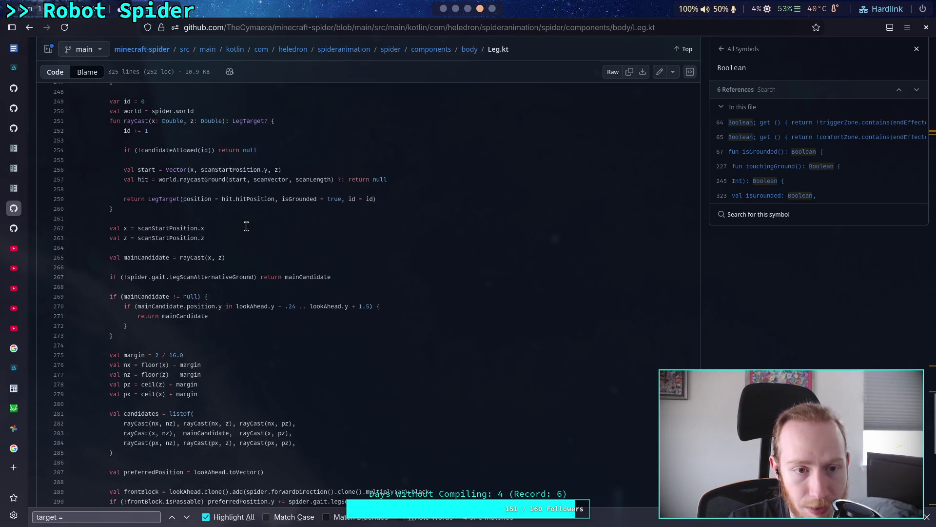
pyautogui.scroll(-4, 246, 226)
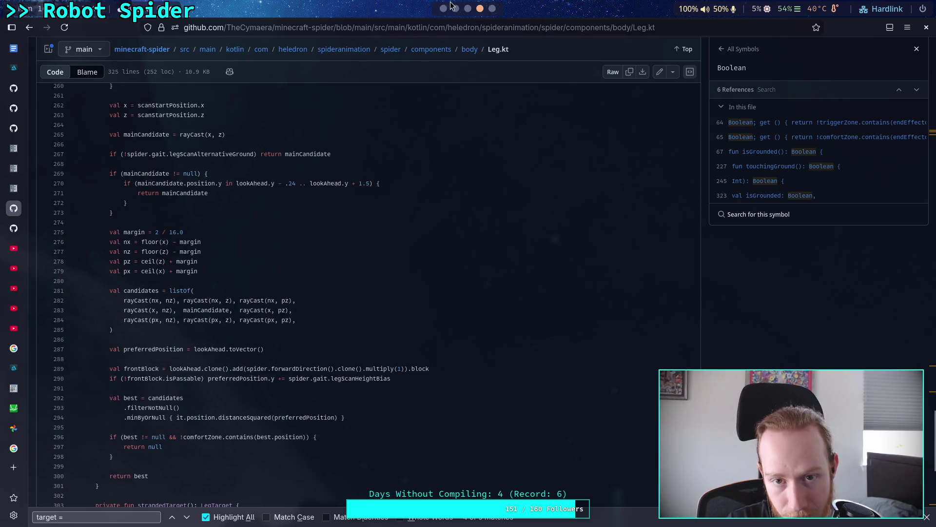
pyautogui.click(452, 5)
pyautogui.click(439, 264)
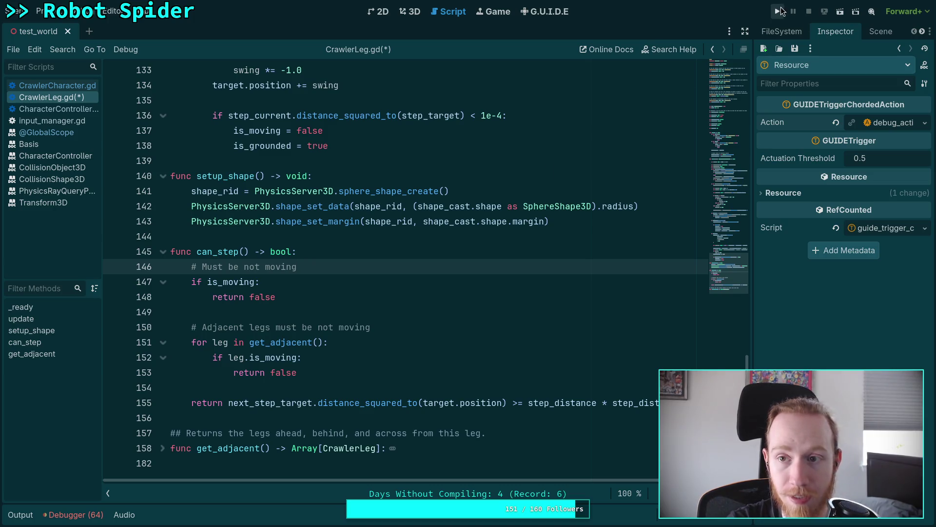
# - Run the spider scene to watch the legs step, stop it with F8, and collapse Output
pyautogui.click(779, 11)
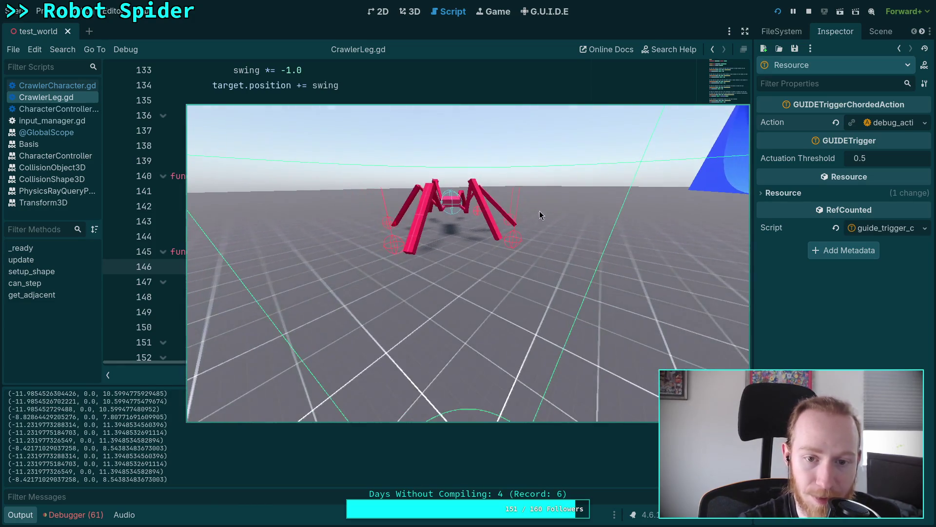
pyautogui.press('F8')
pyautogui.click(15, 516)
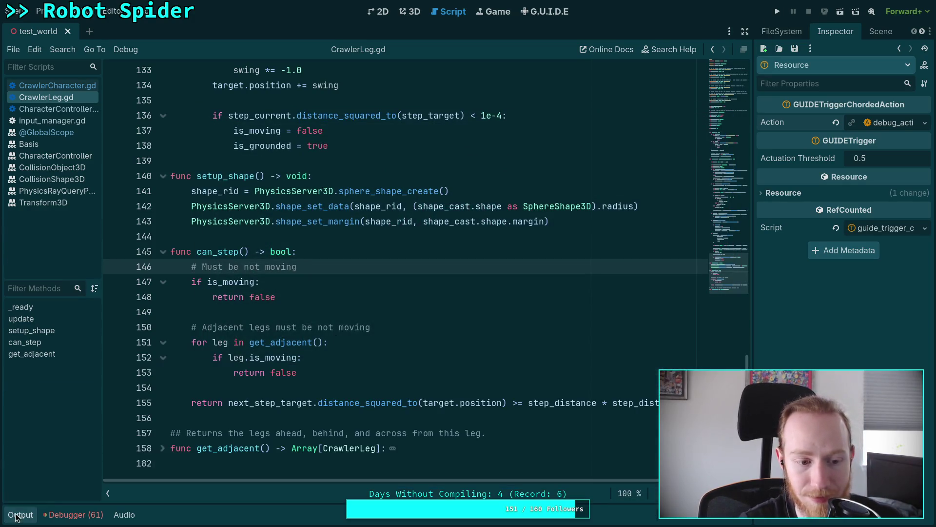
pyautogui.click(282, 308)
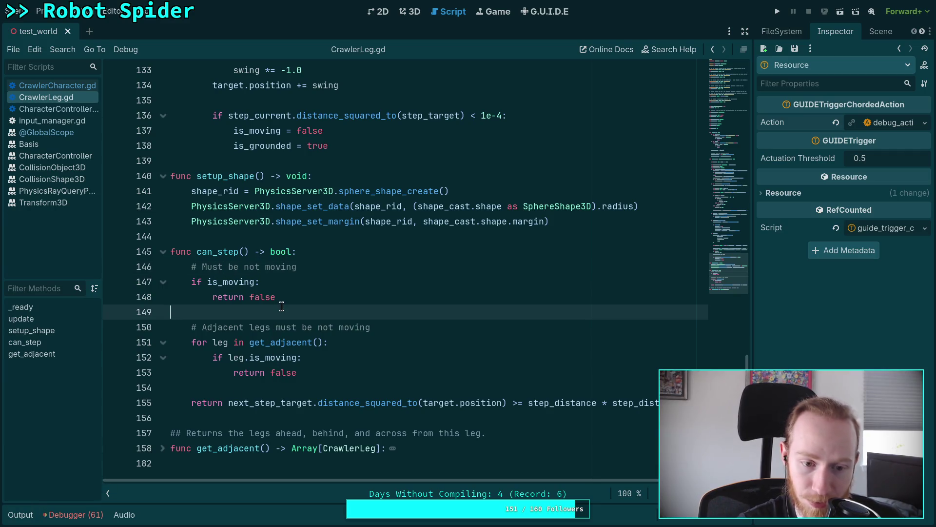
pyautogui.click(250, 378)
pyautogui.scroll(6, 325, 361)
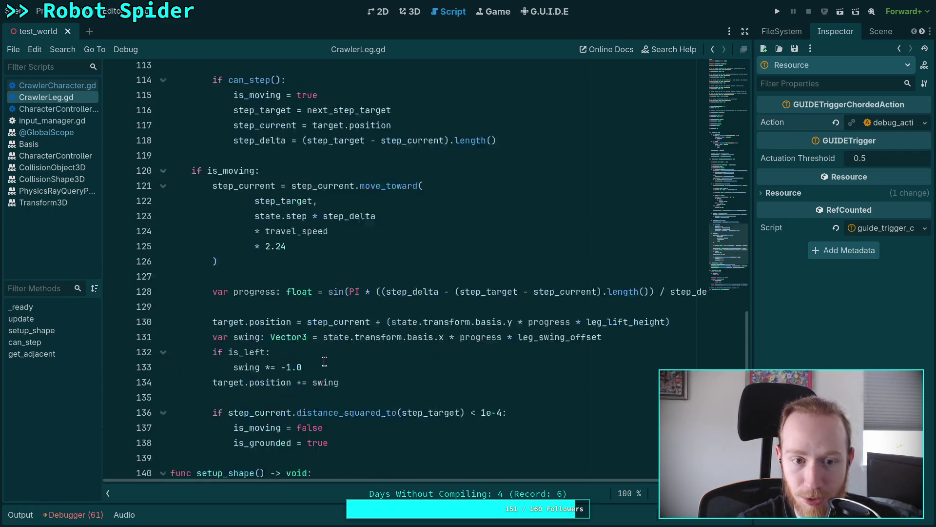
pyautogui.scroll(5, 324, 361)
pyautogui.scroll(3, 319, 361)
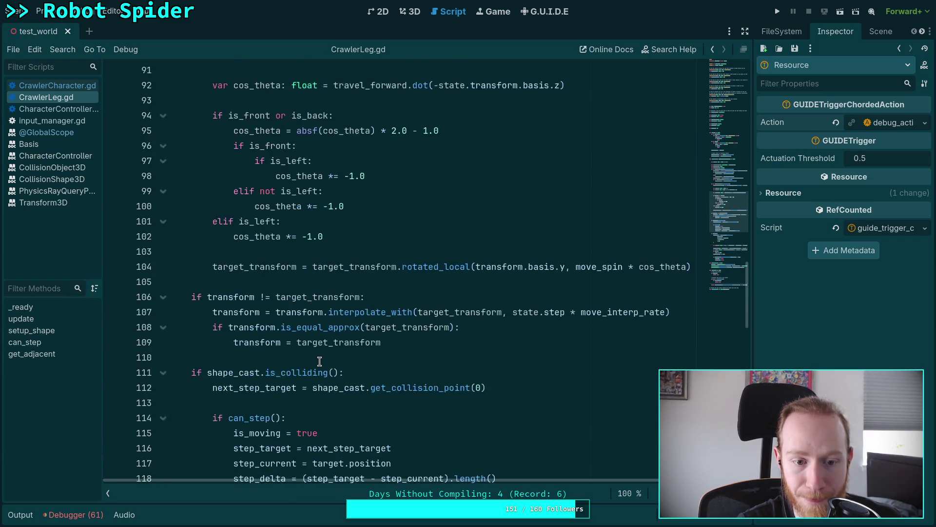
pyautogui.scroll(-8, 307, 356)
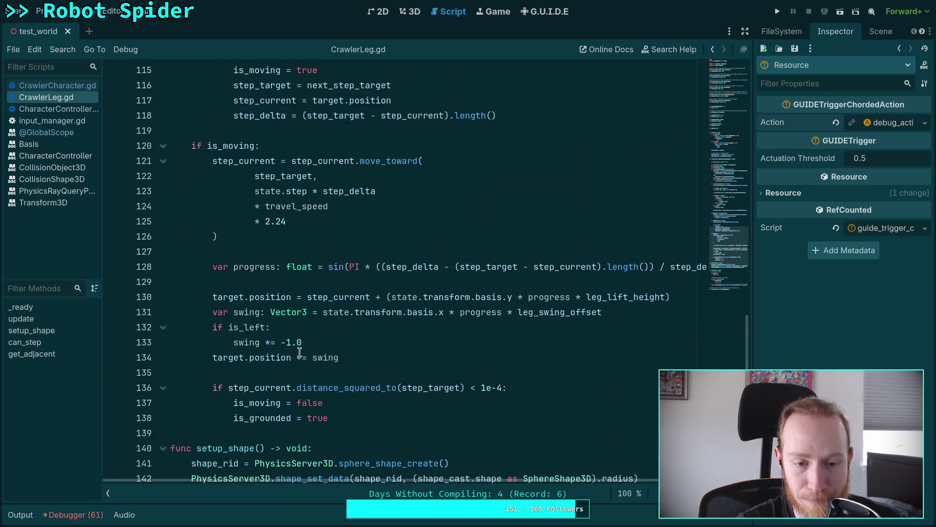
pyautogui.scroll(4, 300, 351)
pyautogui.doubleClick(293, 333)
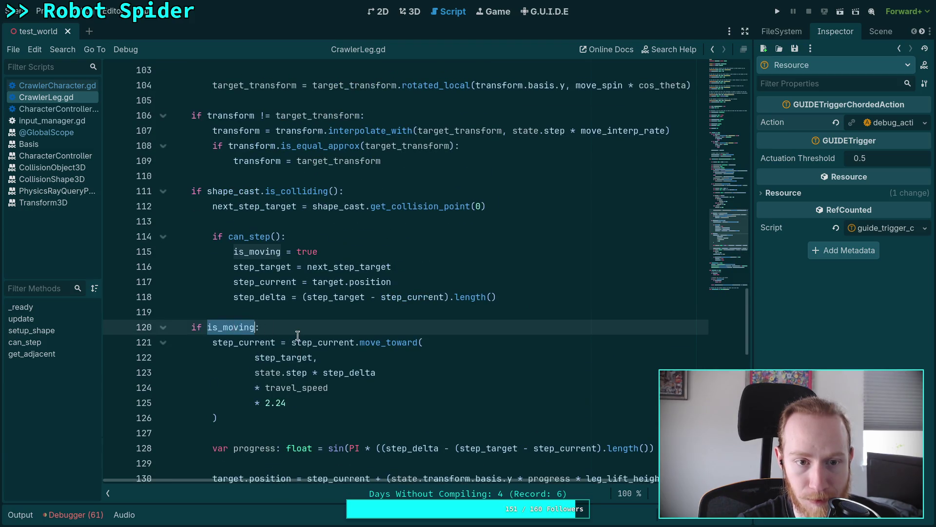
pyautogui.scroll(10, 292, 334)
pyautogui.scroll(3, 303, 312)
pyautogui.scroll(-10, 303, 313)
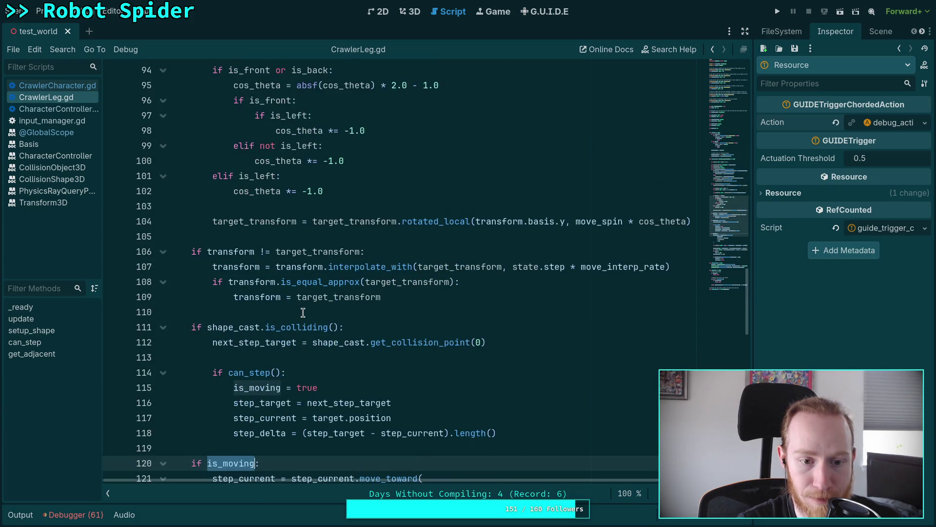
pyautogui.scroll(-2, 302, 313)
pyautogui.click(325, 283)
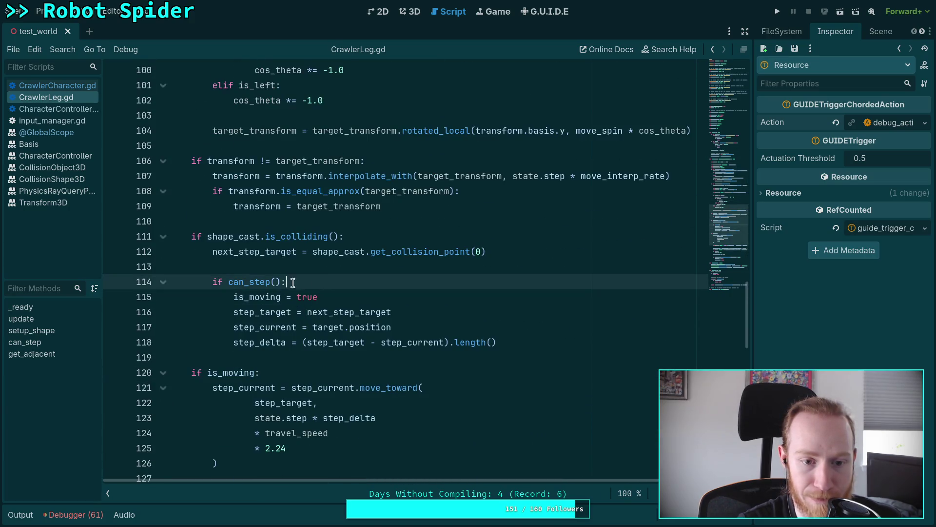
pyautogui.doubleClick(256, 283)
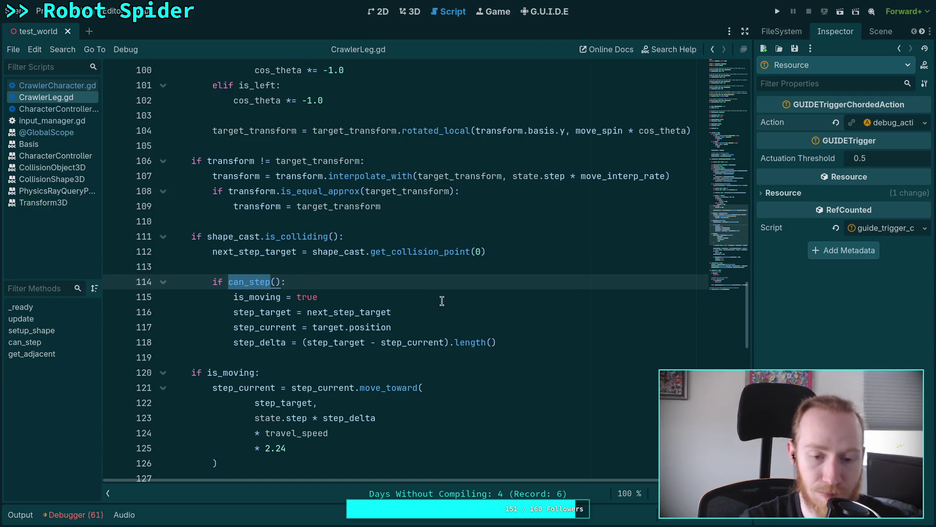
pyautogui.scroll(2, 442, 301)
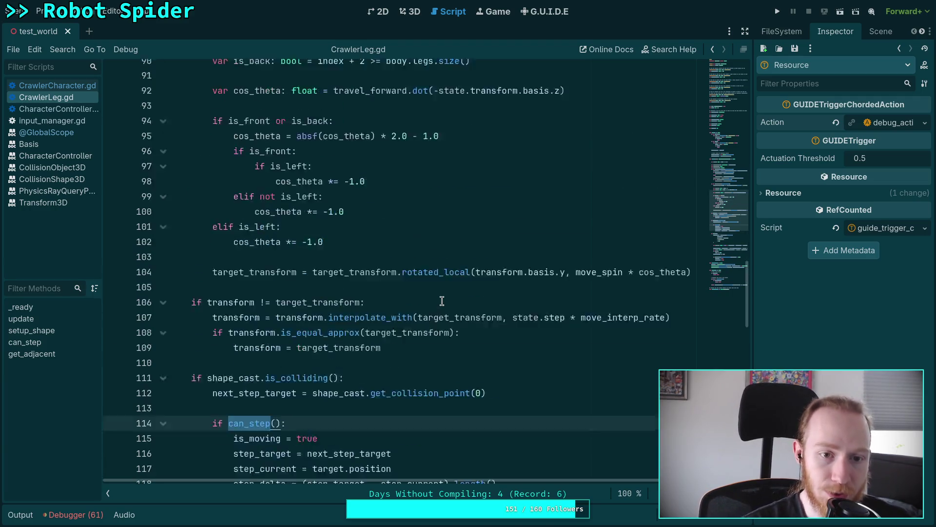
pyautogui.scroll(10, 442, 301)
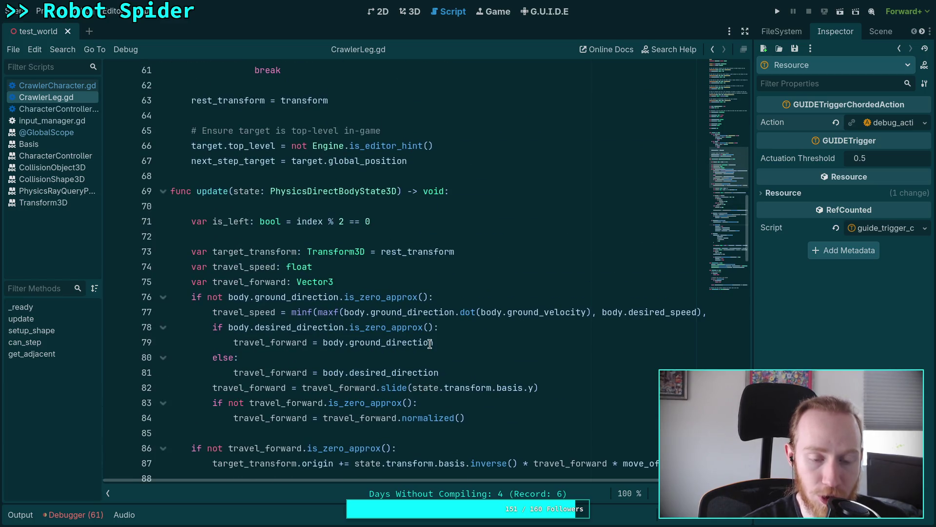
pyautogui.scroll(-20, 435, 341)
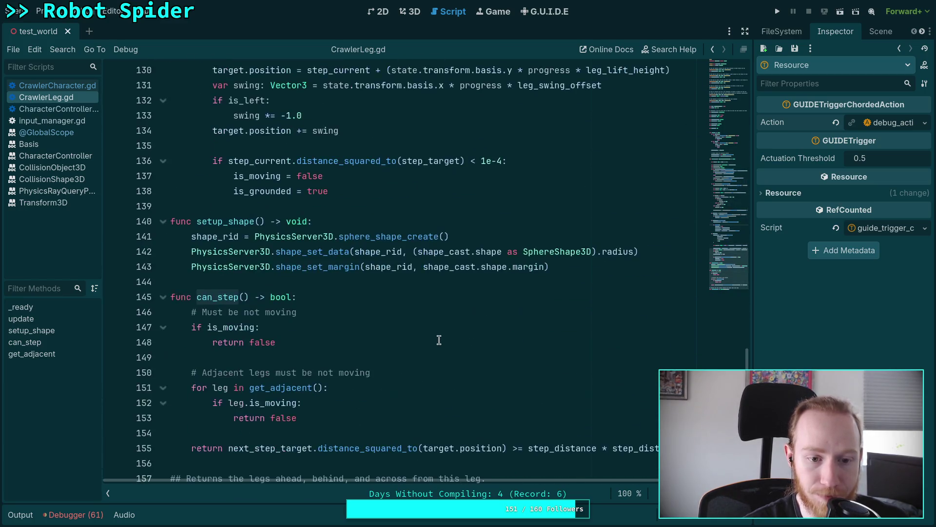
pyautogui.scroll(-3, 439, 340)
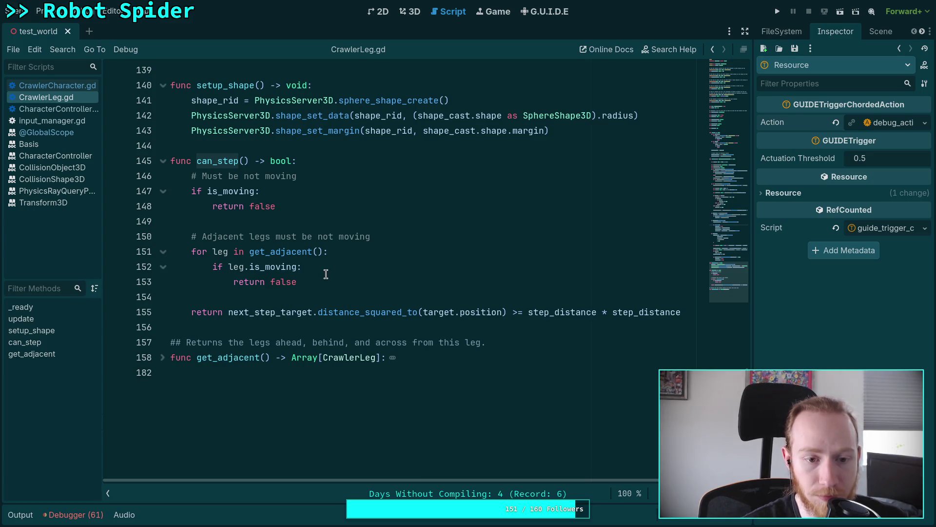
pyautogui.click(330, 297)
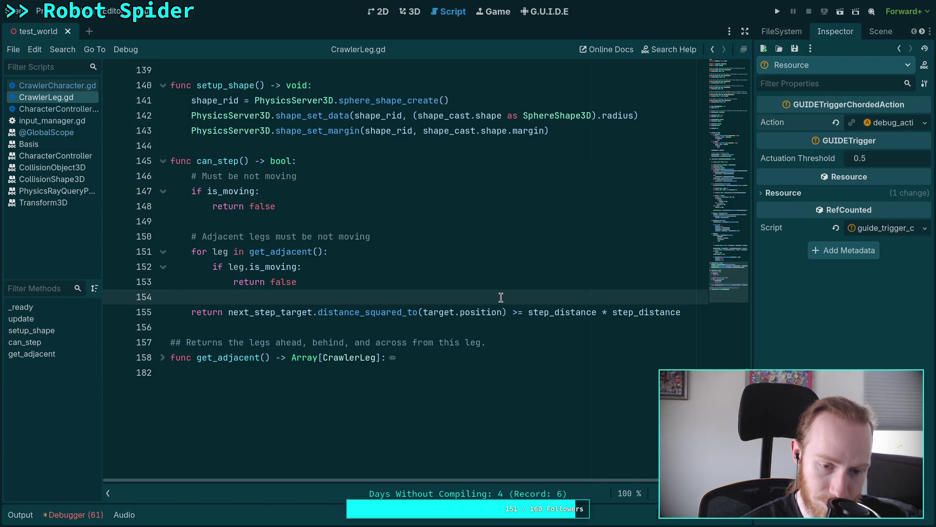
# - Add an 'if body.has_desired_forward:' condition above can_step's return statement
pyautogui.press('Return')
pyautogui.press('Tab')
pyautogui.write('if des')
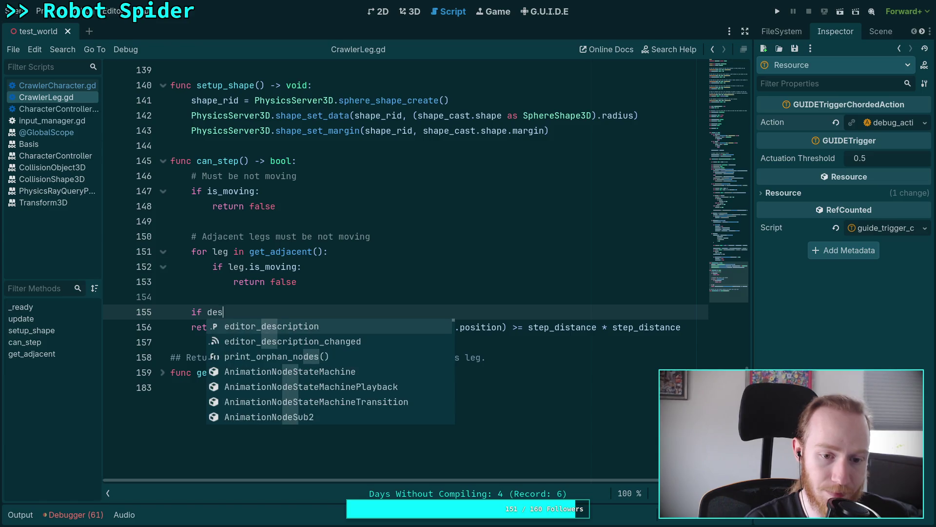
pyautogui.press('BackSpace')
pyautogui.press('BackSpace')
pyautogui.press('BackSpace')
pyautogui.write('body.has')
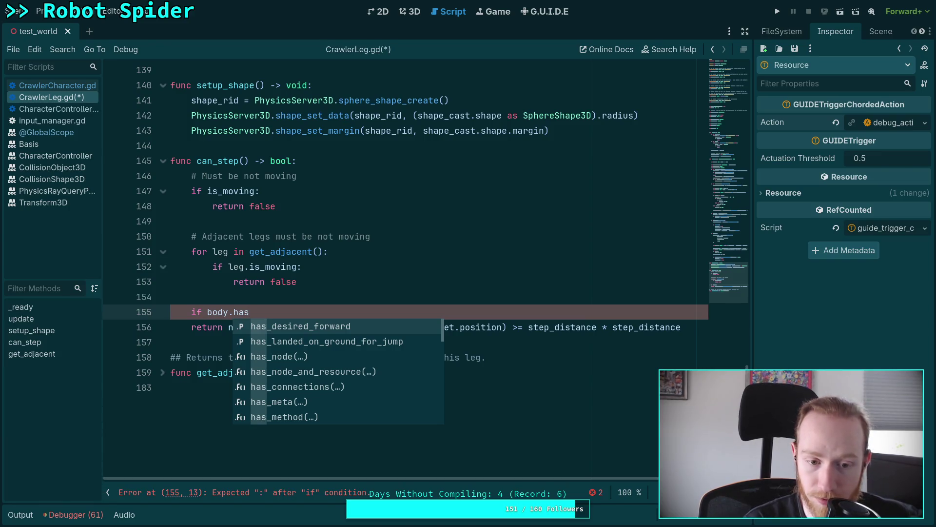
pyautogui.press('Return')
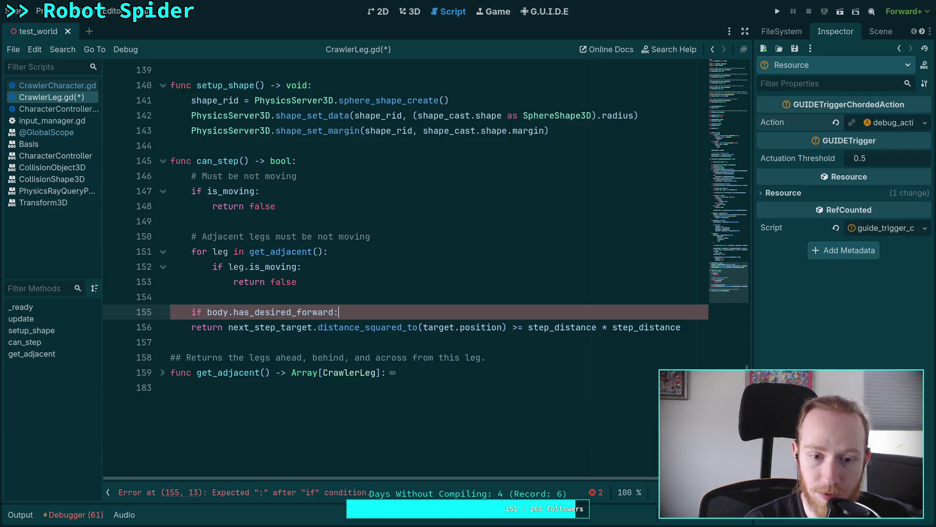
pyautogui.write(':')
# - Indent the existing return under that condition and add an else: branch
pyautogui.press('Down')
pyautogui.press('Home')
pyautogui.press('Tab')
pyautogui.press('End')
pyautogui.press('Return')
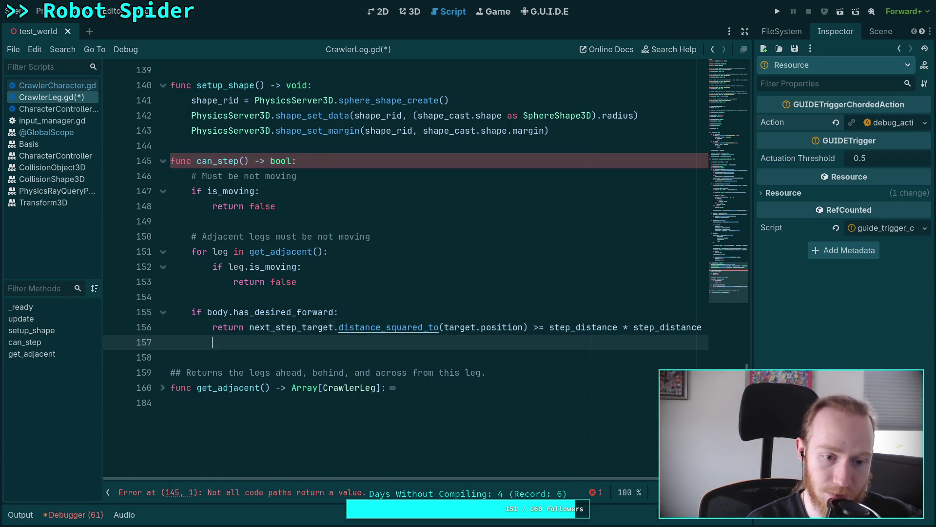
pyautogui.write('else:')
pyautogui.press('Return')
# - Have the else branch return next_step_target.distance_squared_to(target.position) >= 1e-4, and save
pyautogui.write('return')
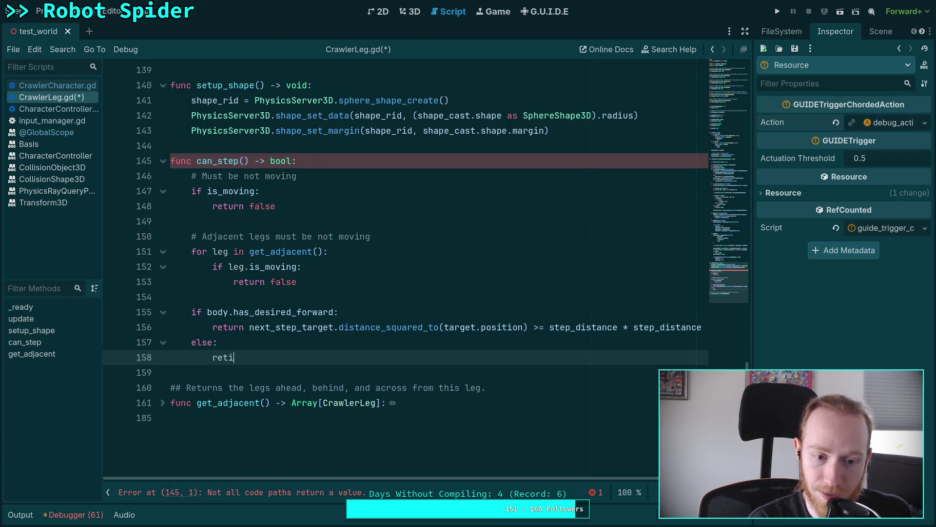
pyautogui.write(' nex')
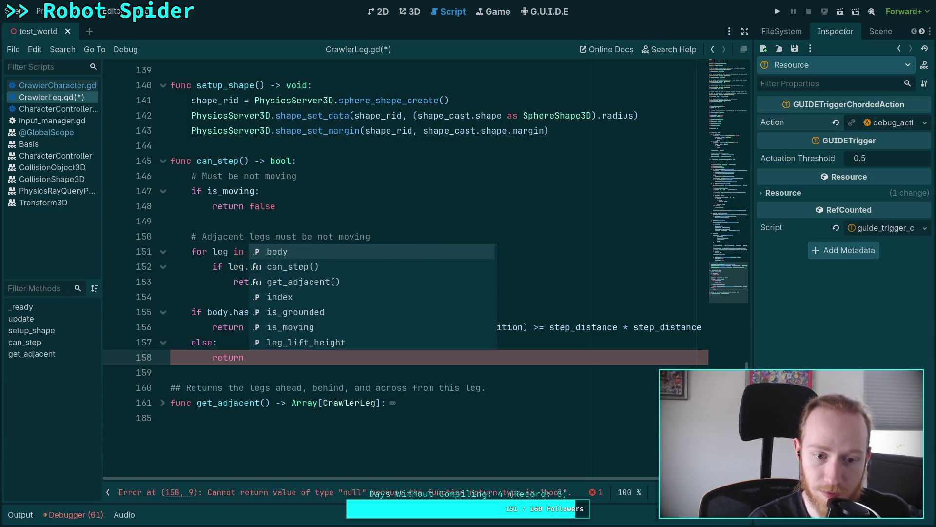
pyautogui.press('Return')
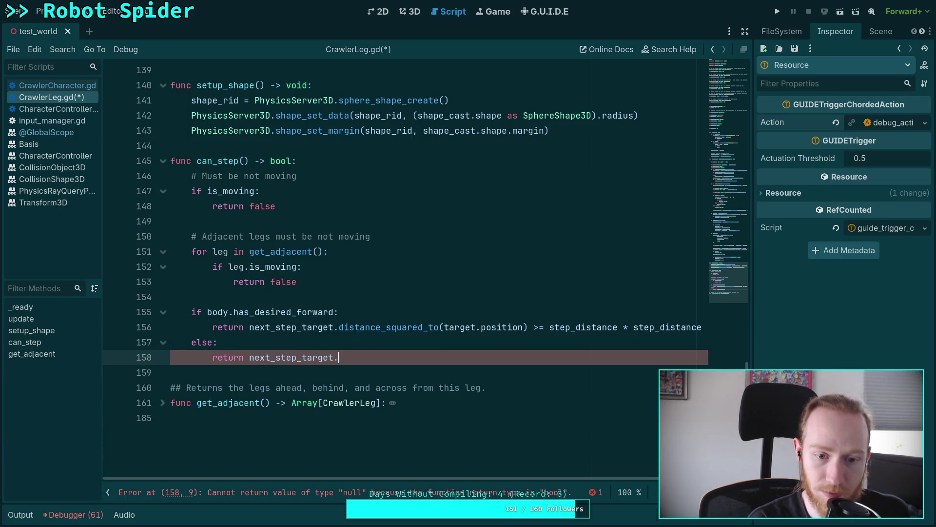
pyautogui.write('.d')
pyautogui.press('Down')
pyautogui.press('Return')
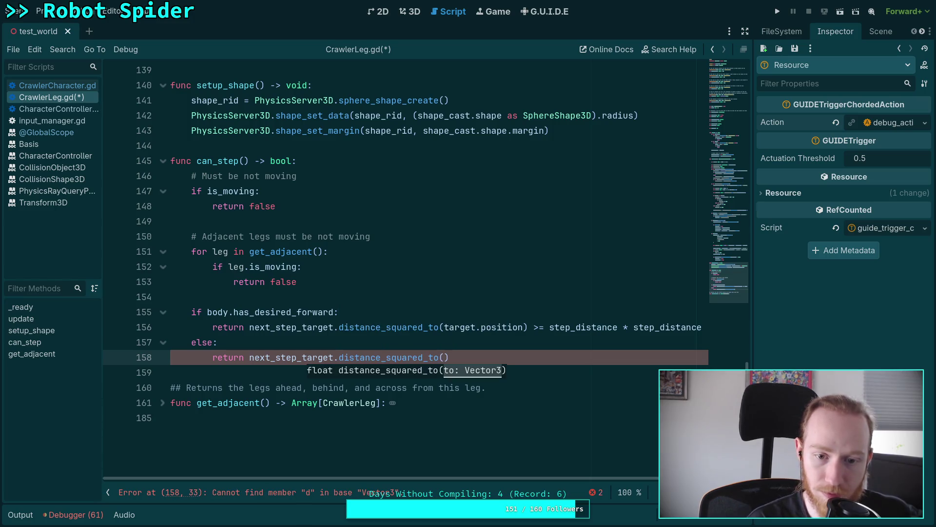
pyautogui.write('target')
pyautogui.write('.position')
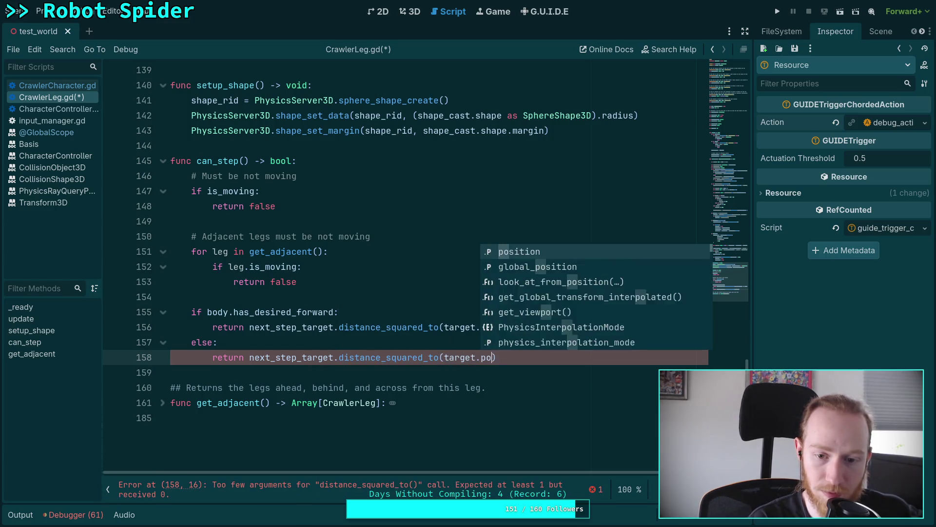
pyautogui.write(') ')
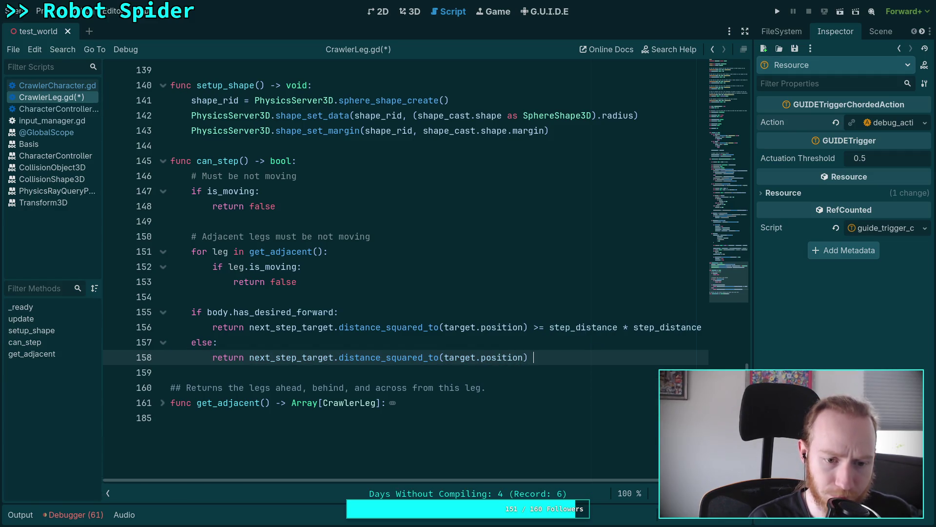
pyautogui.write('>=')
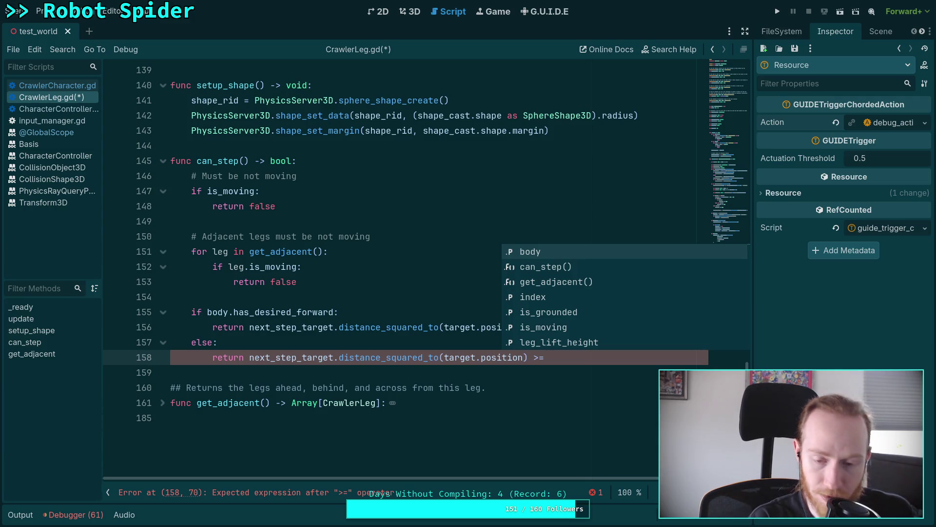
pyautogui.write('0.0')
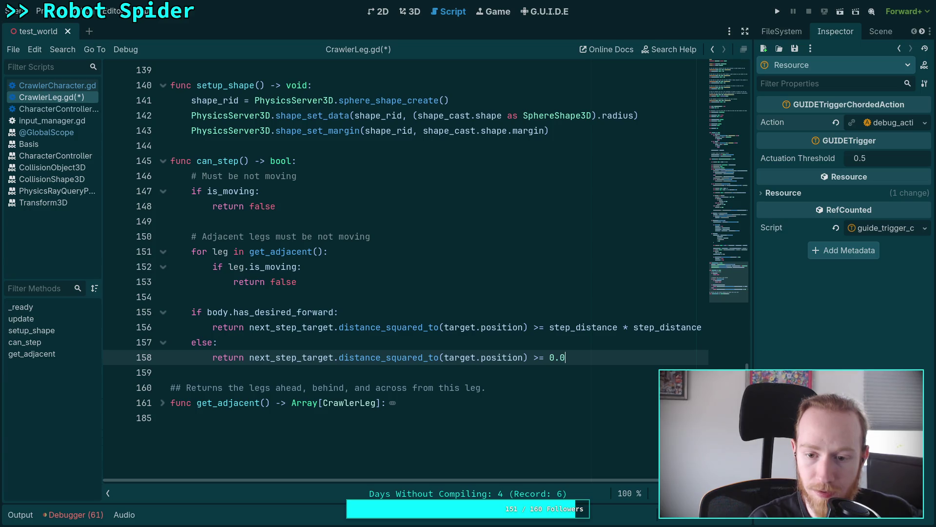
pyautogui.write('001')
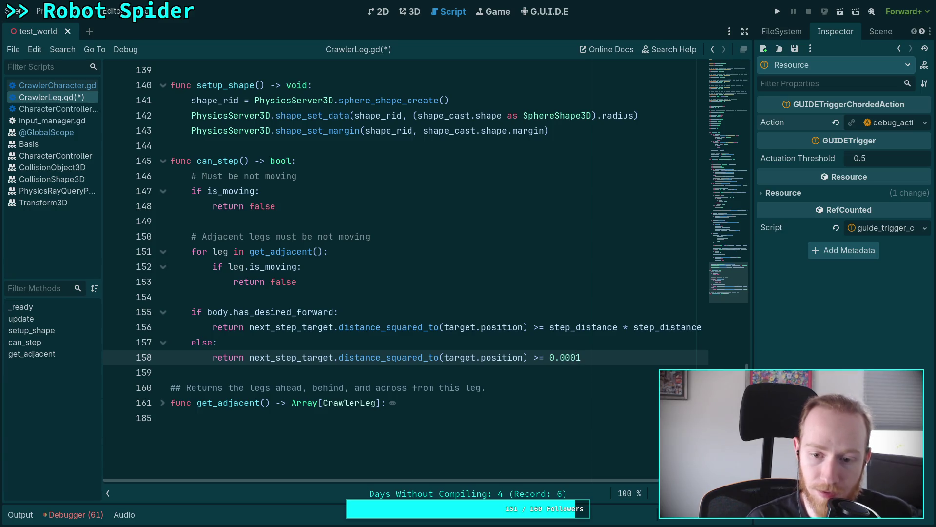
pyautogui.press('BackSpace')
pyautogui.press('BackSpace')
pyautogui.press('BackSpace')
pyautogui.press('BackSpace')
pyautogui.press('BackSpace')
pyautogui.press('BackSpace')
pyautogui.write('1e')
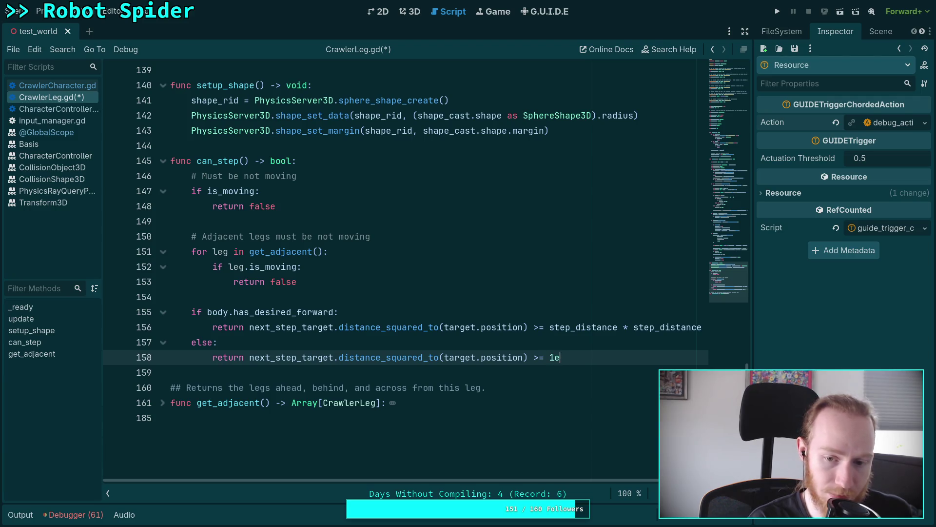
pyautogui.write('-5')
pyautogui.press('BackSpace')
pyautogui.write('4')
pyautogui.hotkey('ctrl', 's')
pyautogui.click(356, 312)
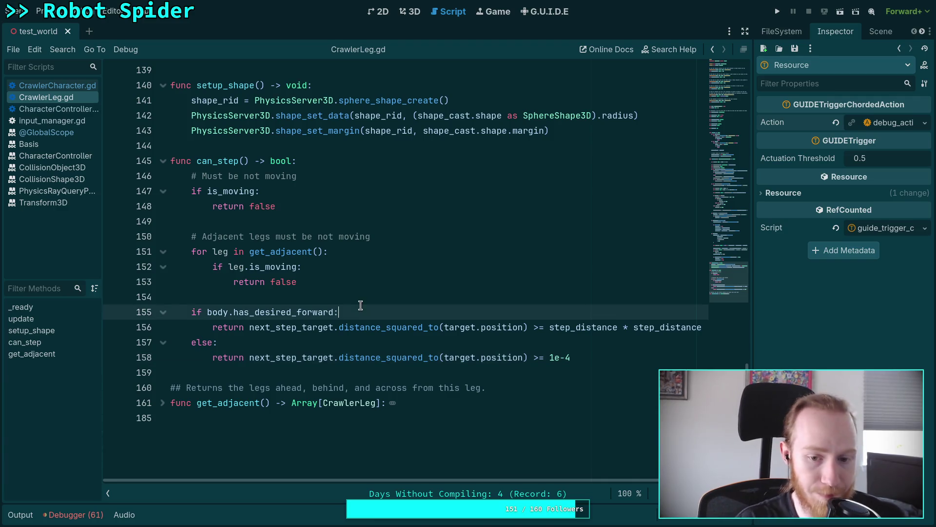
# - Run the spider scene with F5, watch its legs step, then stop it with F8
pyautogui.press('F5')
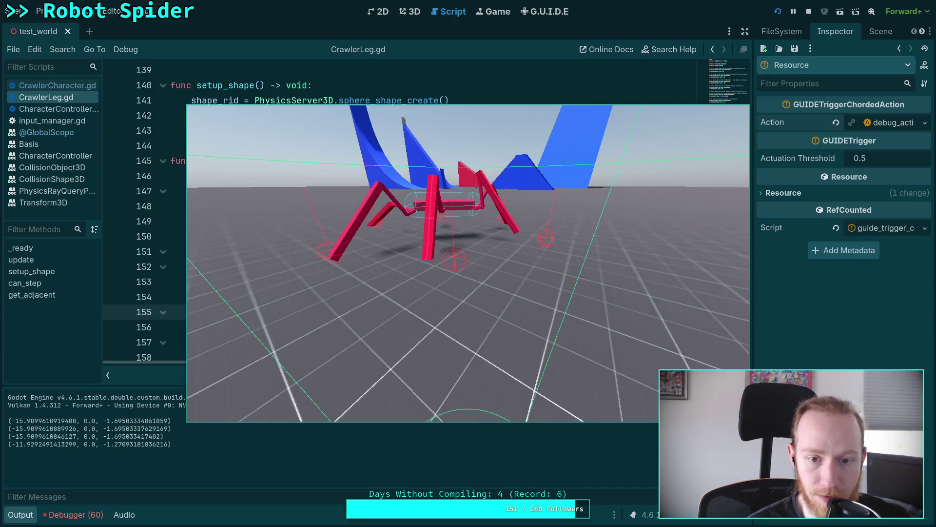
pyautogui.press('F8')
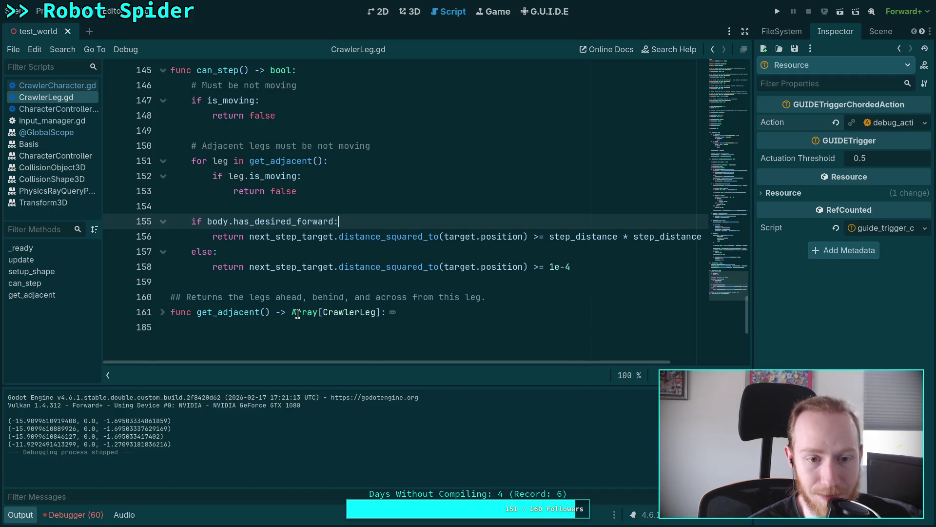
# - Collapse the Output panel and scroll up to the leg's update function
pyautogui.scroll(10, 298, 313)
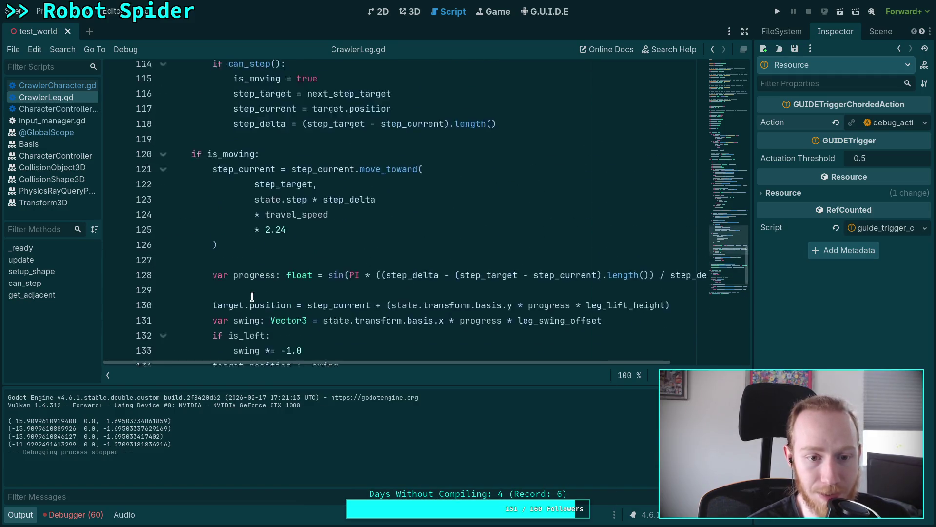
pyautogui.scroll(1, 251, 297)
pyautogui.click(21, 515)
pyautogui.scroll(5, 337, 329)
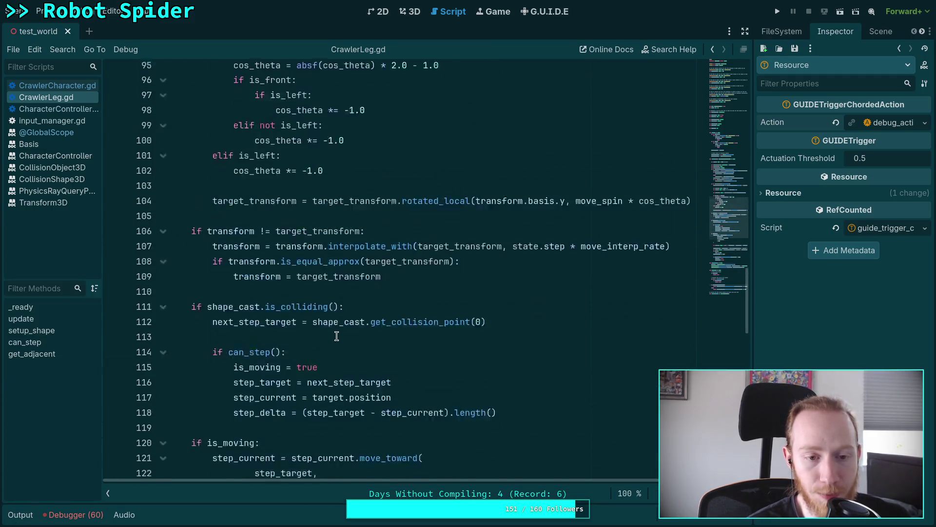
pyautogui.scroll(4, 337, 335)
pyautogui.scroll(6, 332, 336)
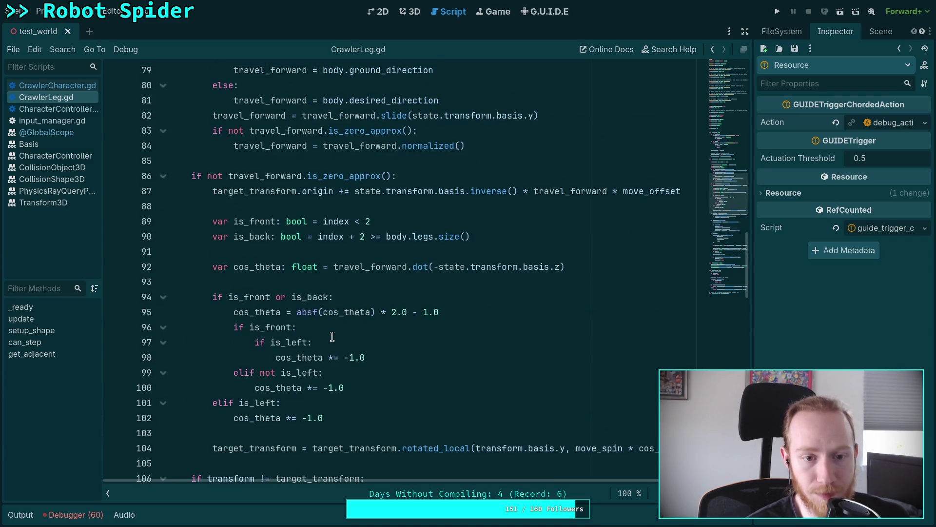
# - Highlight travel_speed on line 74 and review everywhere it is used
pyautogui.doubleClick(250, 176)
pyautogui.scroll(-1, 322, 306)
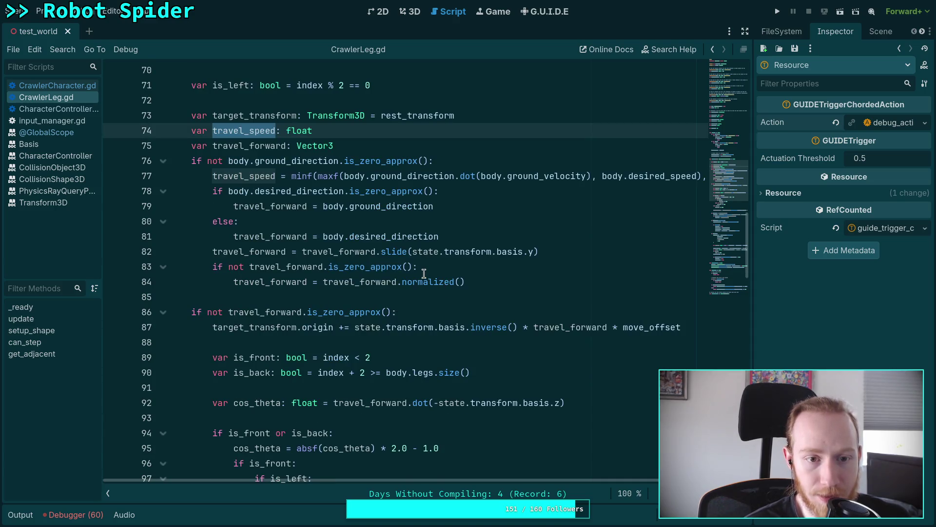
pyautogui.scroll(-12, 421, 274)
pyautogui.scroll(-2, 421, 273)
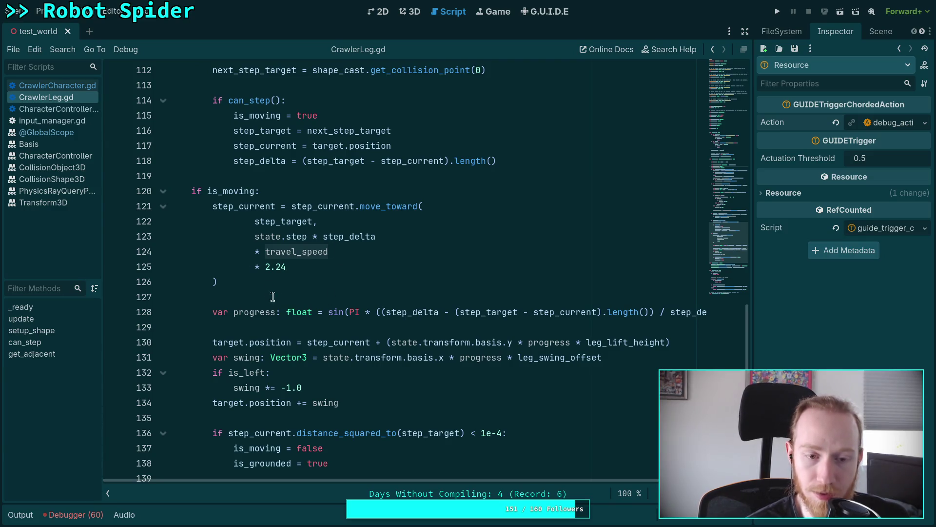
pyautogui.scroll(7, 286, 287)
pyautogui.scroll(8, 290, 288)
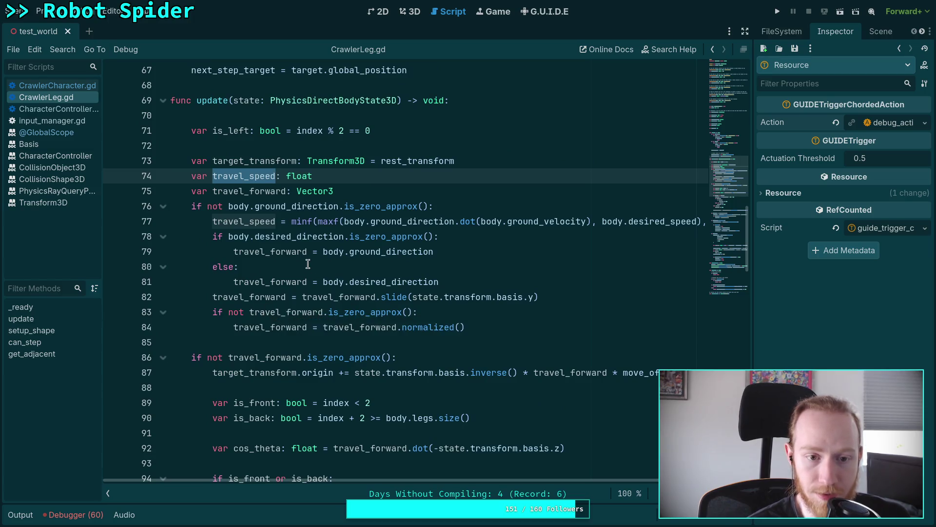
pyautogui.scroll(-14, 313, 267)
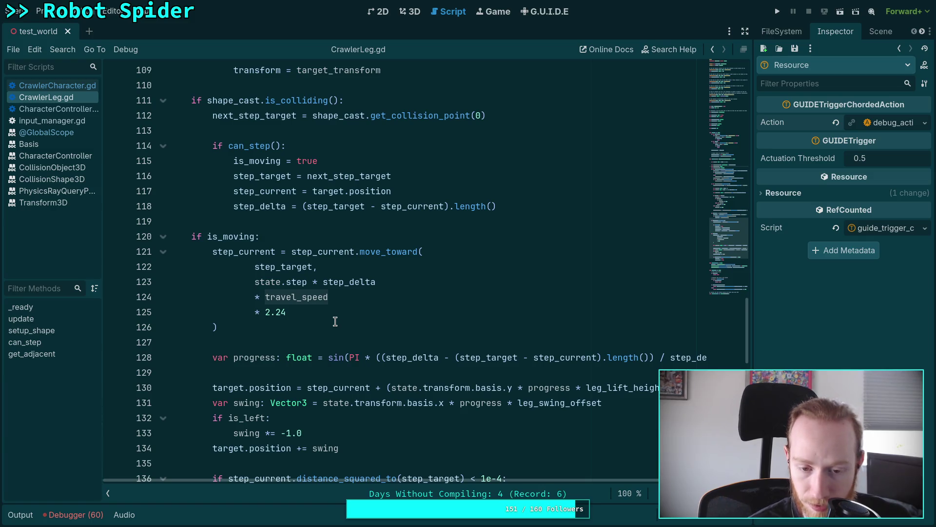
pyautogui.scroll(-3, 335, 321)
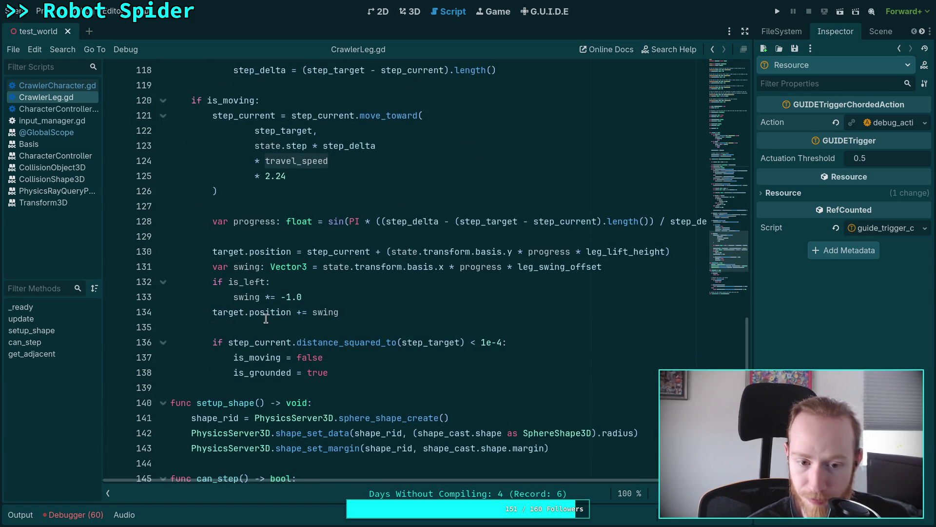
pyautogui.scroll(18, 257, 323)
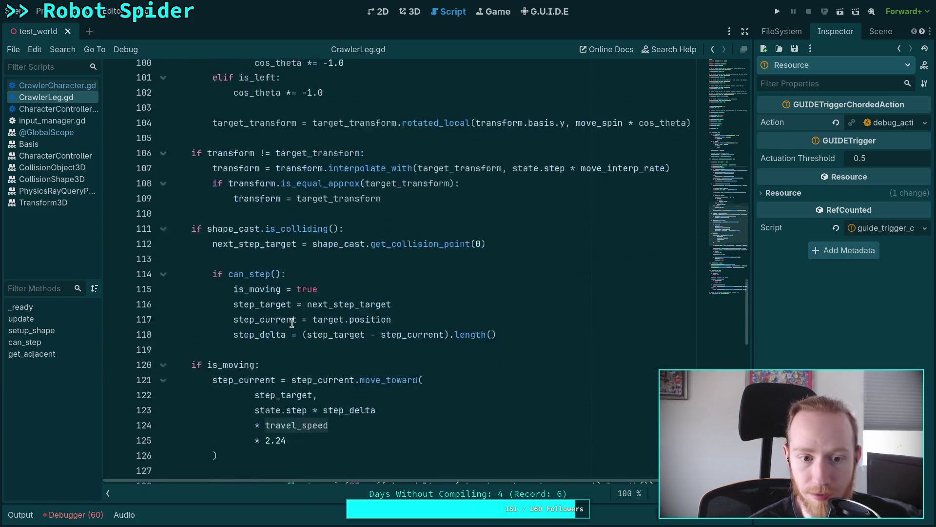
pyautogui.scroll(1, 293, 322)
pyautogui.scroll(-2, 293, 323)
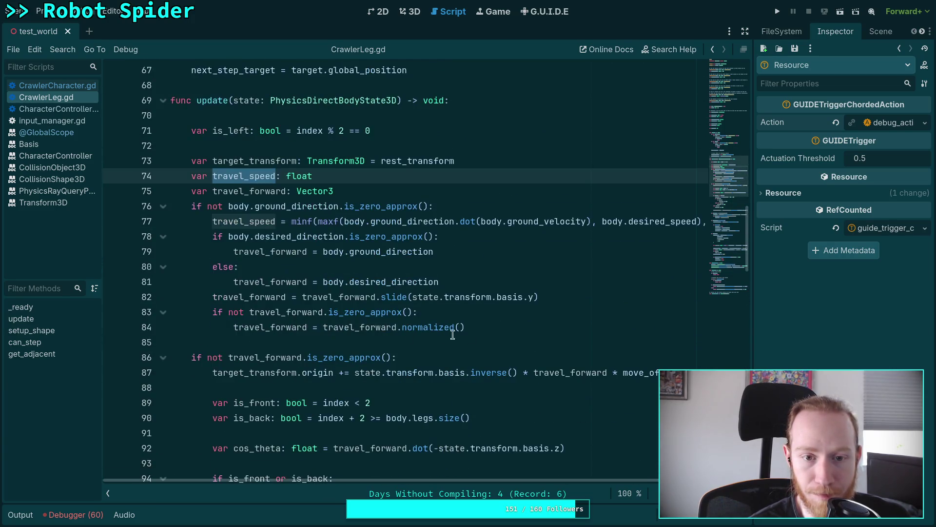
pyautogui.click(536, 333)
pyautogui.press('Return')
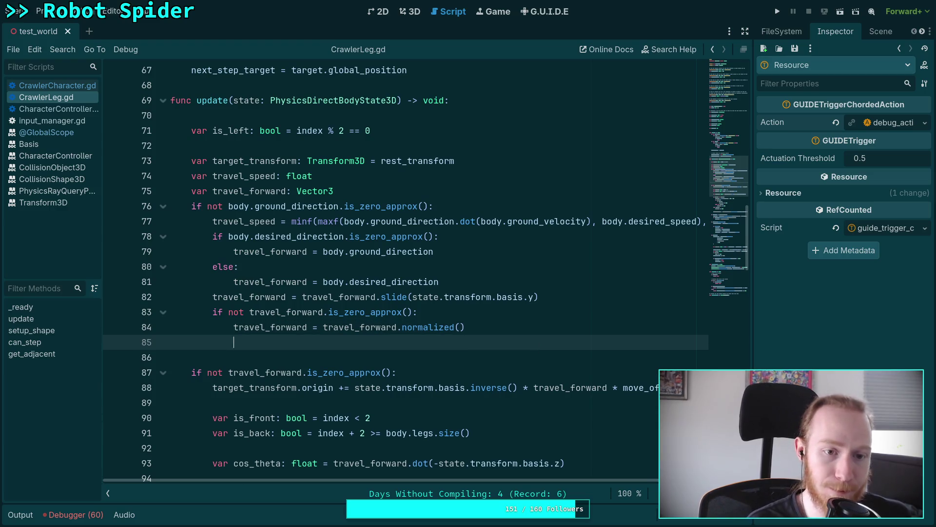
pyautogui.write('else:')
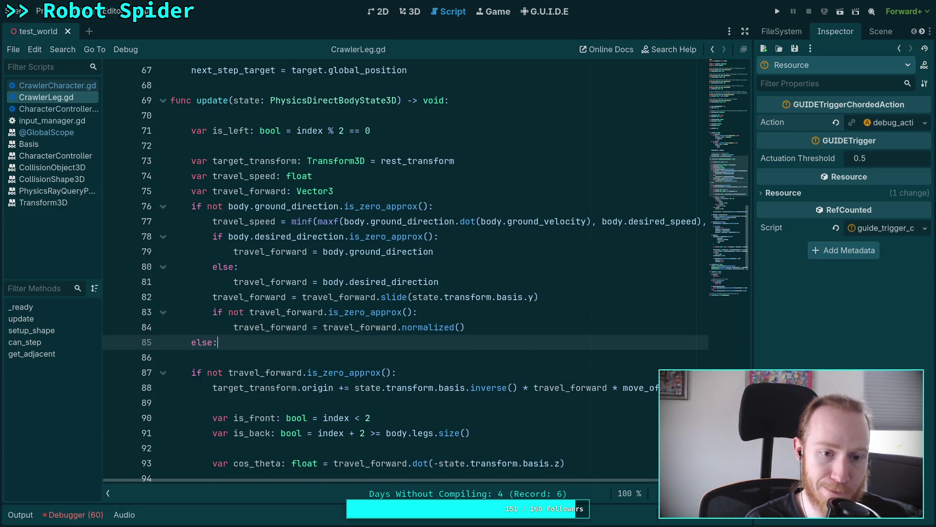
pyautogui.press('Return')
pyautogui.write('tra')
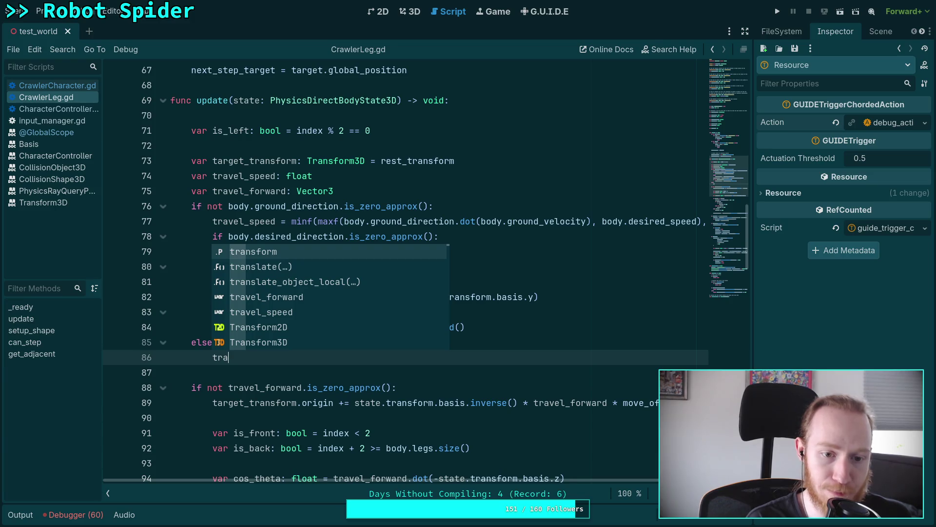
pyautogui.click(262, 361)
pyautogui.moveTo(262, 361); pyautogui.dragTo(131, 343)
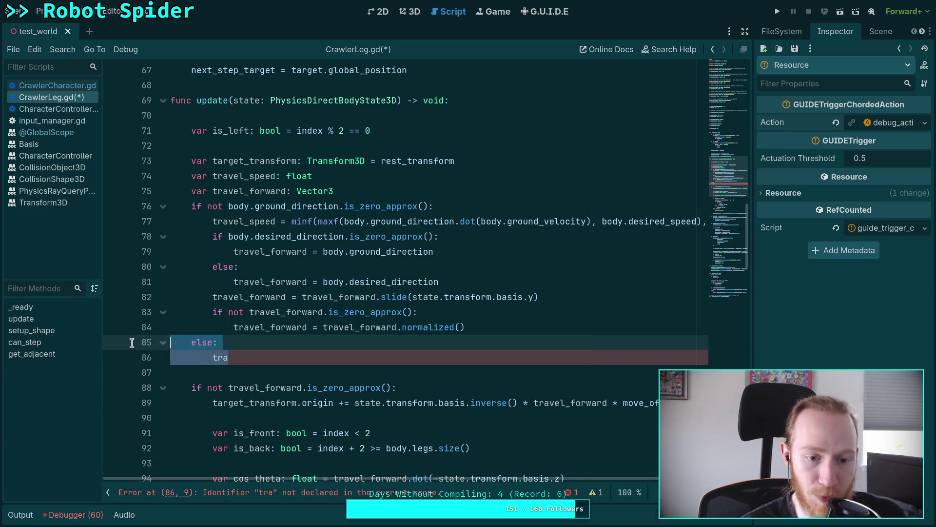
pyautogui.press('BackSpace')
pyautogui.press('BackSpace')
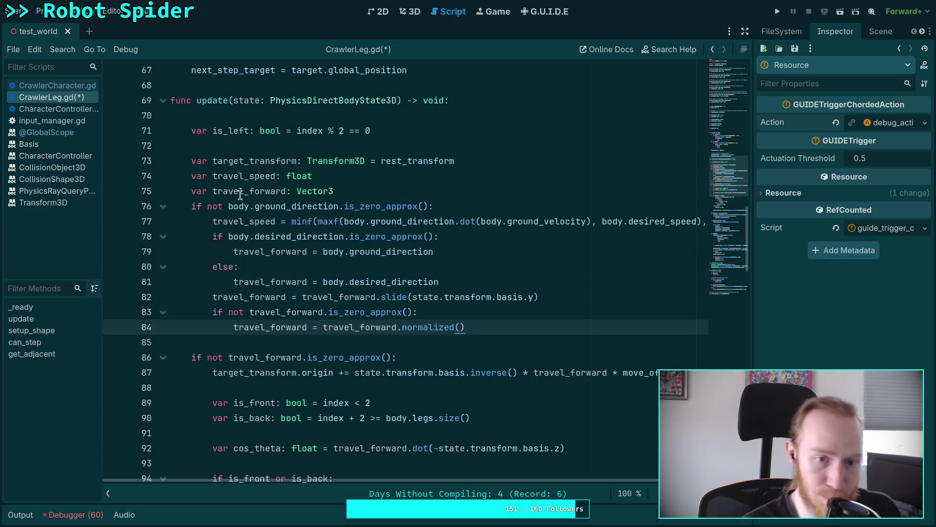
pyautogui.doubleClick(244, 176)
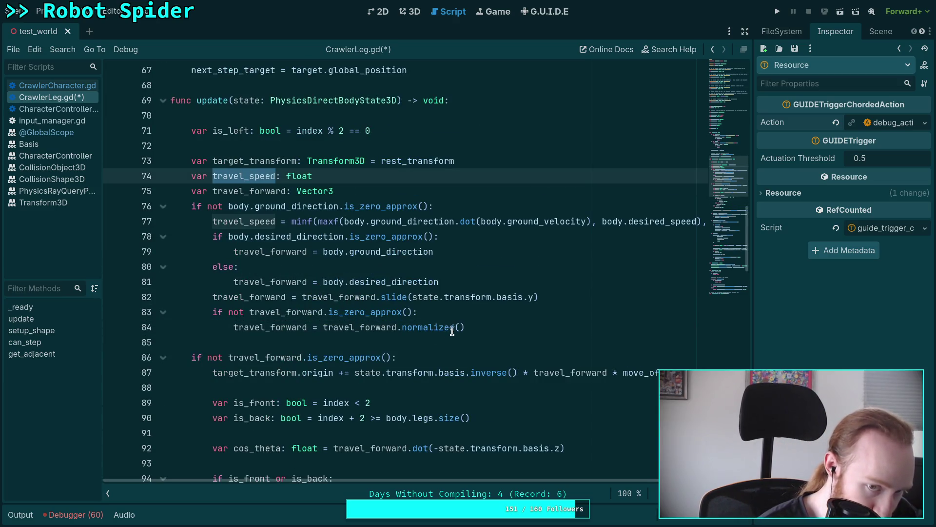
pyautogui.scroll(-13, 515, 324)
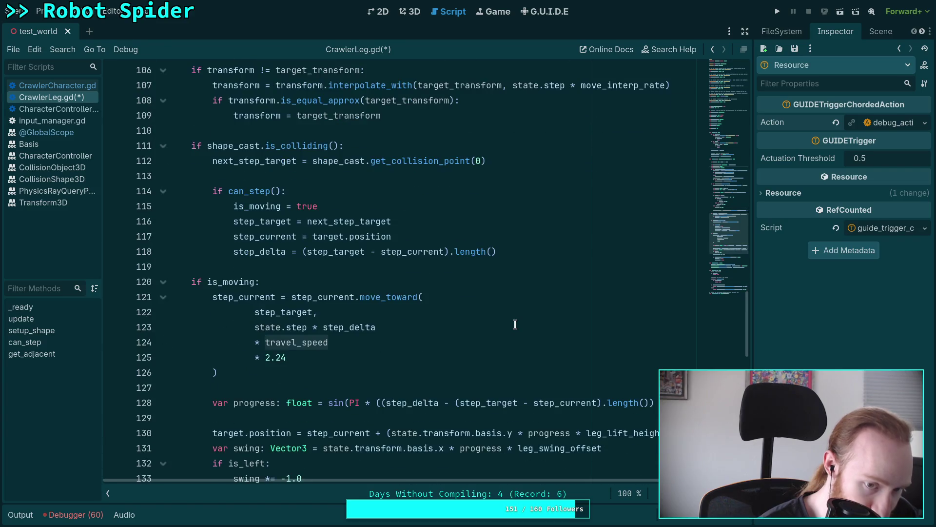
pyautogui.scroll(-4, 515, 325)
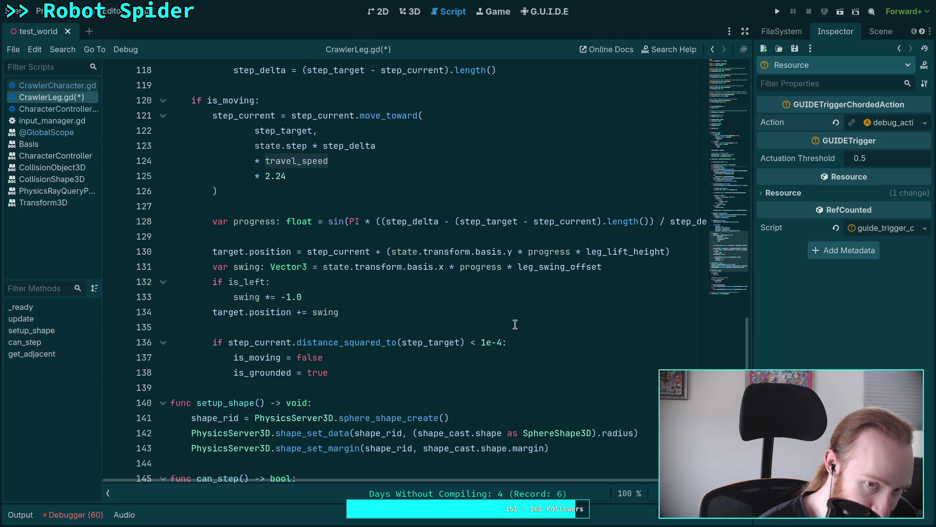
pyautogui.scroll(2, 515, 324)
pyautogui.scroll(1, 515, 324)
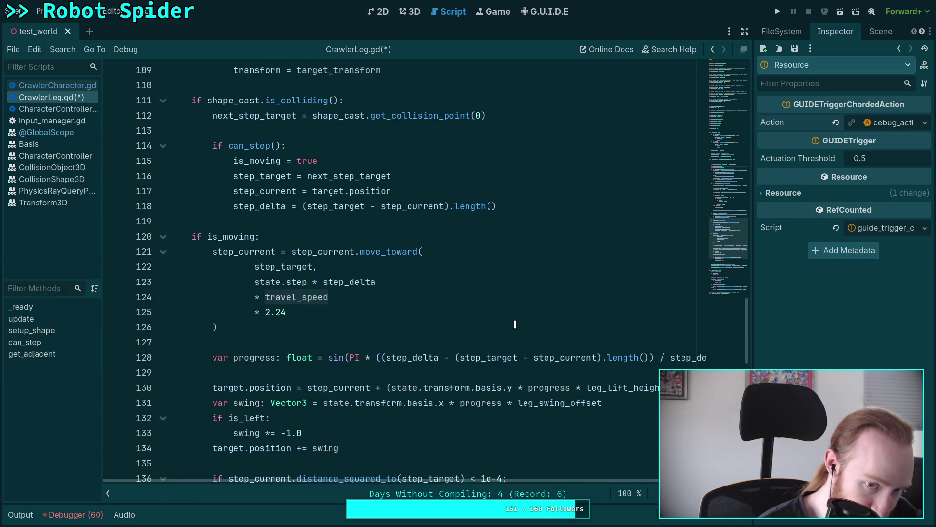
pyautogui.click(266, 296)
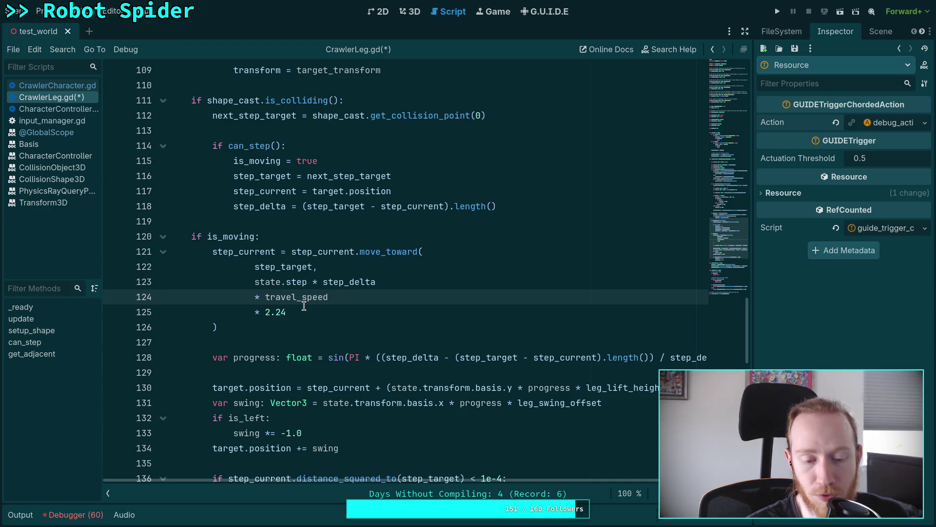
pyautogui.scroll(20, 341, 283)
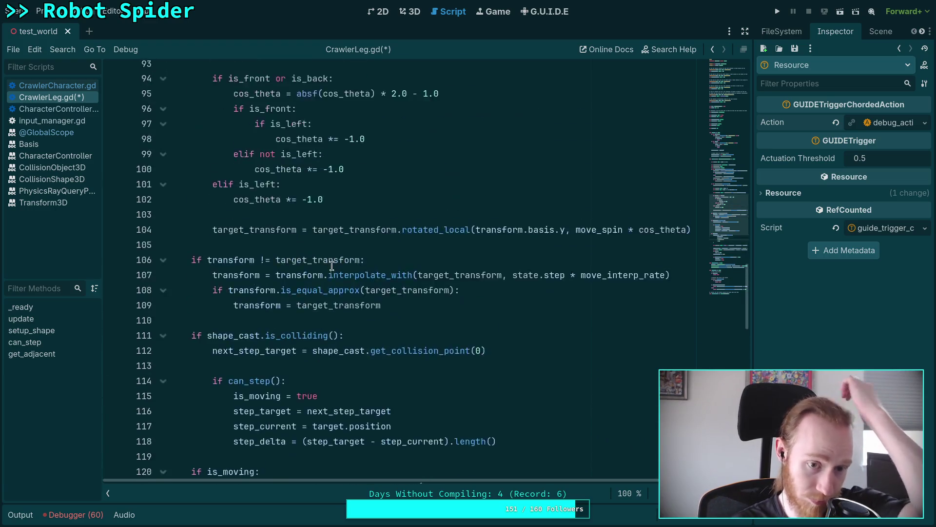
pyautogui.scroll(10, 358, 271)
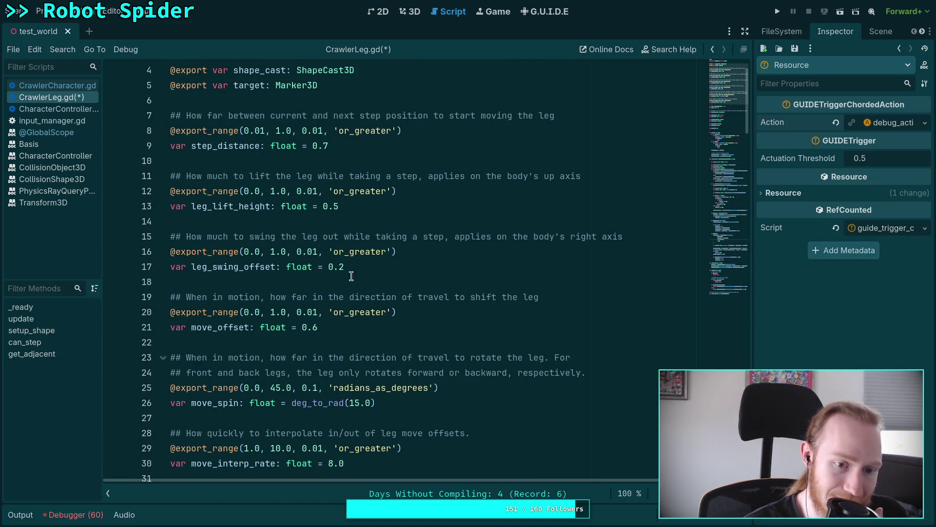
pyautogui.scroll(1, 376, 277)
pyautogui.click(398, 309)
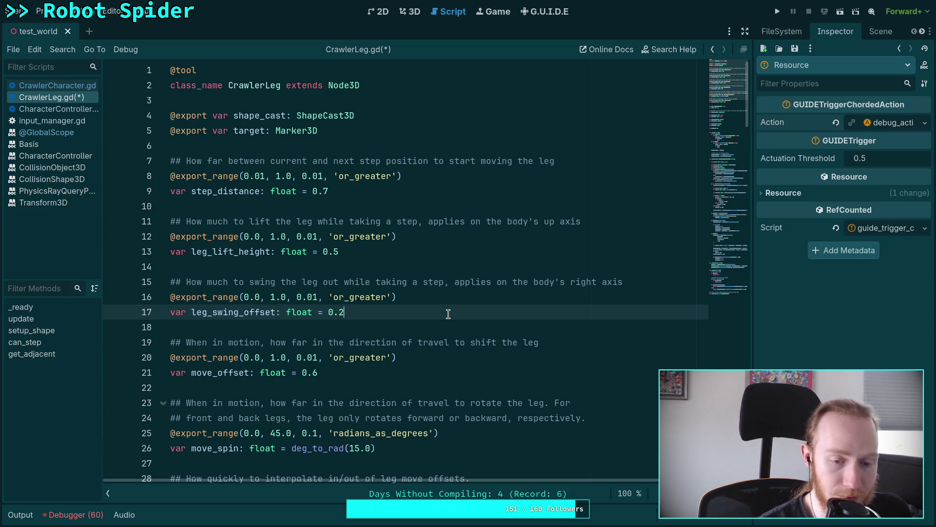
pyautogui.scroll(-20, 448, 313)
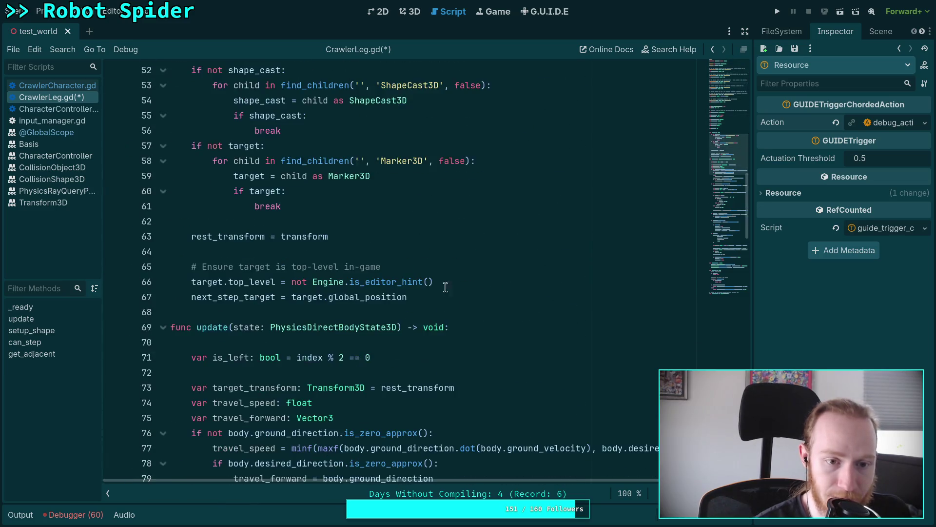
pyautogui.scroll(-5, 389, 272)
pyautogui.scroll(7, 376, 288)
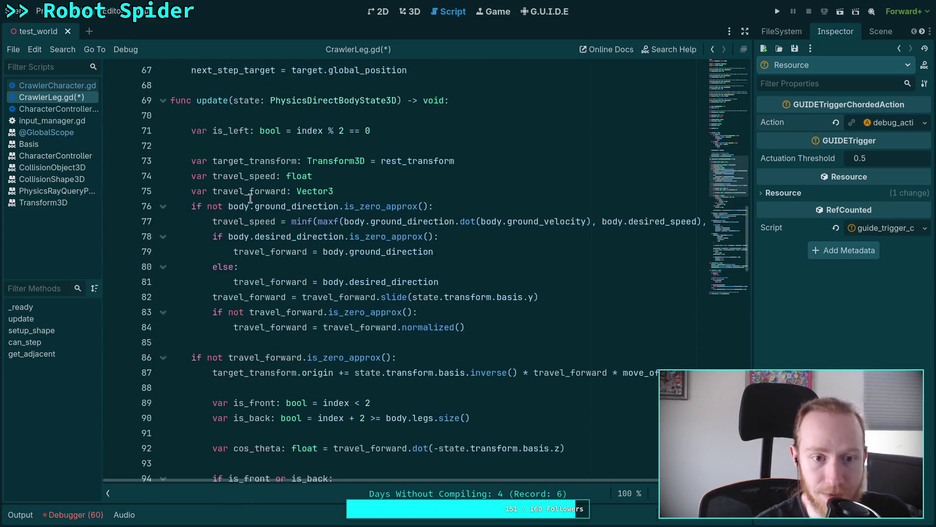
pyautogui.moveTo(212, 174); pyautogui.dragTo(243, 174)
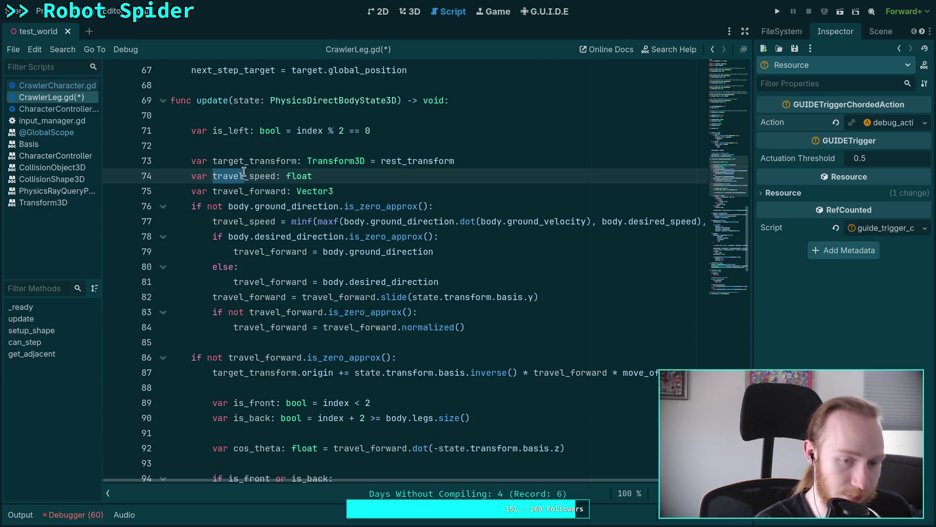
# - Rename travel_speed to leg_speed in its declaration and assignment
pyautogui.write('leg')
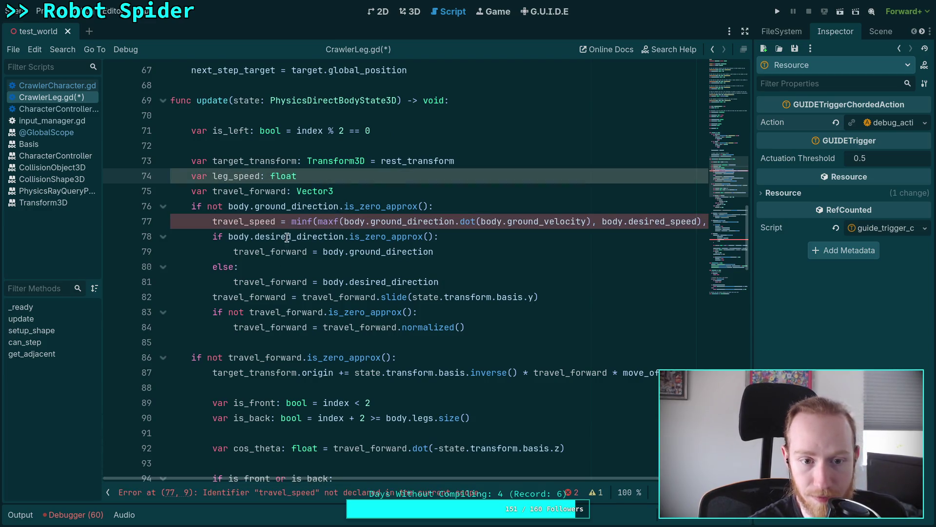
pyautogui.moveTo(212, 221); pyautogui.dragTo(243, 219)
pyautogui.write('leg')
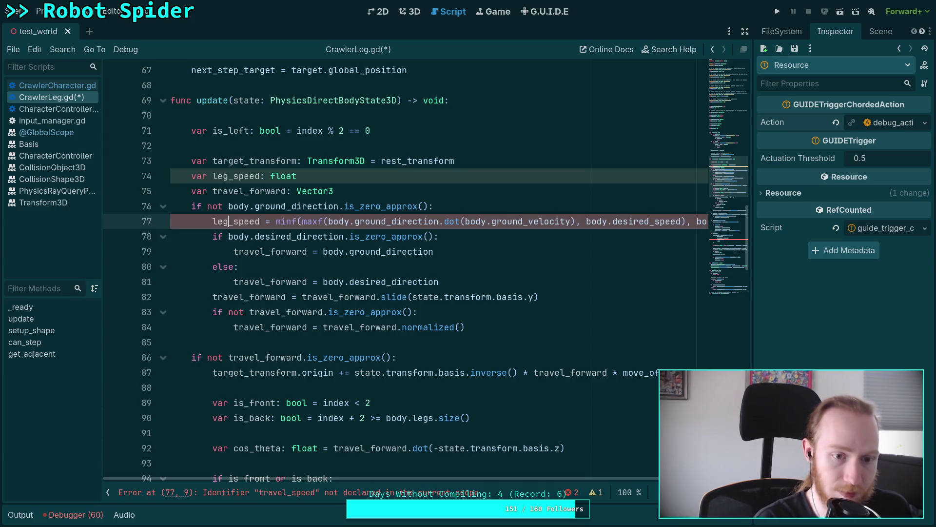
pyautogui.click(276, 195)
# - Start an else branch after the travel direction block and give leg_speed a default of 1.0
pyautogui.click(504, 335)
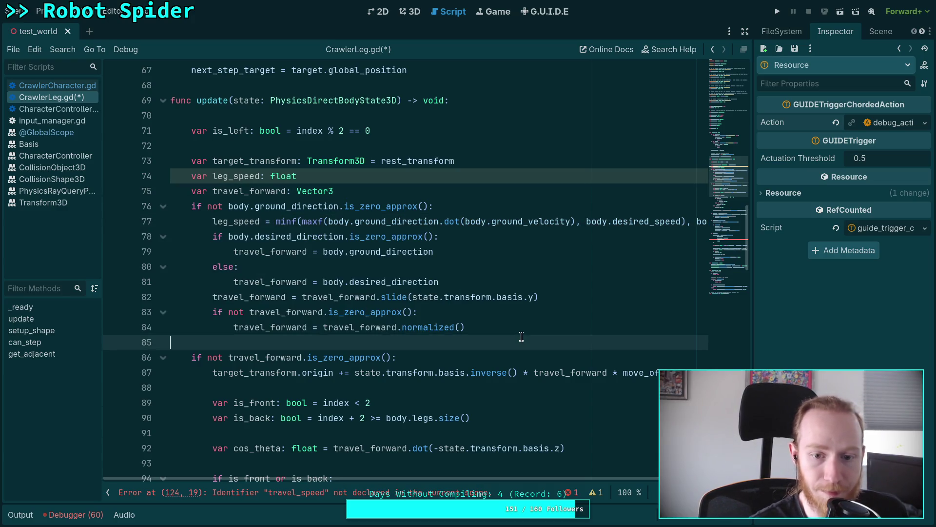
pyautogui.click(532, 332)
pyautogui.press('Return')
pyautogui.press('BackSpace')
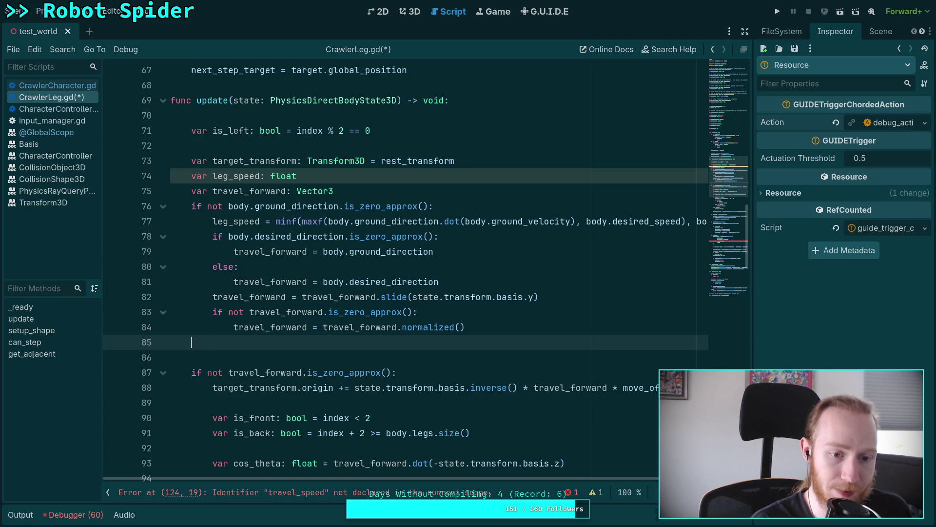
pyautogui.write('else:')
pyautogui.press('Return')
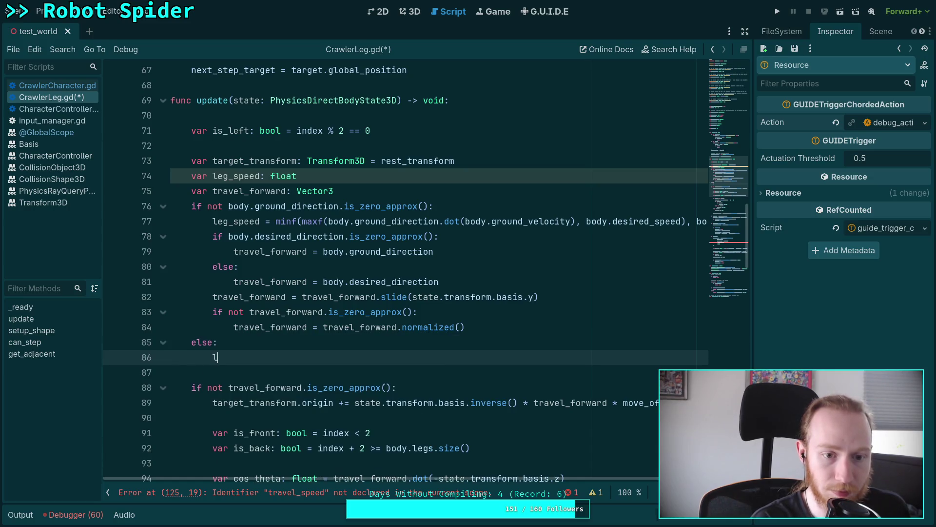
pyautogui.write('leg_')
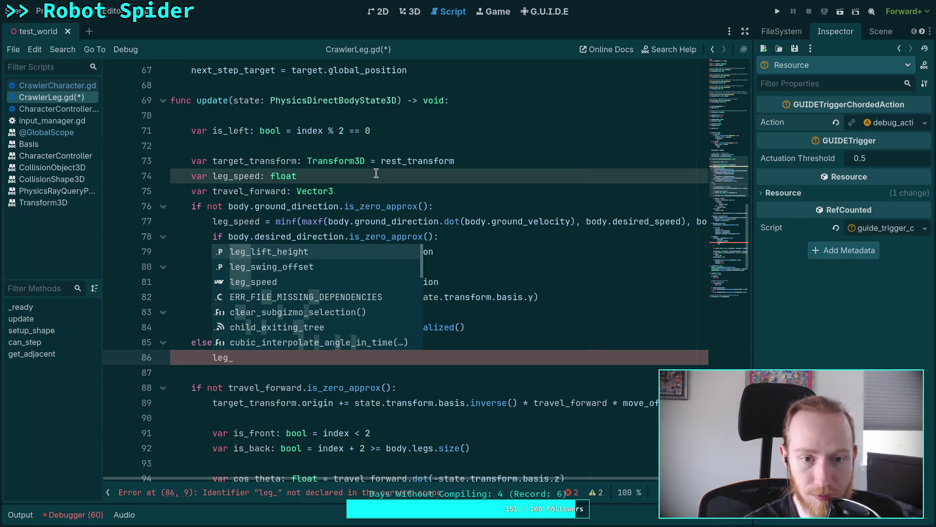
pyautogui.click(376, 173)
pyautogui.write('= 1.')
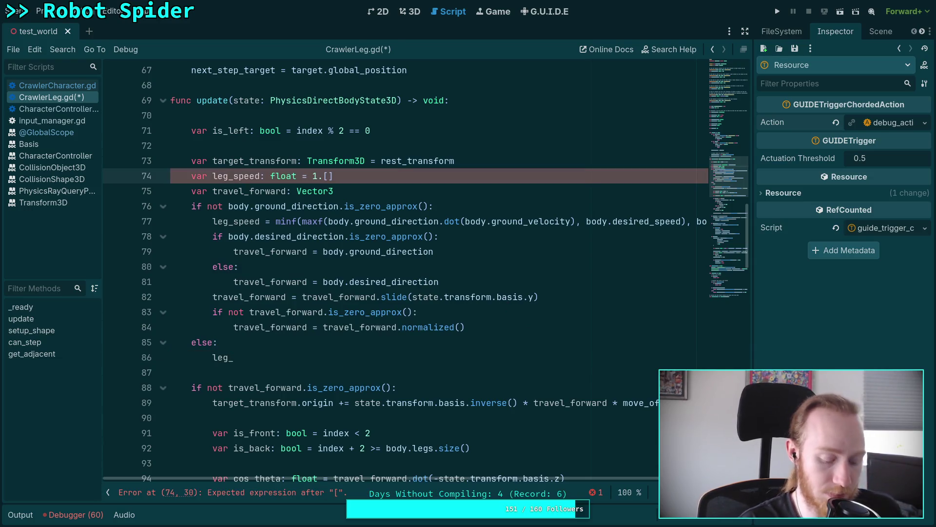
pyautogui.write('0')
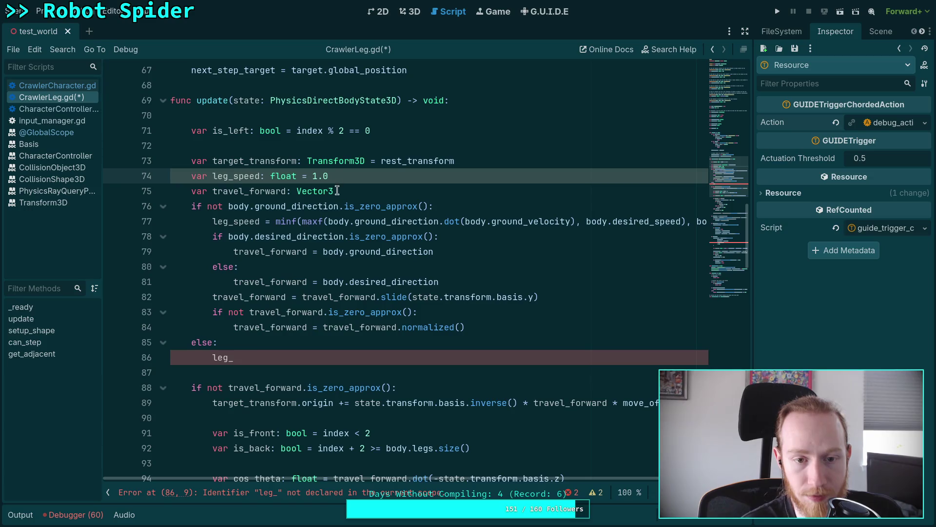
# - Drop the leg_speed default and complete the else branch as leg_speed = body.max_speed
pyautogui.moveTo(474, 480)
pyautogui.mouseDown()
pyautogui.moveTo(561, 485)
pyautogui.moveTo(433, 482)
pyautogui.mouseUp()
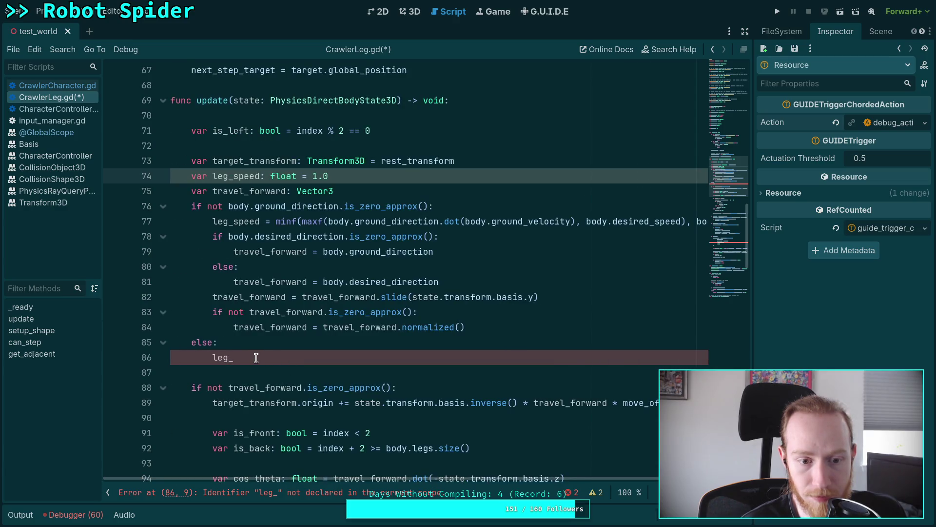
pyautogui.moveTo(256, 357); pyautogui.dragTo(111, 343)
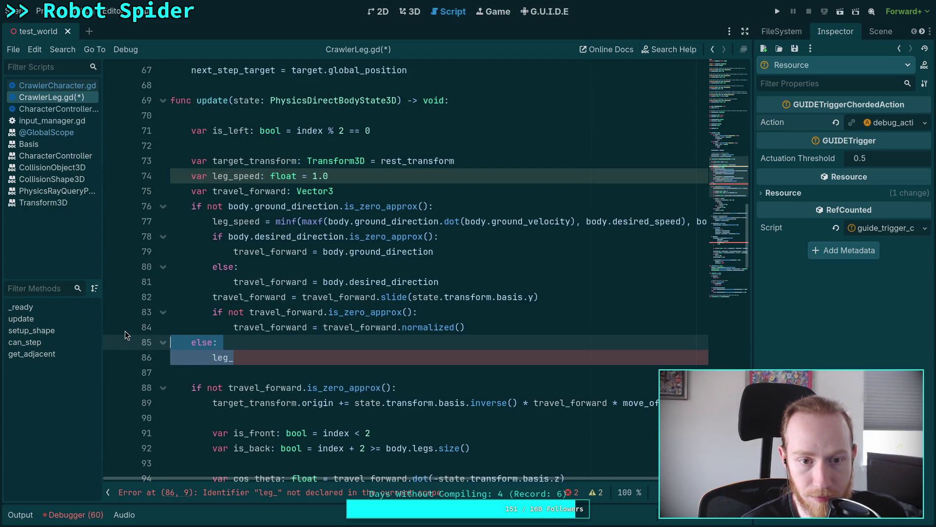
pyautogui.click(358, 178)
pyautogui.press('BackSpace')
pyautogui.press('BackSpace')
pyautogui.press('BackSpace')
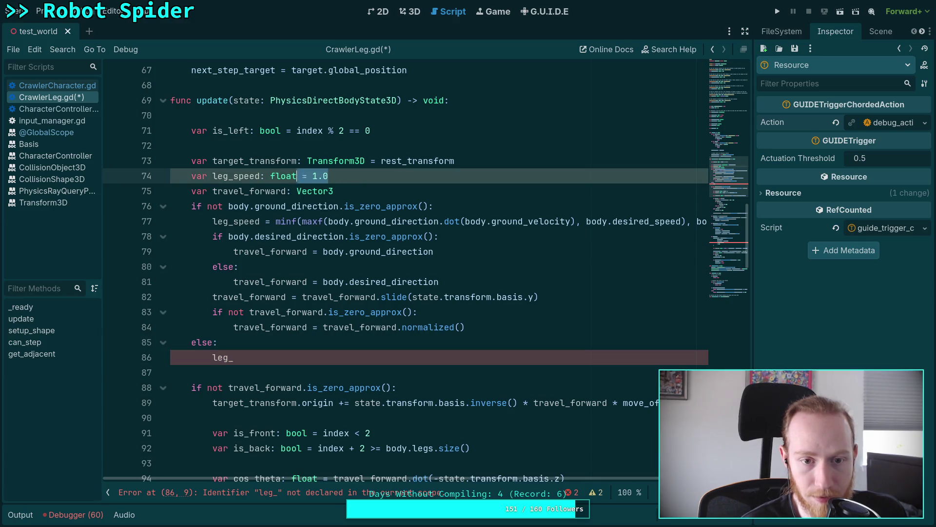
pyautogui.click(259, 355)
pyautogui.write('spee')
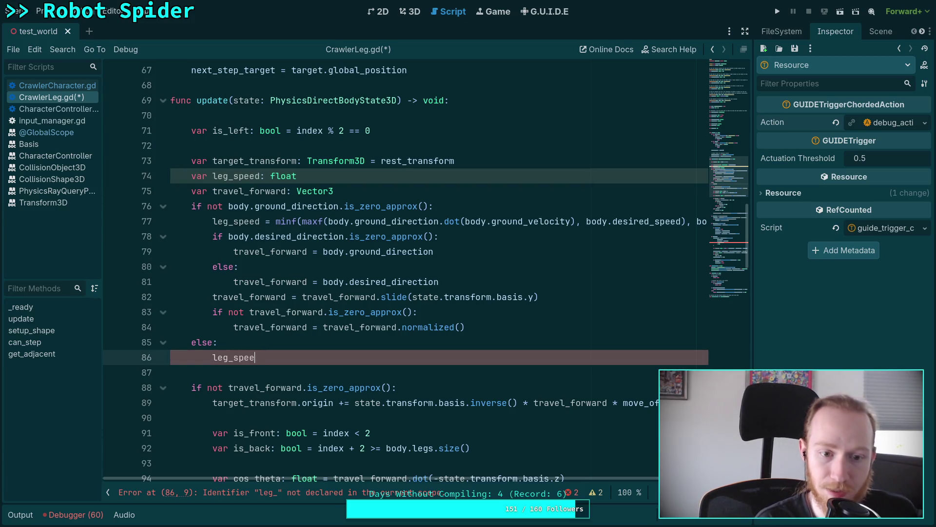
pyautogui.write('d = body.max_speed')
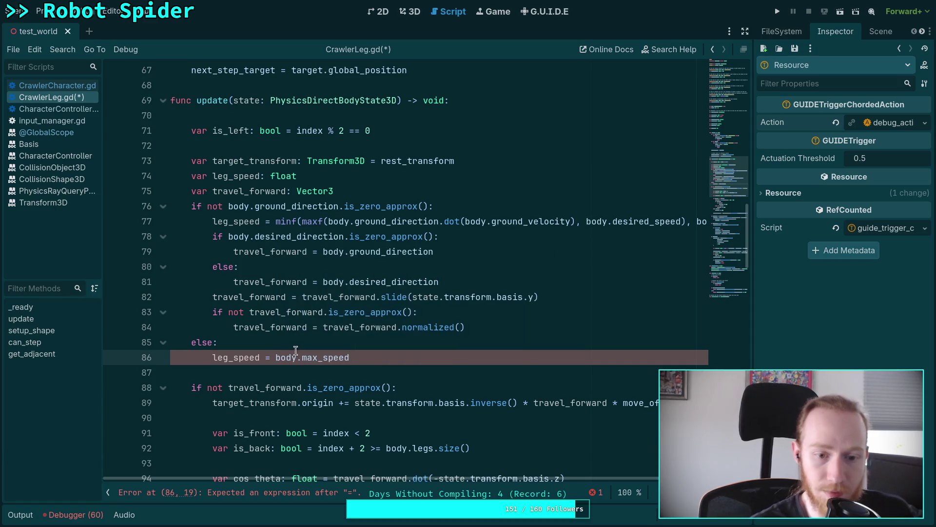
pyautogui.scroll(-5, 293, 350)
pyautogui.scroll(4, 390, 330)
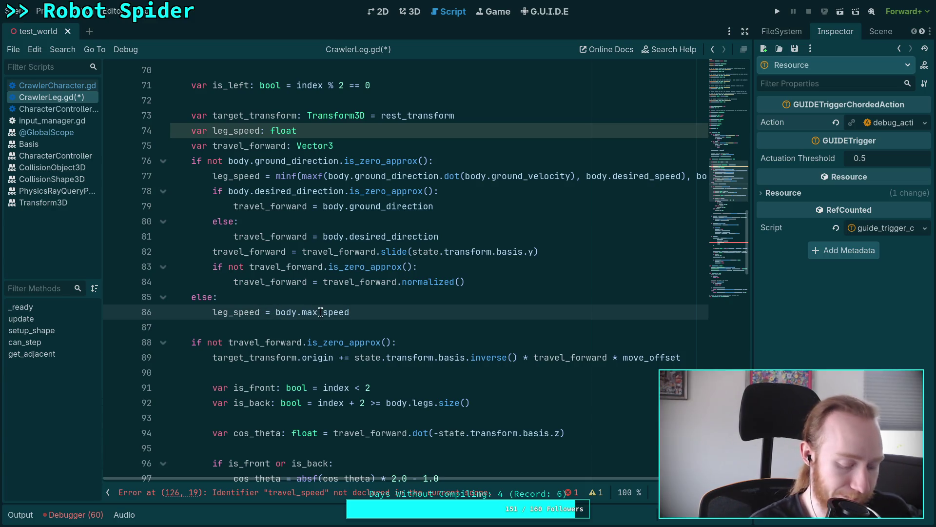
# - Wrap the fallback as leg_speed = maxf(body.max_speed, 2.0) on line 86
pyautogui.moveTo(320, 312)
pyautogui.click(275, 313)
pyautogui.write('maxf(')
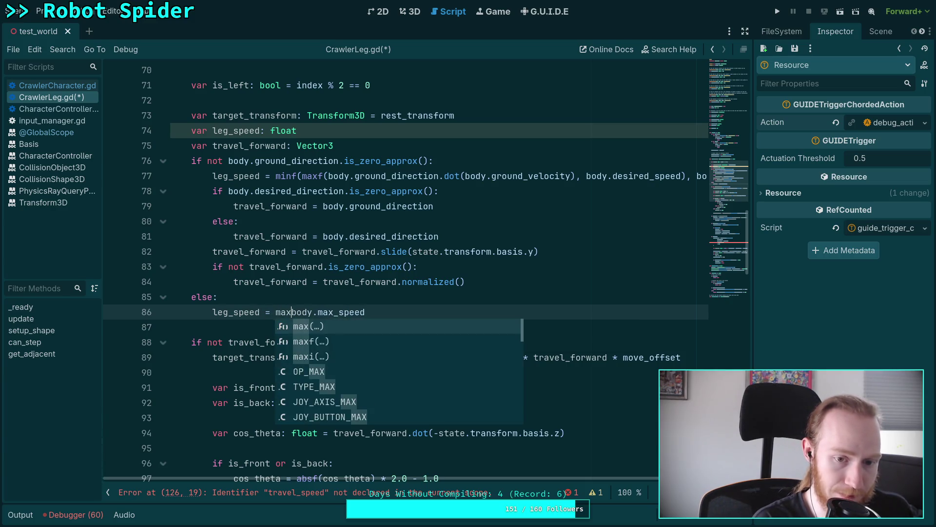
pyautogui.click(429, 314)
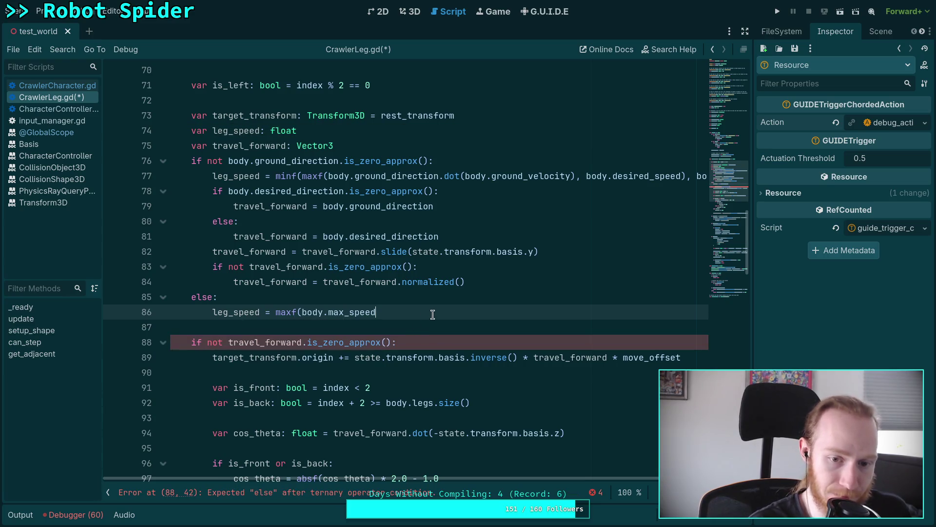
pyautogui.write(', 2.')
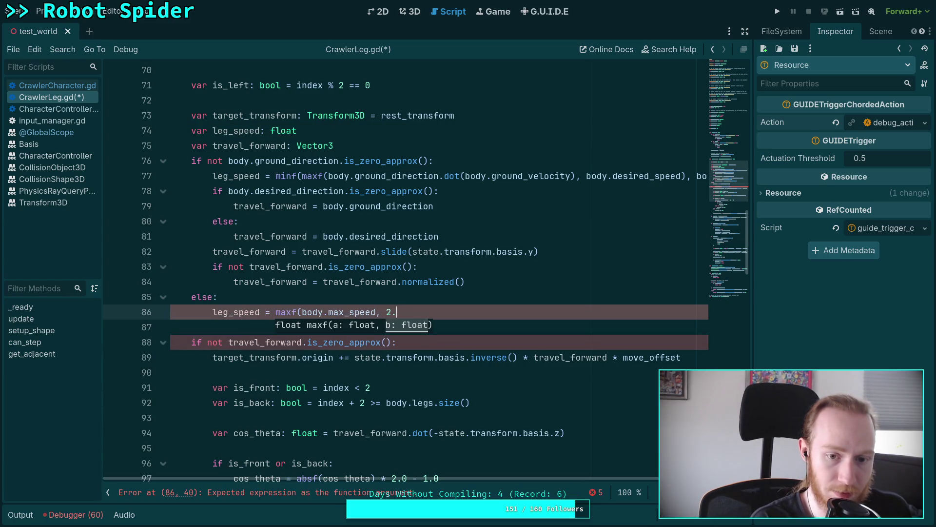
pyautogui.write('0')
# - Replace the leftover travel_speed in the step movement with leg_speed and save the script
pyautogui.scroll(-1, 391, 253)
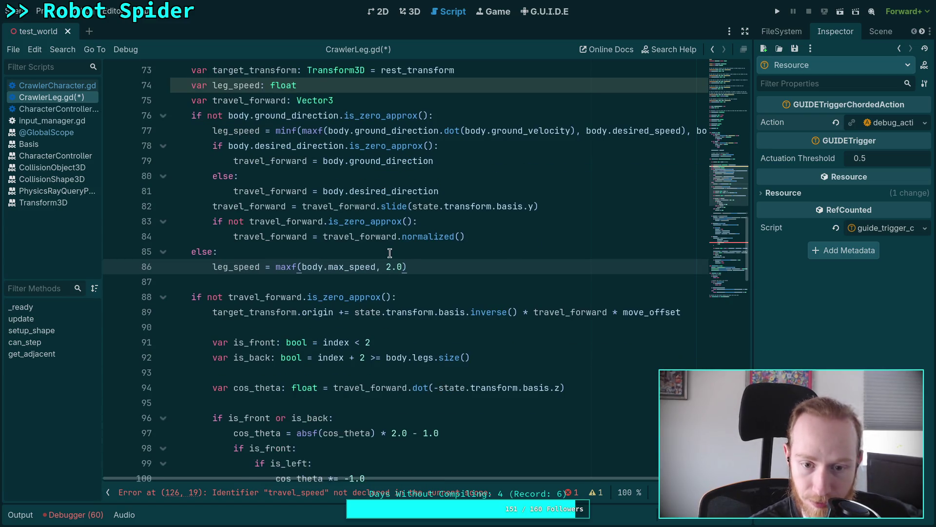
pyautogui.scroll(-7, 391, 295)
pyautogui.scroll(-7, 391, 294)
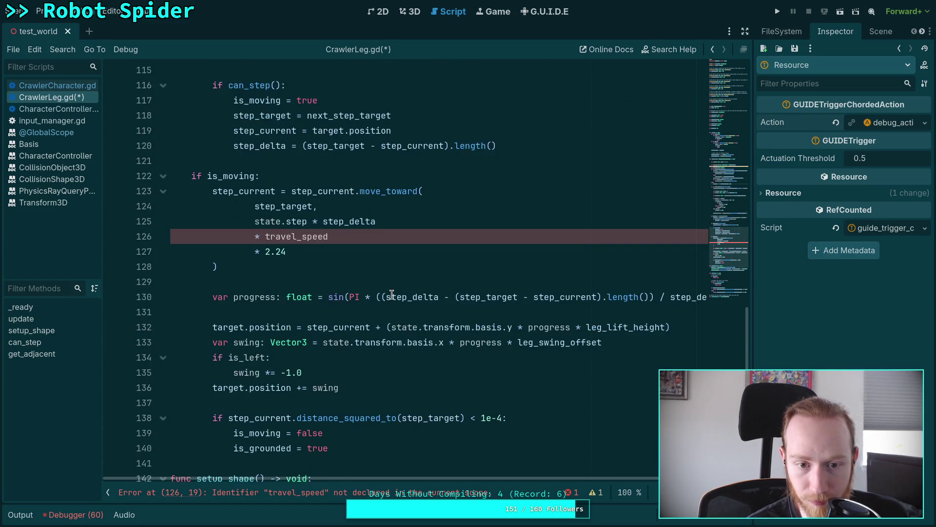
pyautogui.doubleClick(296, 238)
pyautogui.write('leg_')
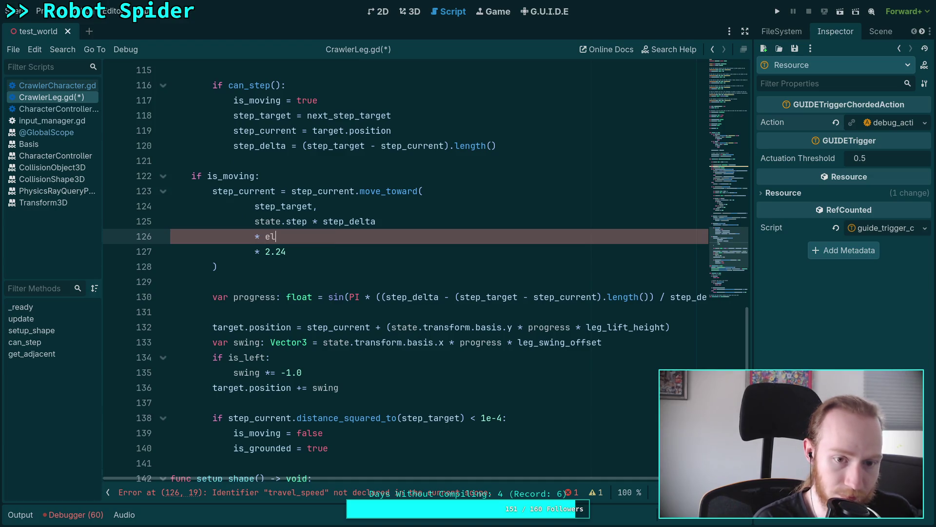
pyautogui.press('BackSpace')
pyautogui.write('eed')
pyautogui.hotkey('ctrl', 's')
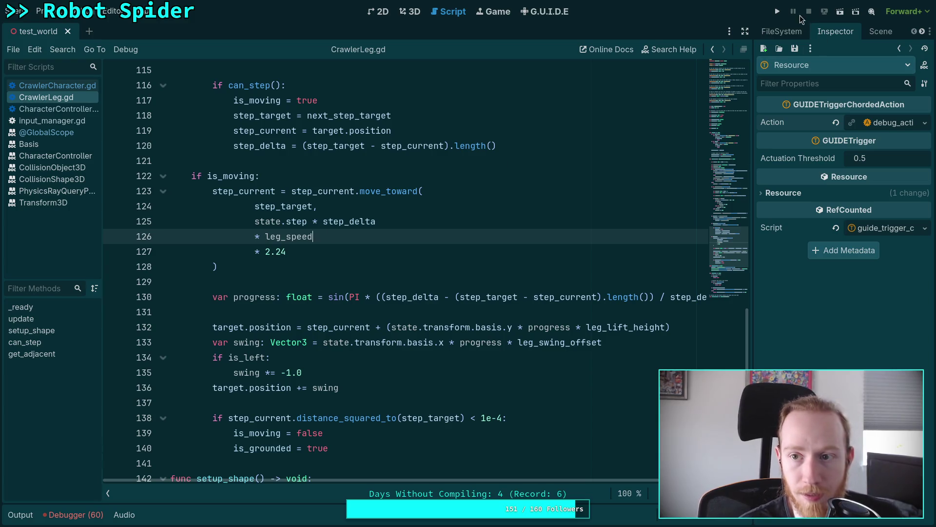
# - Test-run the spider, stop it, and scroll to the can_step function
pyautogui.click(777, 11)
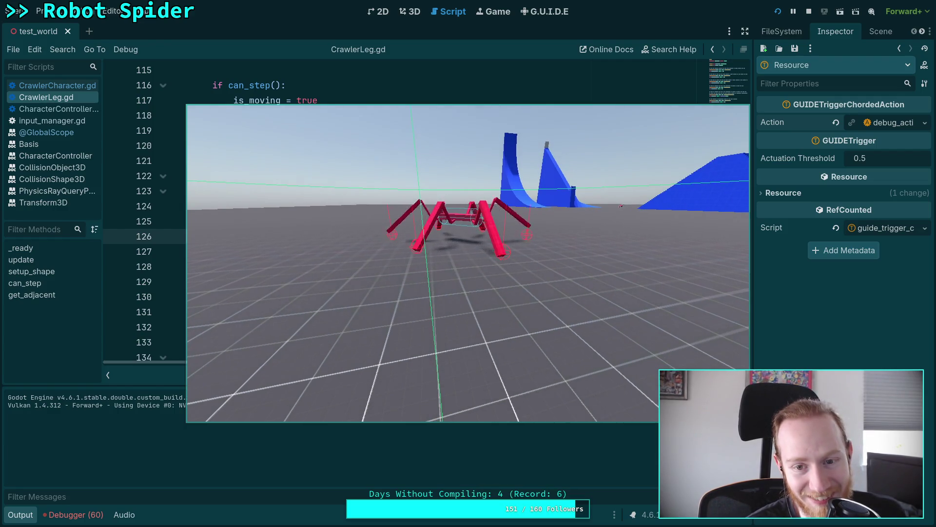
pyautogui.click(809, 12)
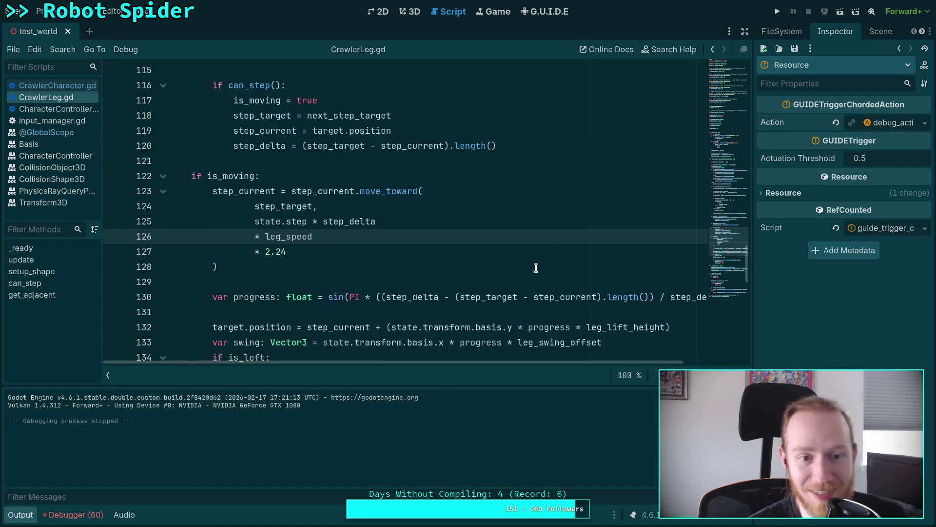
pyautogui.scroll(4, 535, 258)
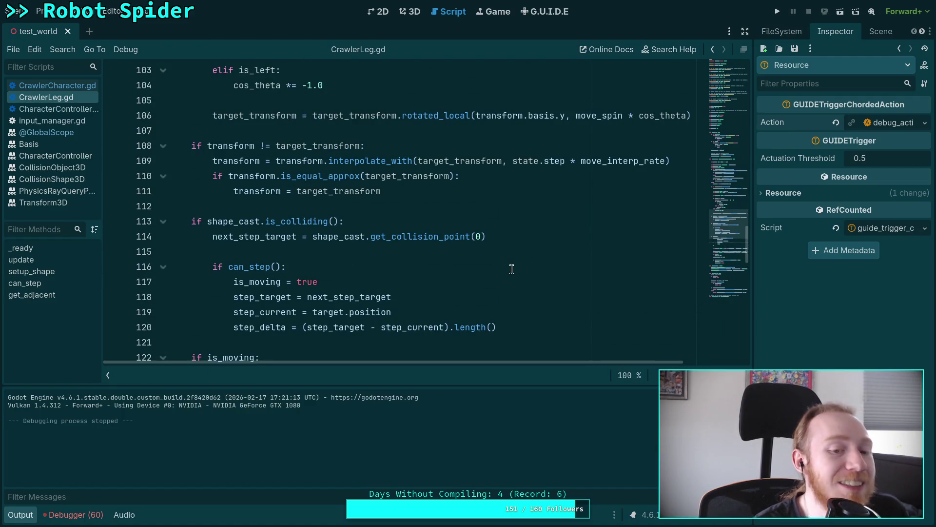
pyautogui.scroll(2, 431, 271)
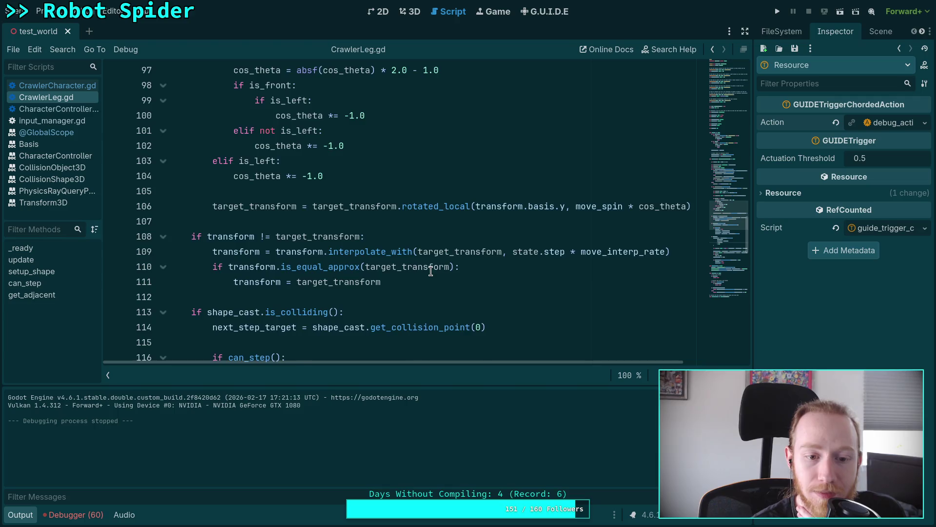
pyautogui.scroll(-16, 431, 271)
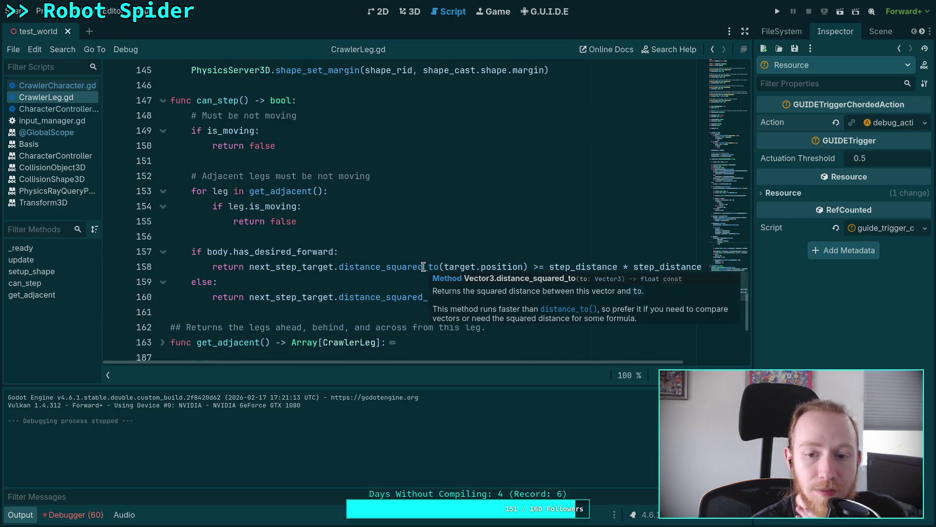
pyautogui.scroll(-1, 325, 332)
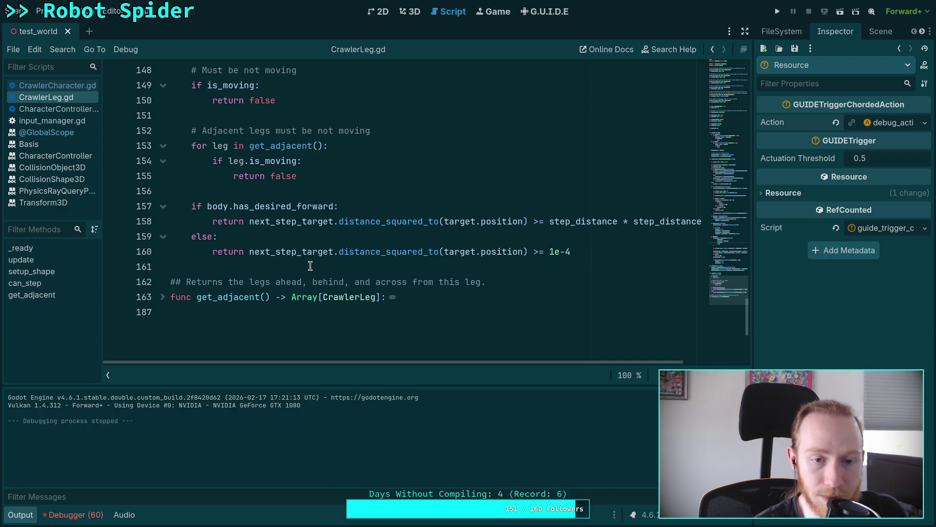
pyautogui.scroll(1, 310, 266)
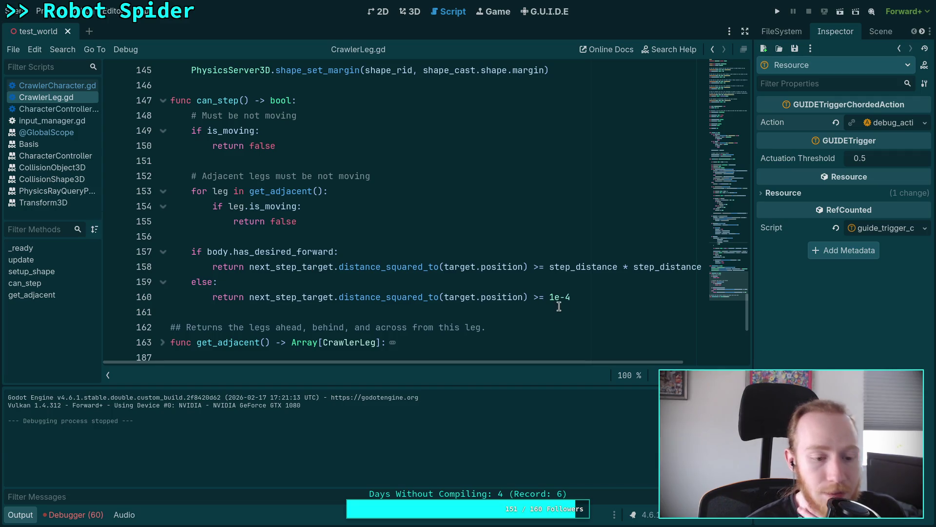
# - Select the 1e-4 distance threshold on line 160
pyautogui.click(573, 297)
pyautogui.moveTo(573, 297); pyautogui.dragTo(550, 297)
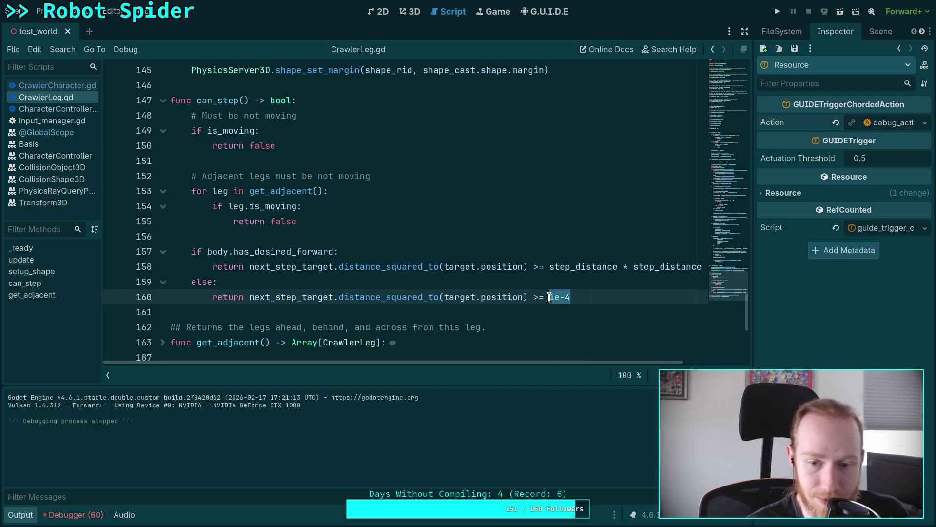
pyautogui.click(560, 297)
pyautogui.doubleClick(549, 297)
# - Change the can_step threshold on line 160 from 1e-4 to 4e-4
pyautogui.click(554, 297)
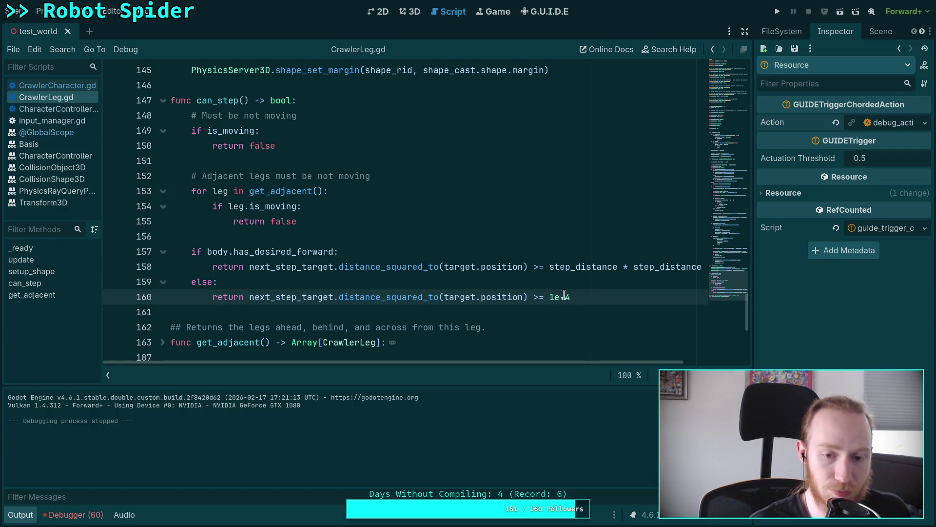
pyautogui.press('BackSpace')
pyautogui.write('4')
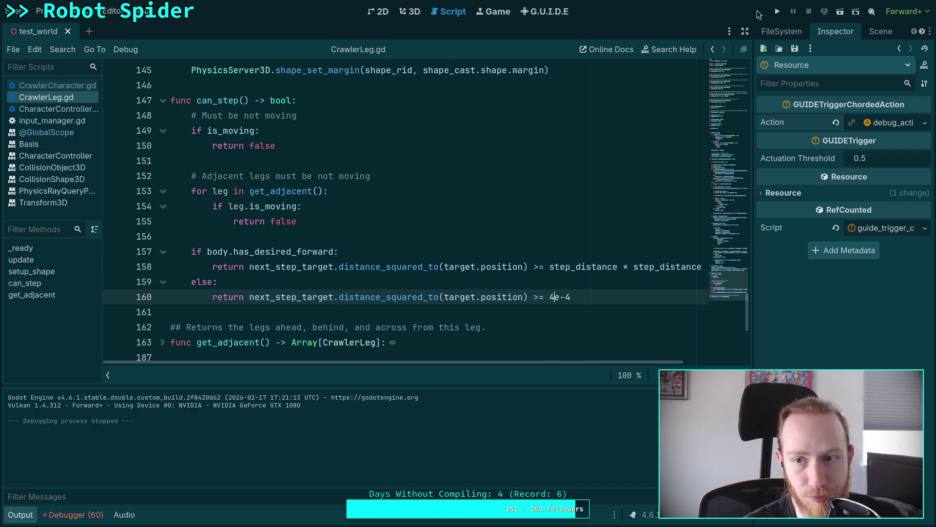
# - Run the spider at 0.25 time scale to watch it walk, then stop the game
pyautogui.press('F5')
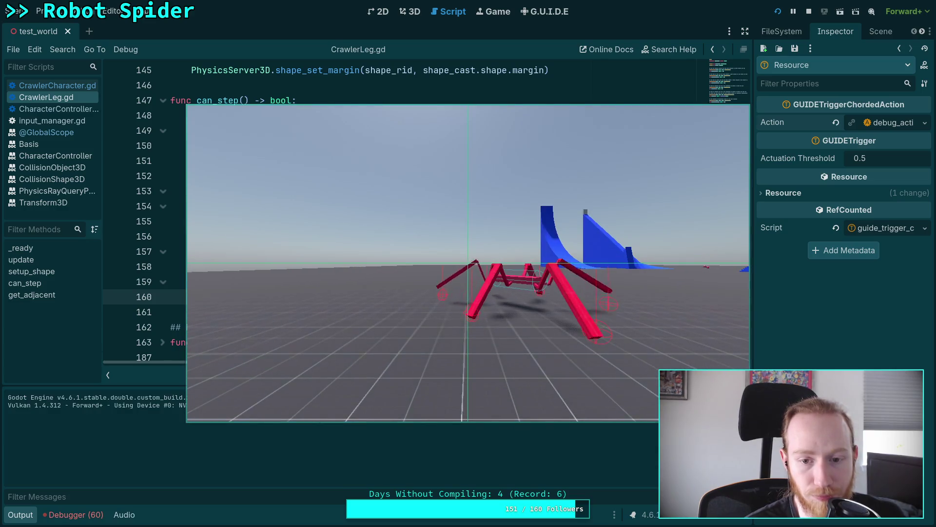
pyautogui.click(532, 291)
pyautogui.press('t')
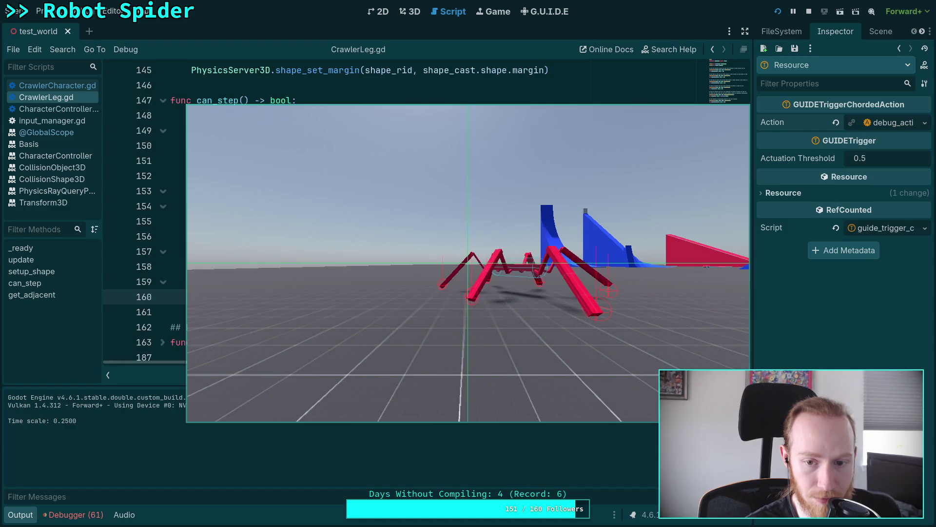
pyautogui.click(809, 11)
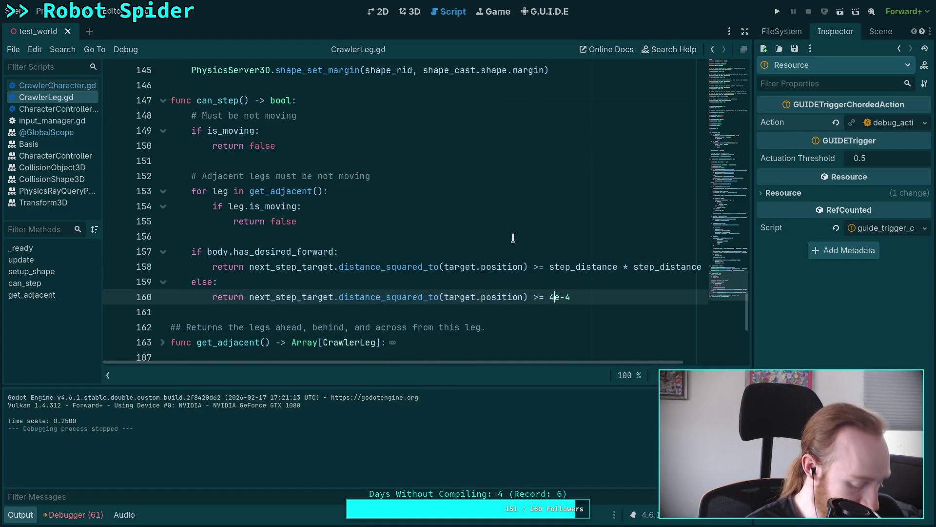
# - Set the can_step threshold on line 160 back to 1e-4
pyautogui.click(383, 272)
pyautogui.click(381, 282)
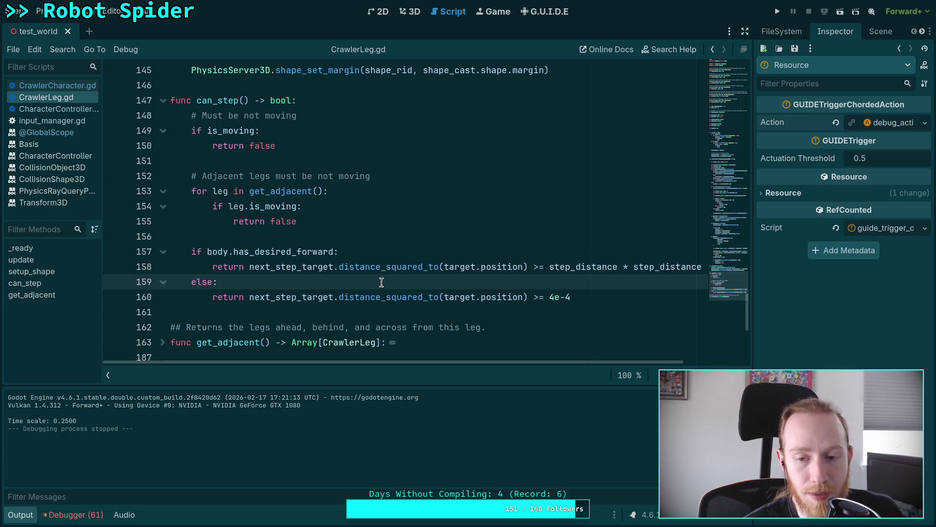
pyautogui.doubleClick(554, 297)
pyautogui.write('1')
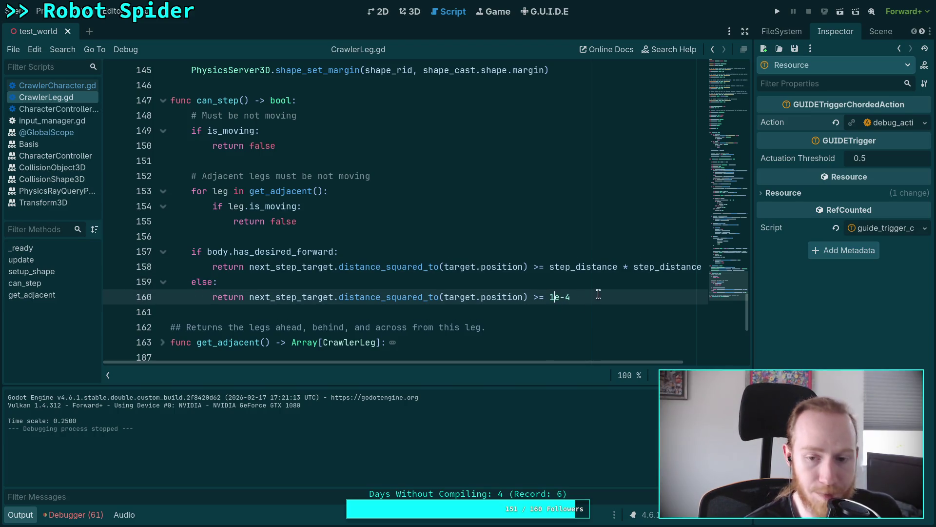
pyautogui.click(603, 284)
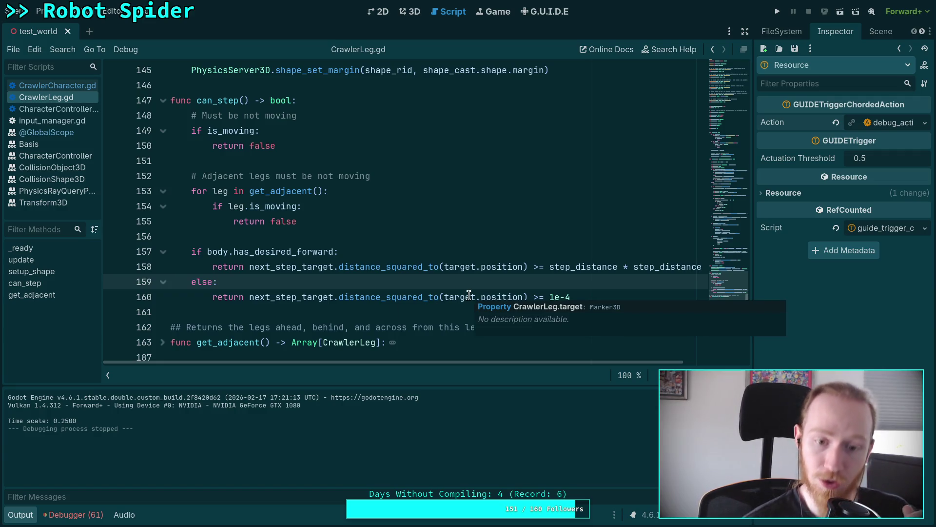
# - Highlight the uses of next_step_target and step_target in the leg update
pyautogui.doubleClick(309, 296)
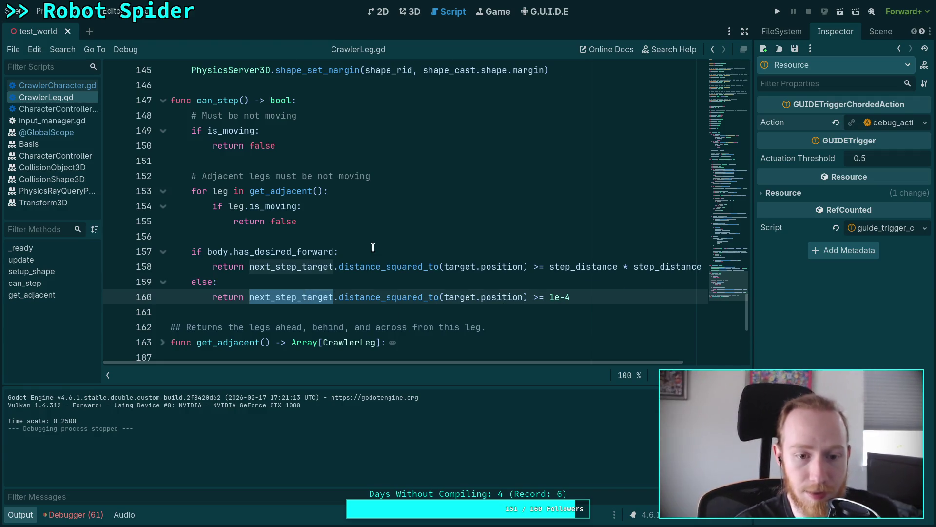
pyautogui.scroll(10, 374, 247)
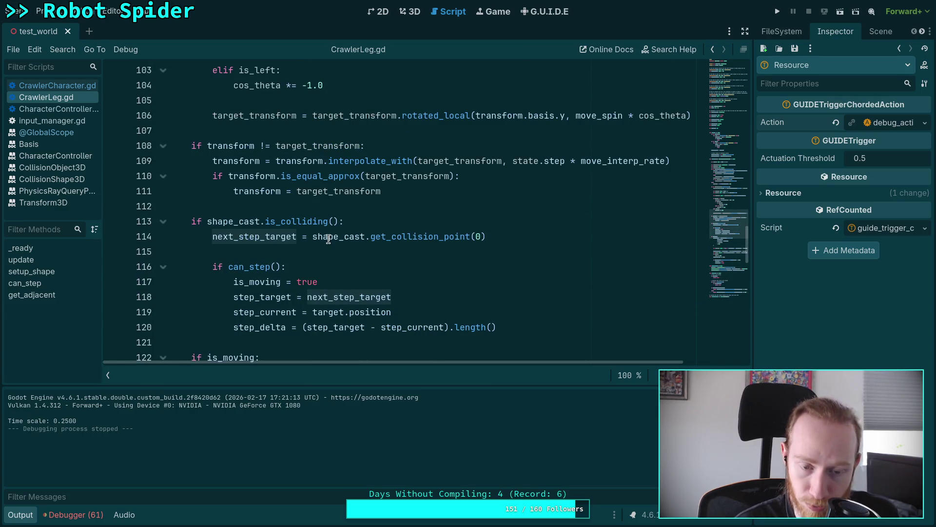
pyautogui.scroll(1, 227, 232)
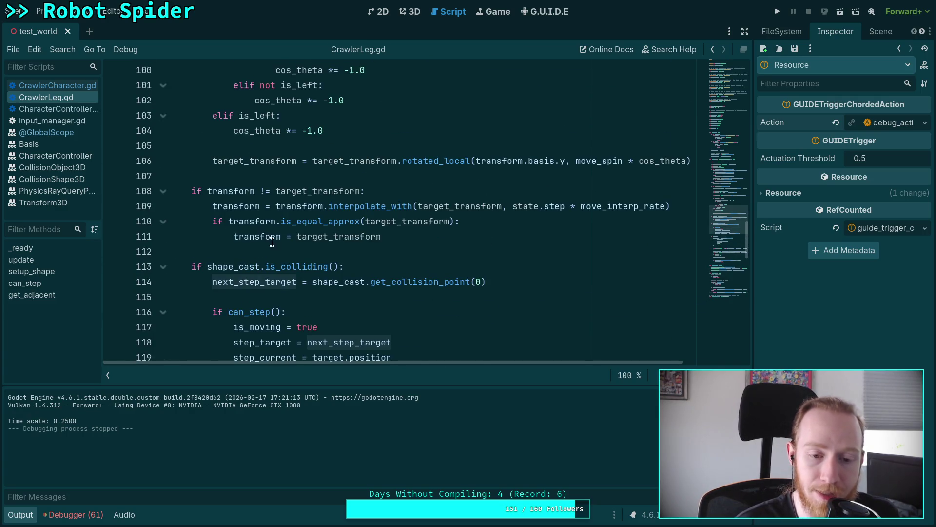
pyautogui.scroll(-3, 268, 241)
pyautogui.doubleClick(257, 211)
pyautogui.scroll(-3, 341, 225)
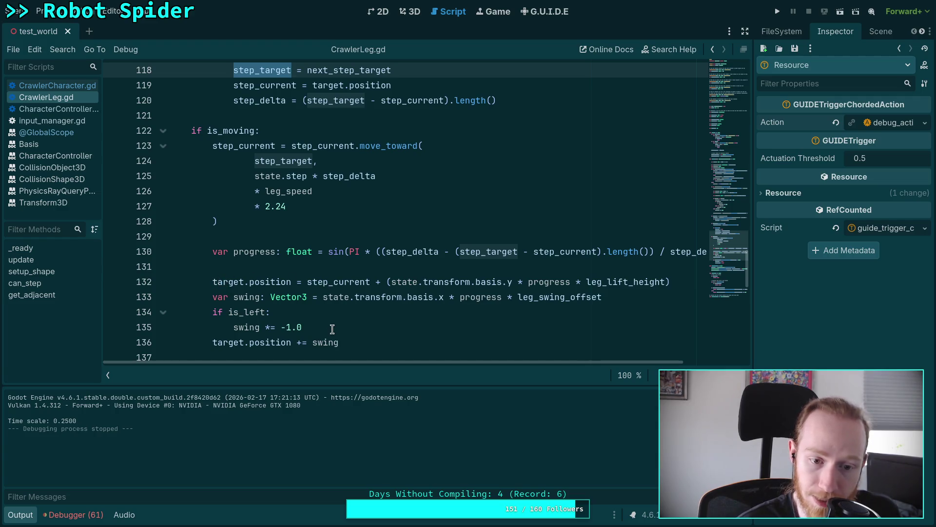
pyautogui.scroll(-2, 342, 322)
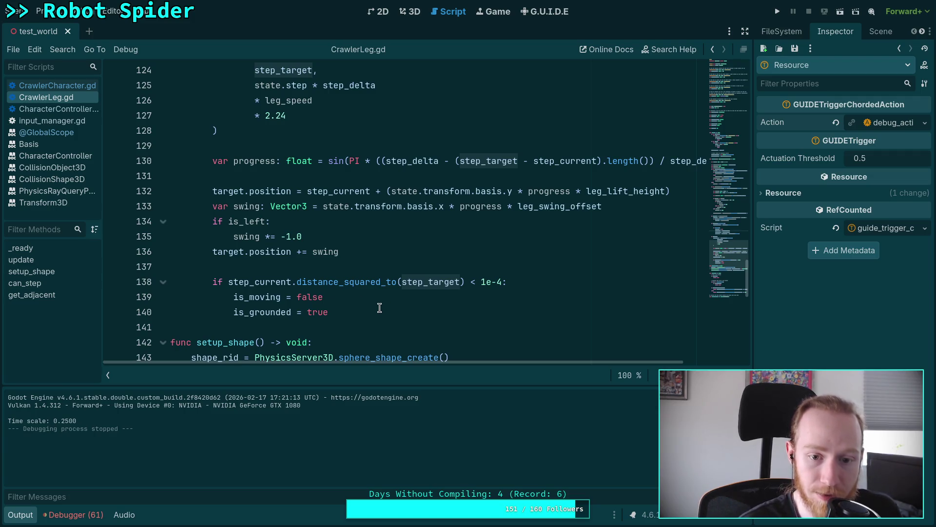
# - Add target.position = step_target after is_grounded = true and save the script
pyautogui.click(404, 306)
pyautogui.press('Return')
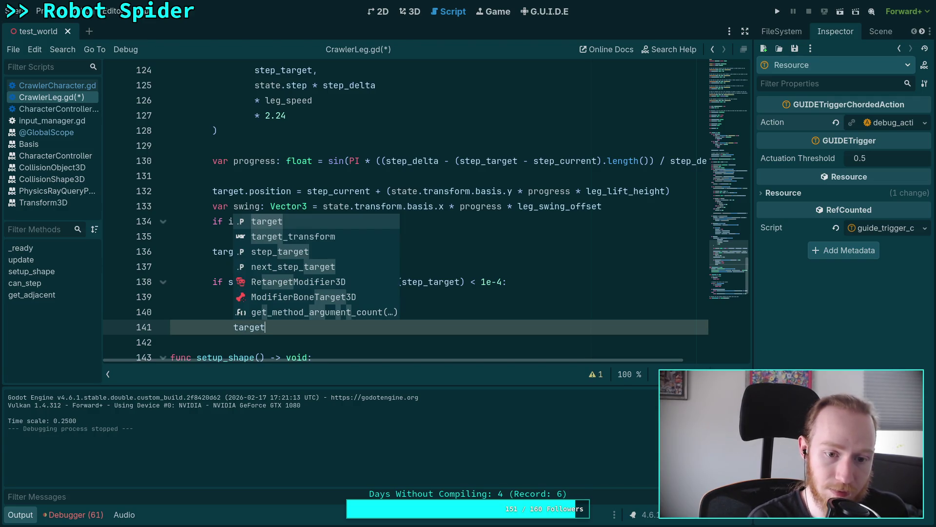
pyautogui.write('.position = step')
pyautogui.press('Escape')
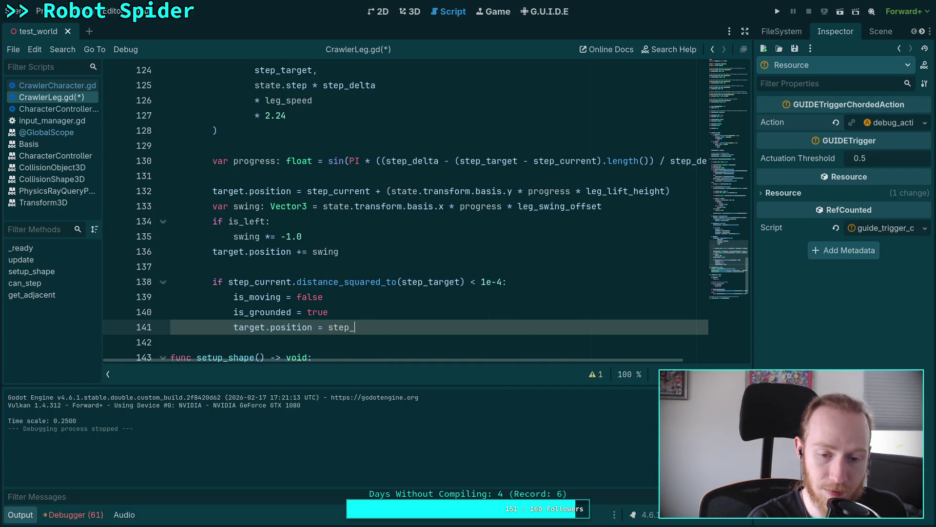
pyautogui.hotkey('ctrl', 's')
# - Run the spider to test the snapped step target, then stop the game
pyautogui.click(195, 267)
pyautogui.click(778, 11)
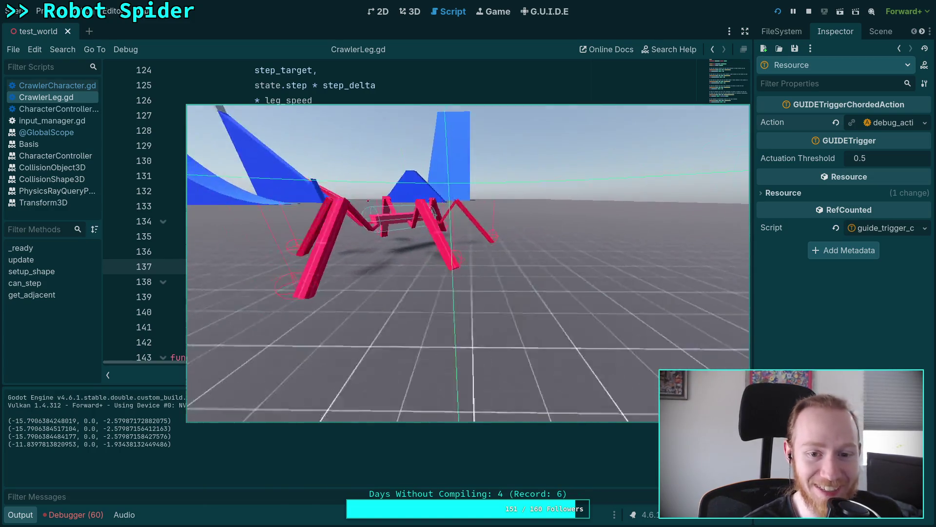
pyautogui.press('F8')
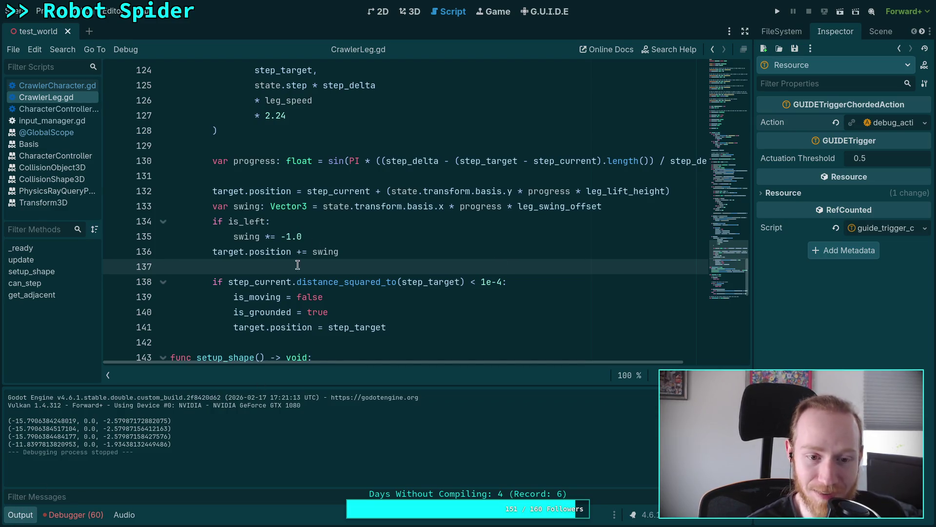
# - Look through CrawlerCharacter.gd, then switch to CharacterController.gd
pyautogui.scroll(-3, 405, 215)
pyautogui.click(66, 87)
pyautogui.scroll(6, 280, 244)
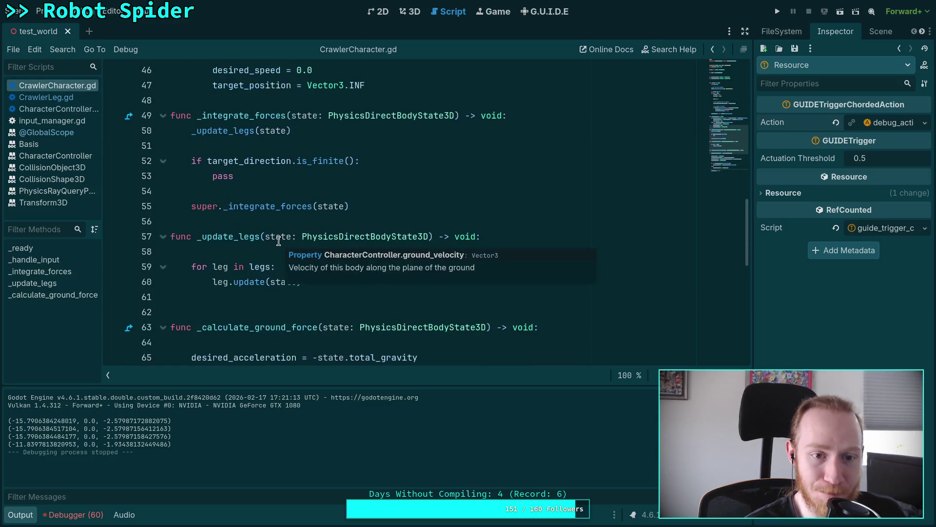
pyautogui.scroll(-2, 220, 220)
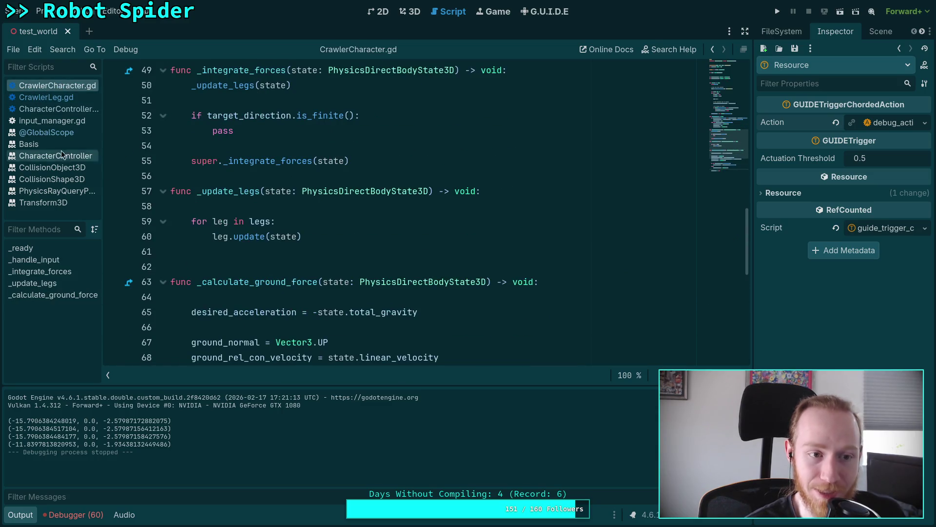
pyautogui.click(65, 108)
# - Delete the 'if self is CrawlerCharacter: print(stop_friction)' lines and save CharacterController.gd
pyautogui.scroll(2, 351, 260)
pyautogui.scroll(-6, 350, 261)
pyautogui.scroll(-5, 351, 261)
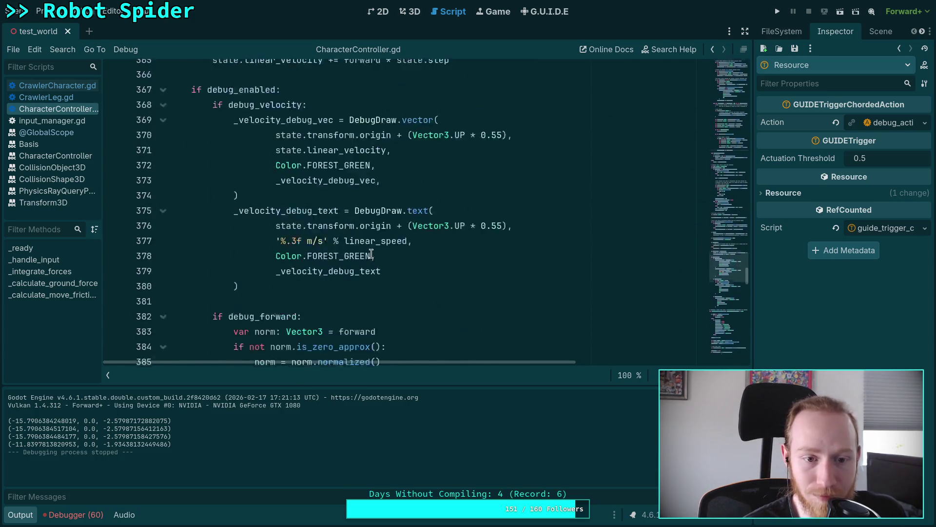
pyautogui.scroll(6, 371, 264)
pyautogui.scroll(12, 374, 264)
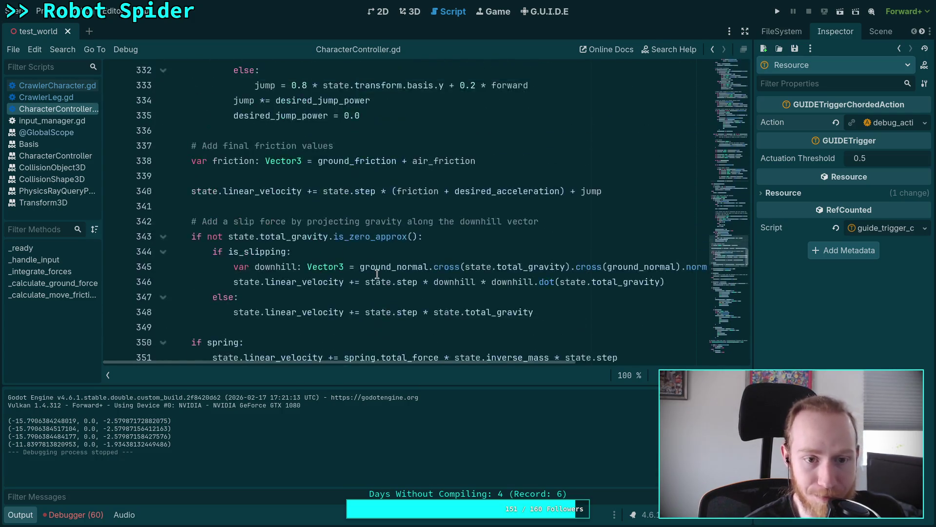
pyautogui.scroll(6, 377, 274)
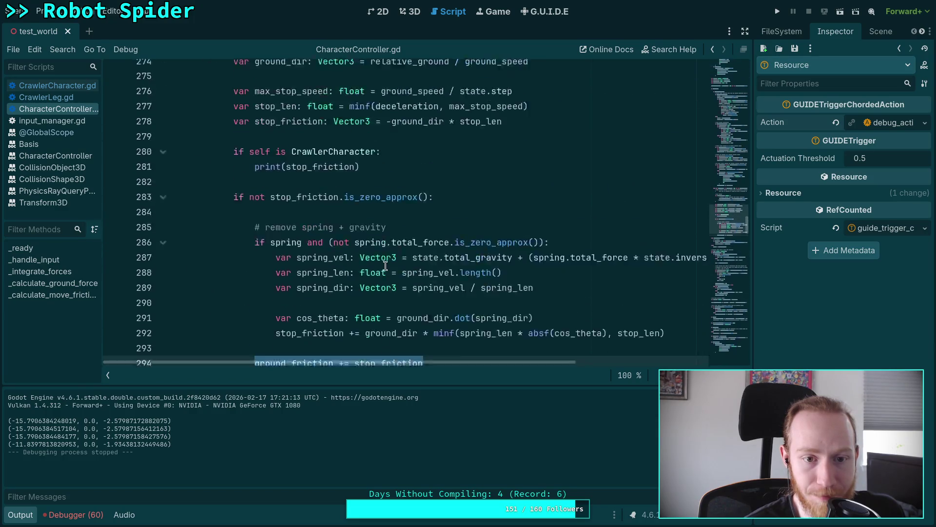
pyautogui.moveTo(374, 297); pyautogui.dragTo(386, 266)
pyautogui.press('BackSpace')
pyautogui.press('BackSpace')
pyautogui.hotkey('ctrl', 's')
# - Collapse the Output panel and show CrawlerLeg.gd's can_step function
pyautogui.click(57, 86)
pyautogui.scroll(-8, 307, 255)
pyautogui.scroll(4, 307, 254)
pyautogui.click(69, 97)
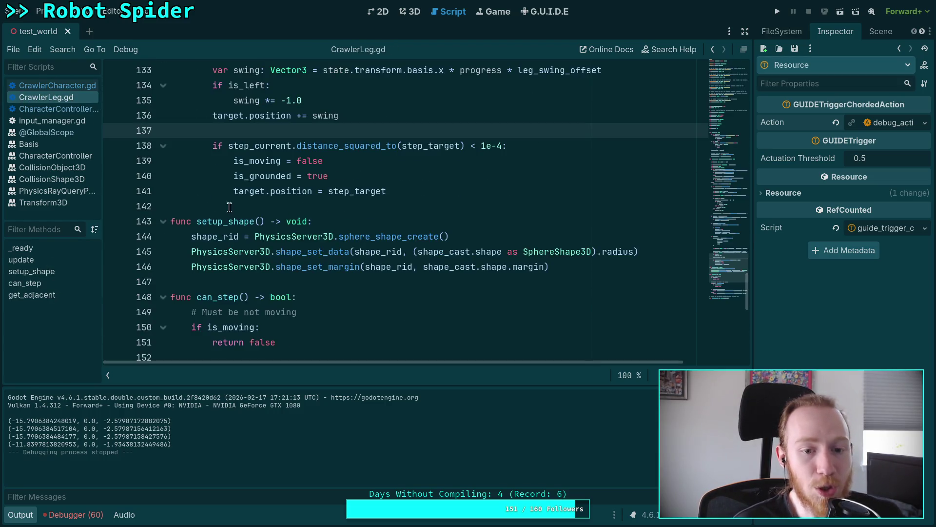
pyautogui.click(56, 109)
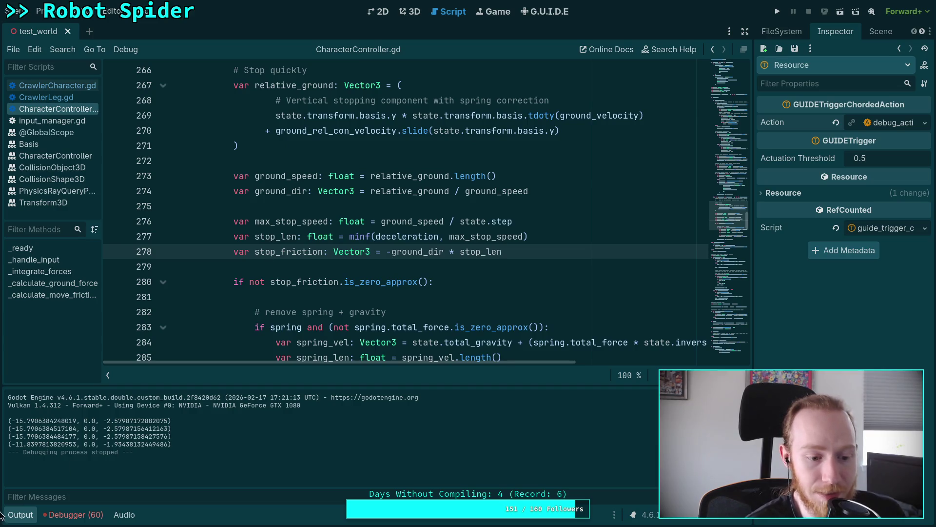
pyautogui.click(22, 514)
pyautogui.scroll(-13, 342, 244)
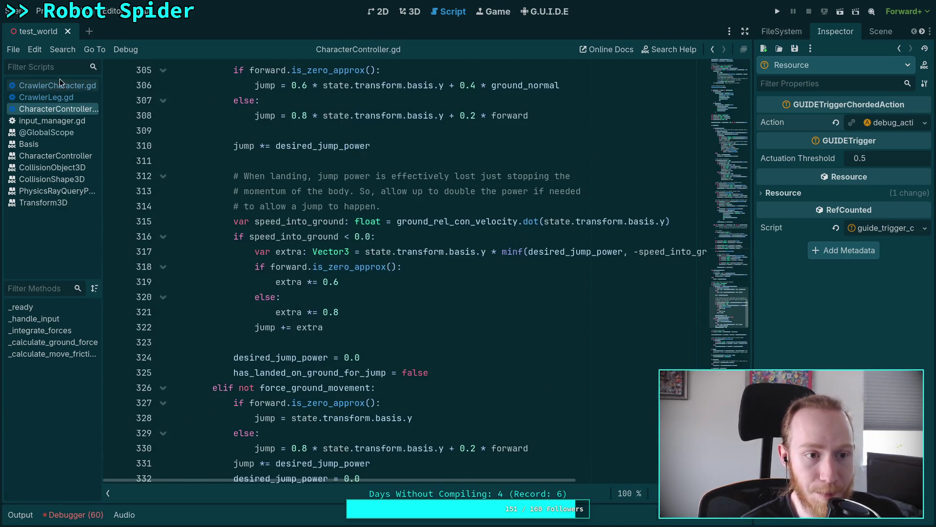
pyautogui.click(56, 97)
pyautogui.scroll(-3, 322, 289)
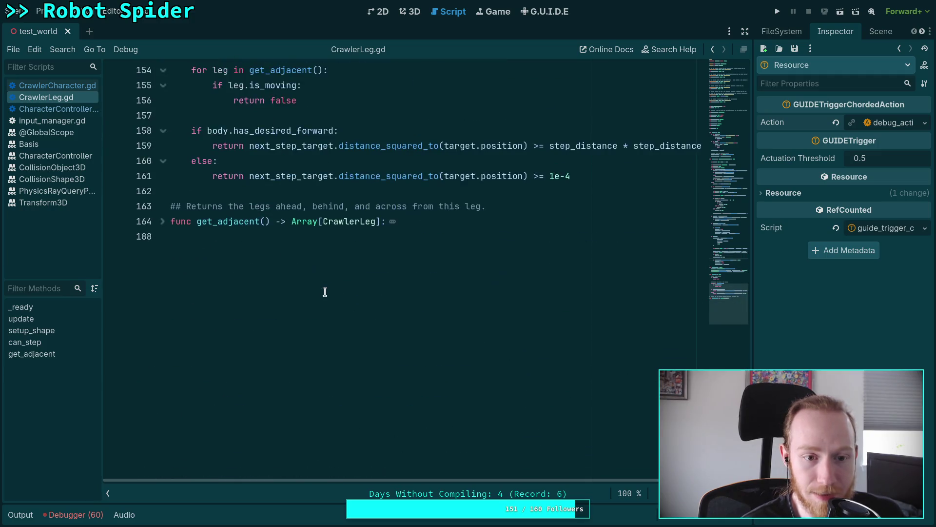
pyautogui.scroll(1, 322, 289)
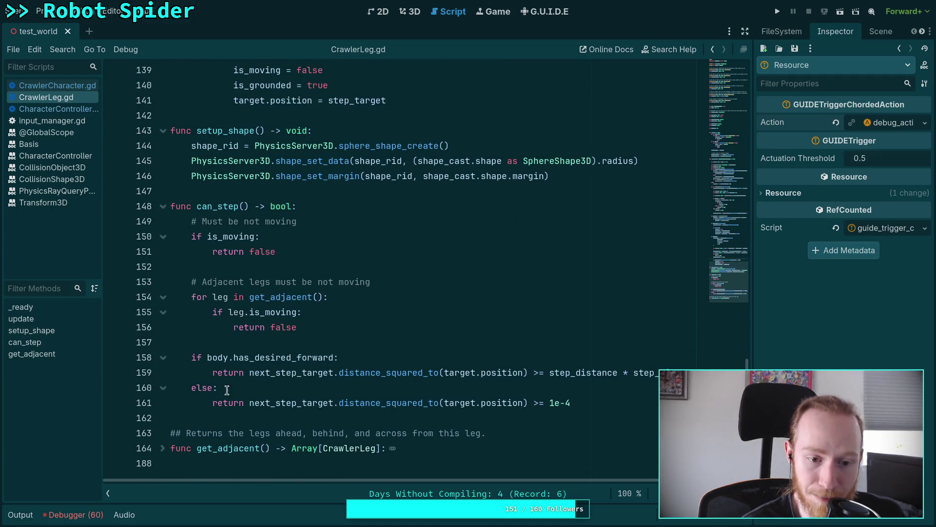
# - Start turning the else on line 160 into an if, reviewing where transform is used in the script
pyautogui.click(212, 388)
pyautogui.scroll(1, 371, 384)
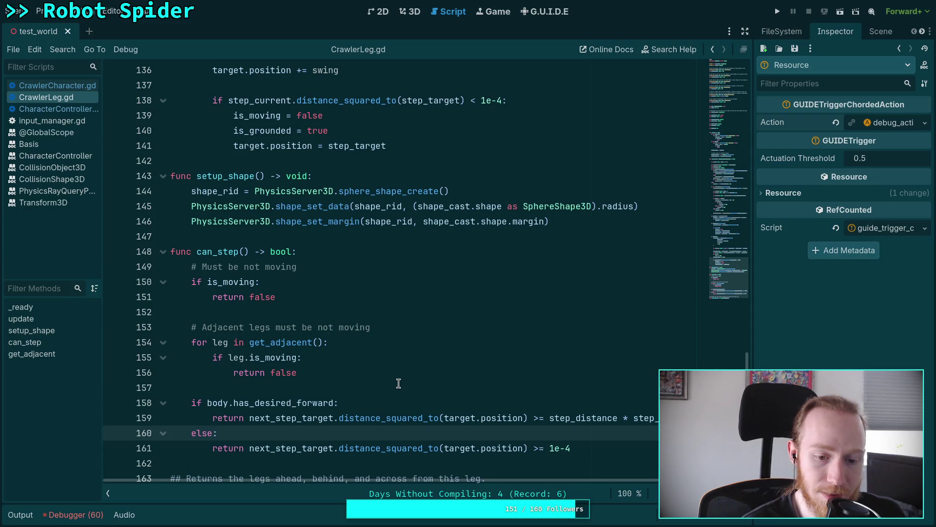
pyautogui.write('if')
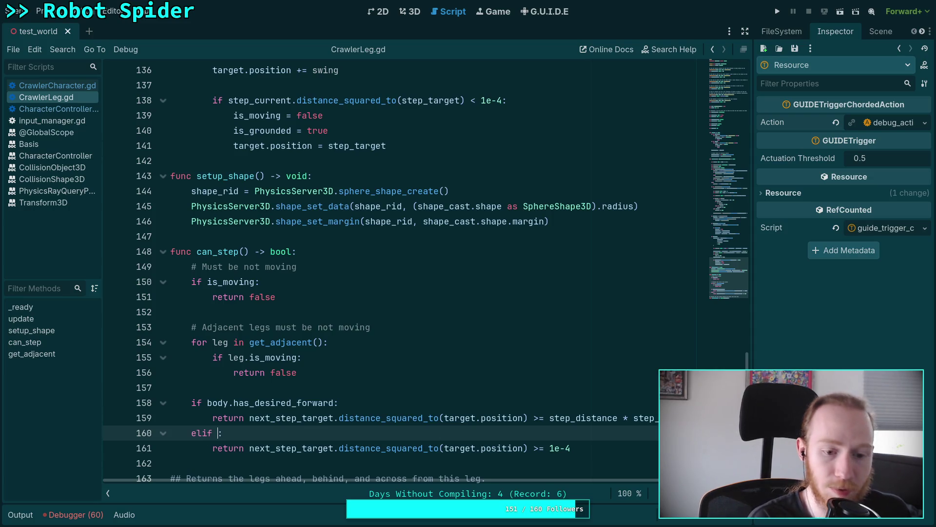
pyautogui.scroll(12, 327, 294)
pyautogui.scroll(3, 328, 294)
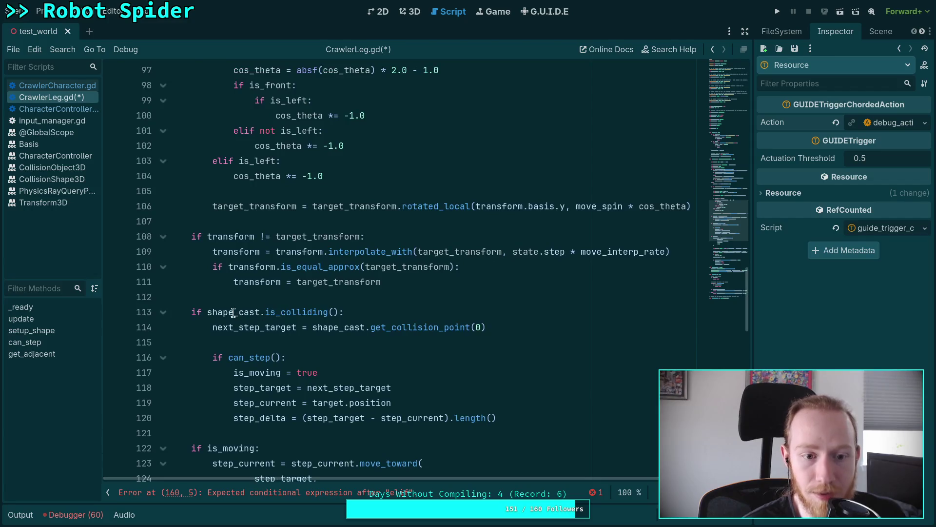
pyautogui.doubleClick(227, 333)
pyautogui.scroll(-3, 351, 320)
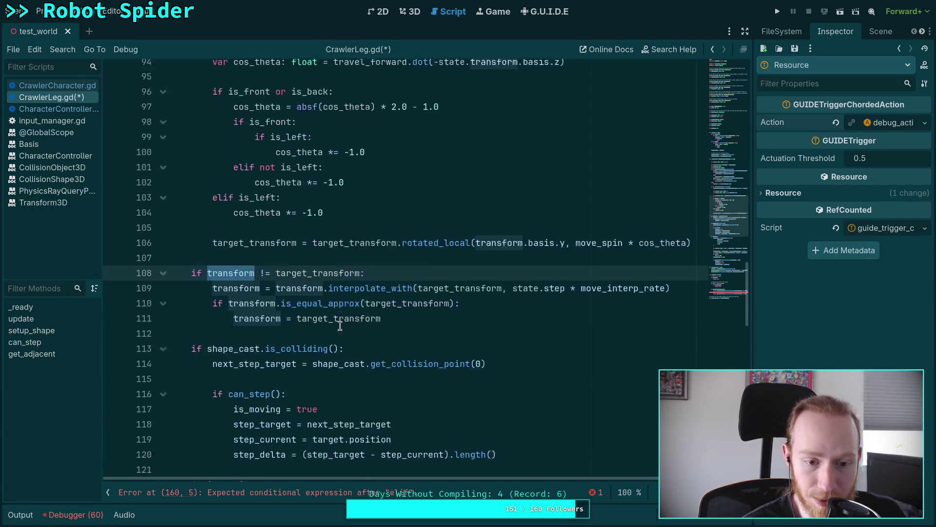
pyautogui.scroll(-13, 372, 310)
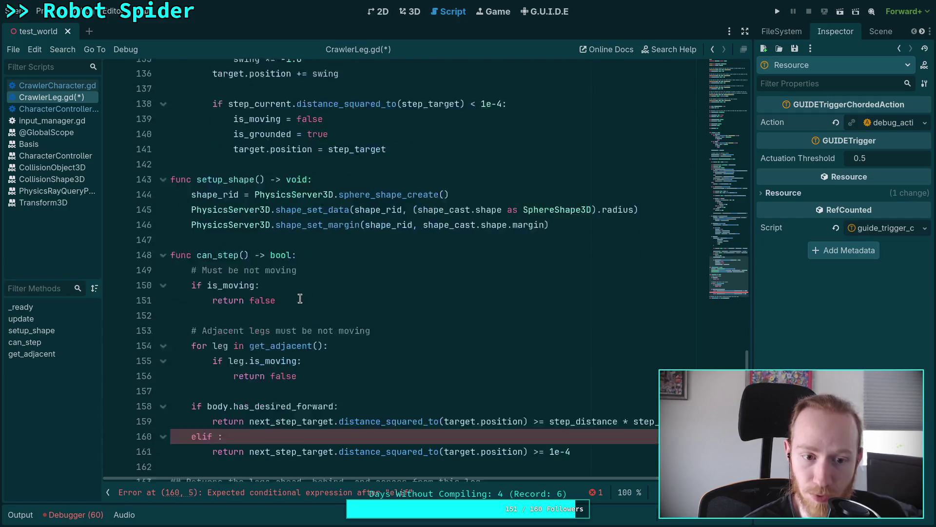
pyautogui.scroll(8, 299, 299)
pyautogui.scroll(7, 299, 298)
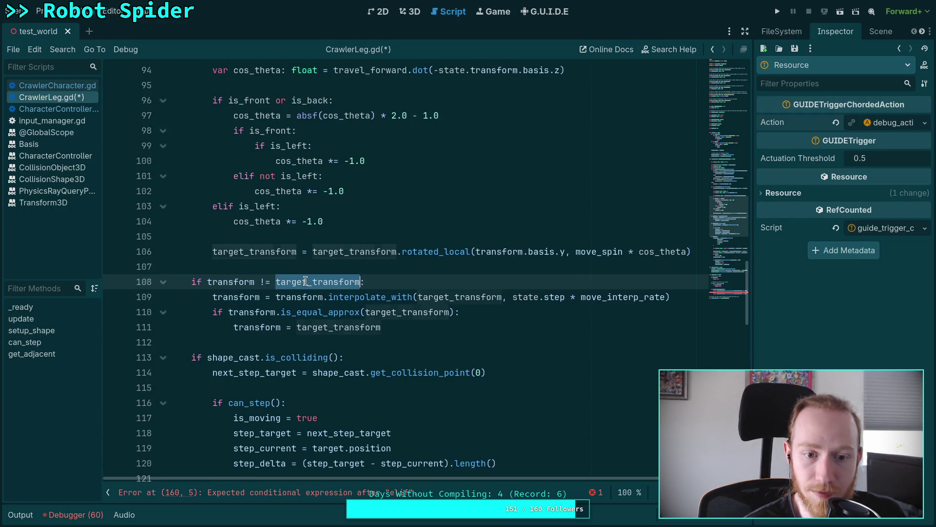
pyautogui.scroll(7, 331, 308)
pyautogui.scroll(5, 250, 334)
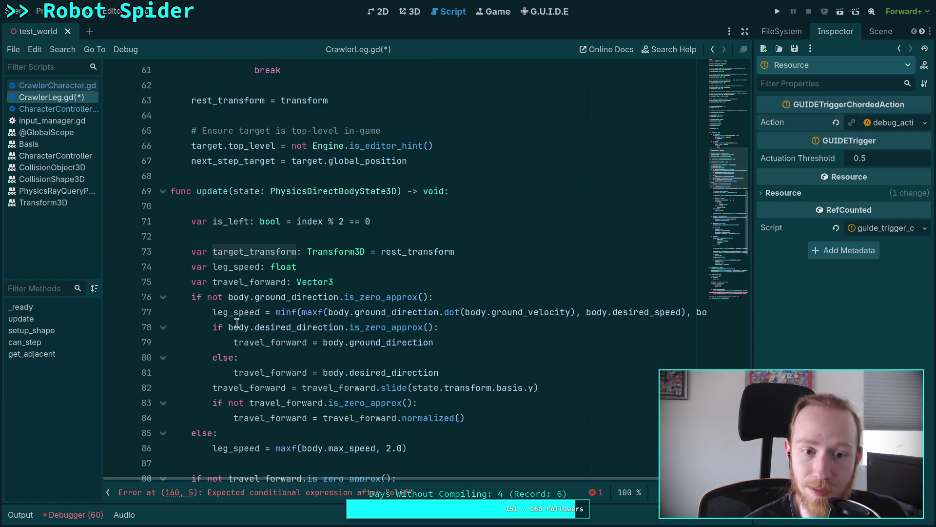
pyautogui.scroll(-3, 287, 318)
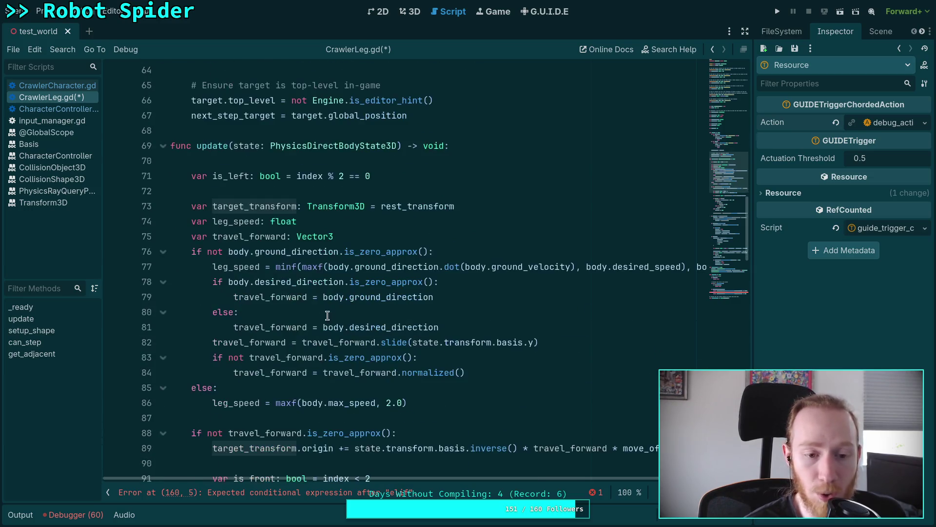
pyautogui.scroll(-2, 382, 314)
pyautogui.scroll(-20, 387, 311)
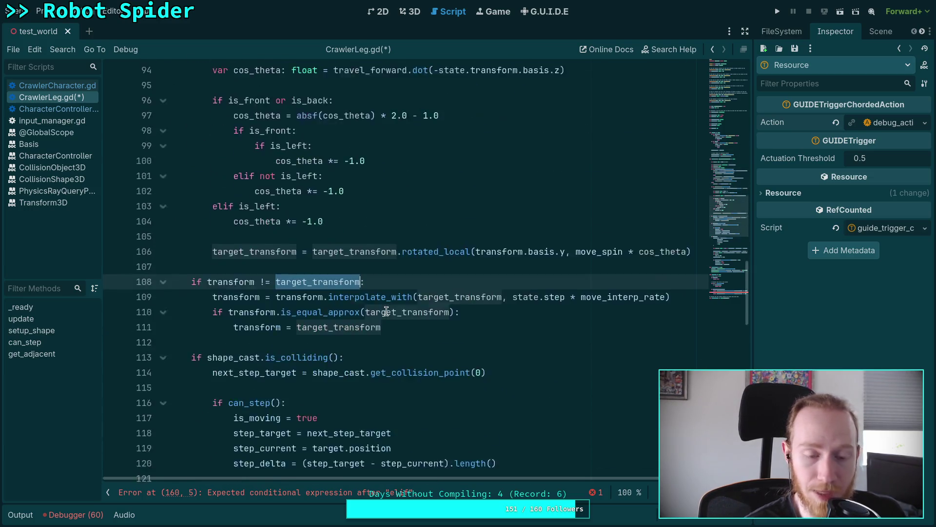
# - Make line 160 'elif transform.is_equal_approx(rest_transform):' and save CrawlerLeg.gd
pyautogui.click(217, 342)
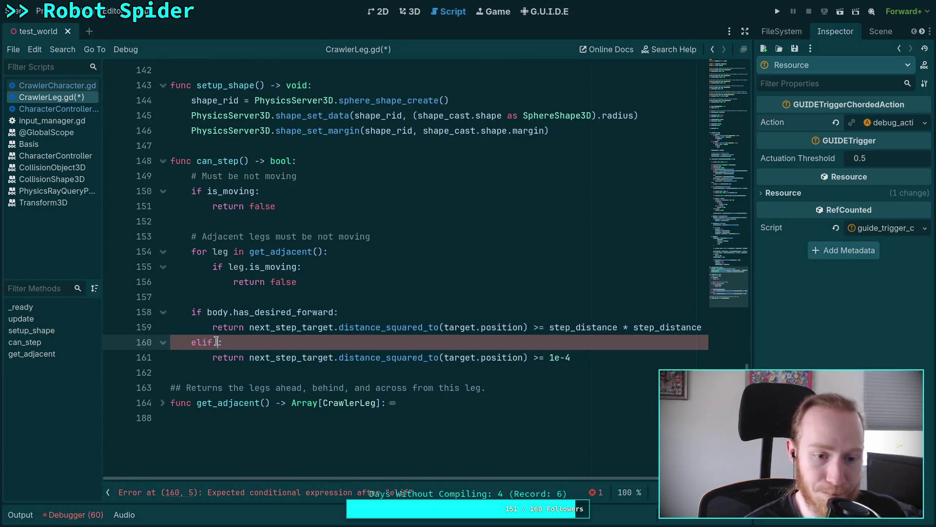
pyautogui.write('transf')
pyautogui.write('orm')
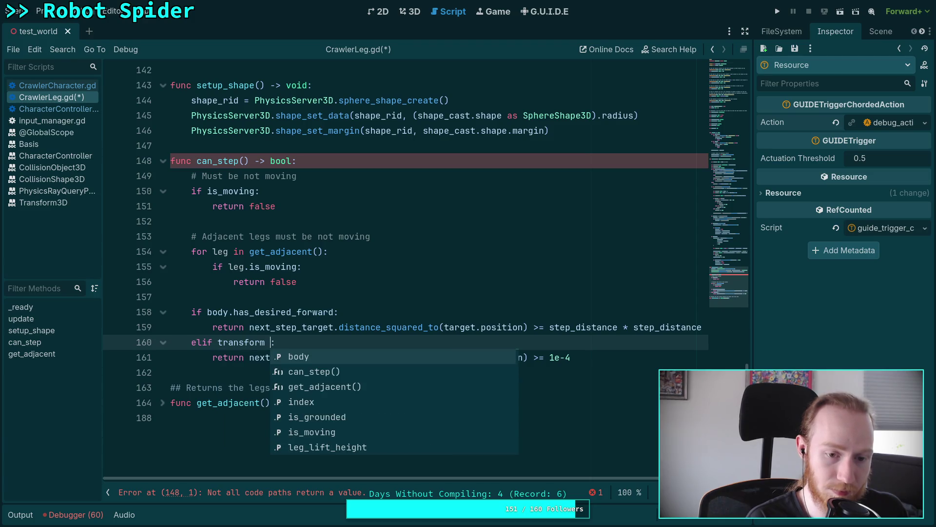
pyautogui.press('BackSpace')
pyautogui.write('.is')
pyautogui.press('Return')
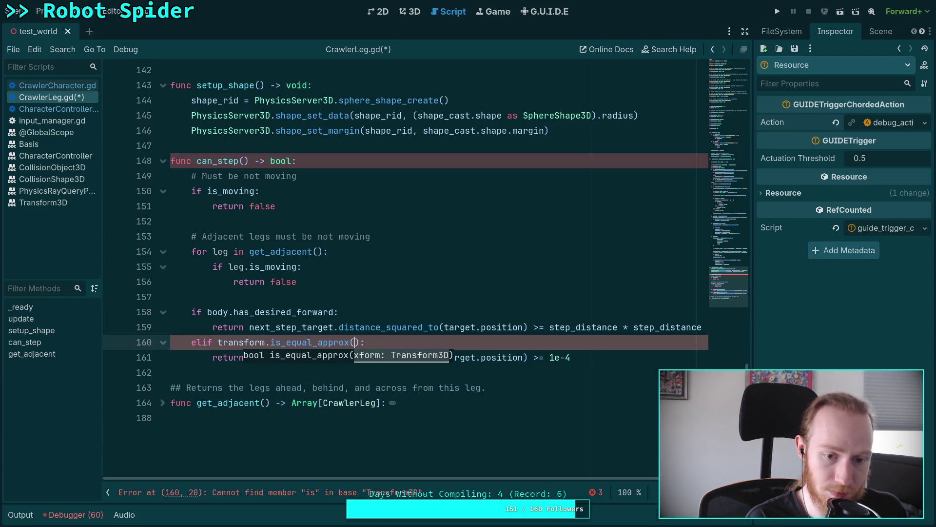
pyautogui.write('rest_')
pyautogui.press('Return')
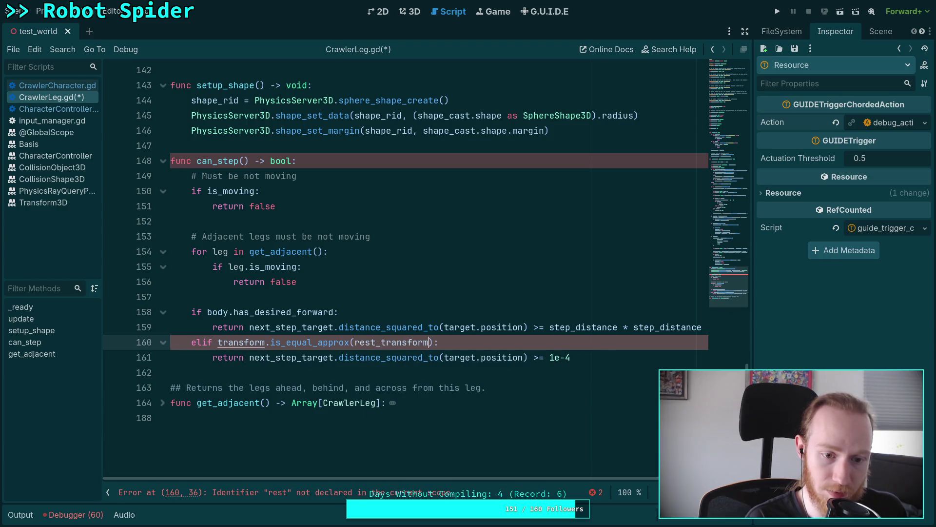
pyautogui.hotkey('ctrl', 's')
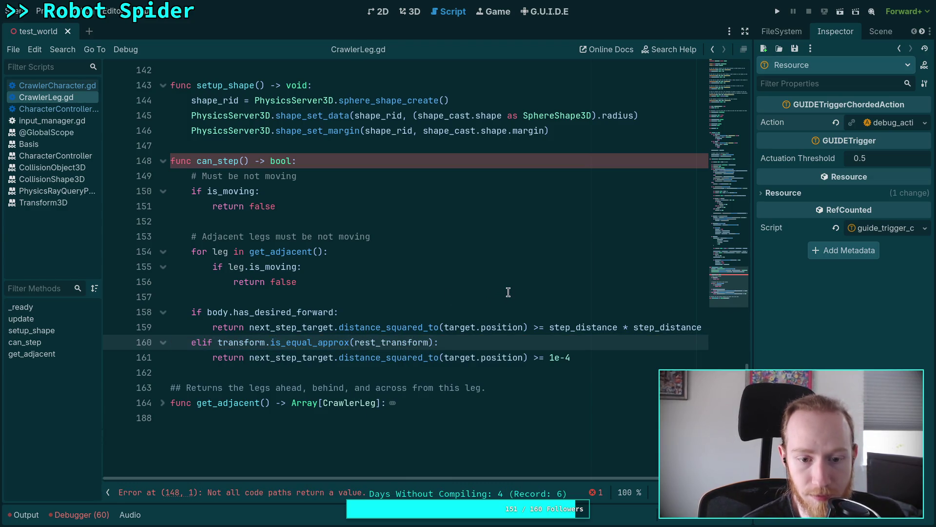
# - Add a 'return false' fallback after the elif branch and save the script
pyautogui.click(508, 292)
pyautogui.click(639, 357)
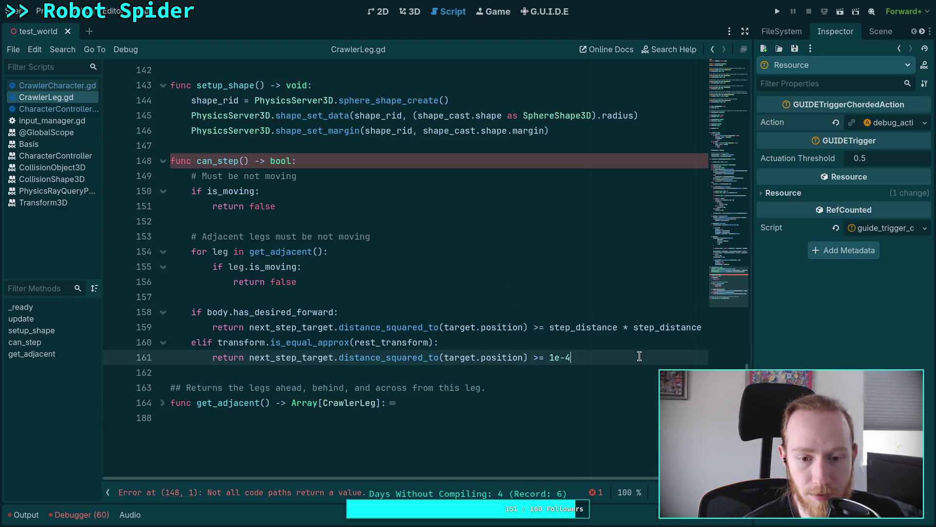
pyautogui.press('Return')
pyautogui.write('return fal')
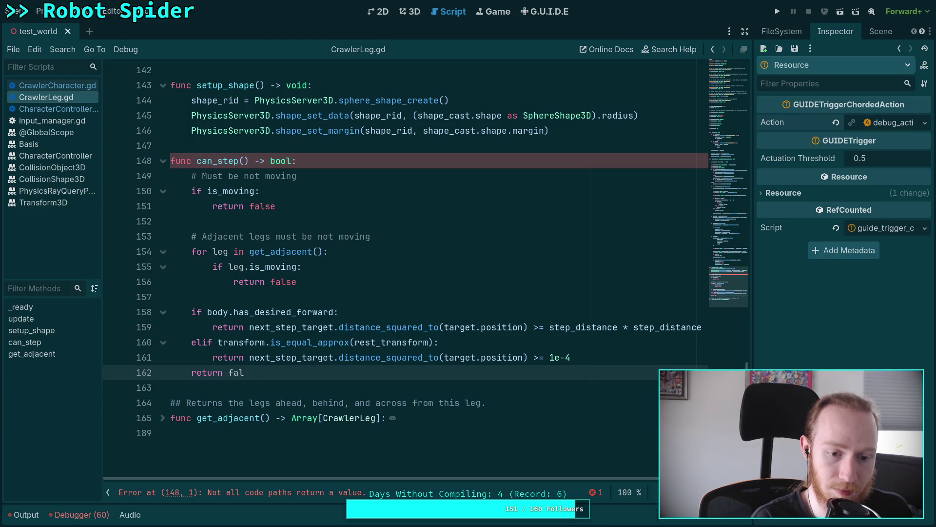
pyautogui.write('se')
pyautogui.hotkey('ctrl', 's')
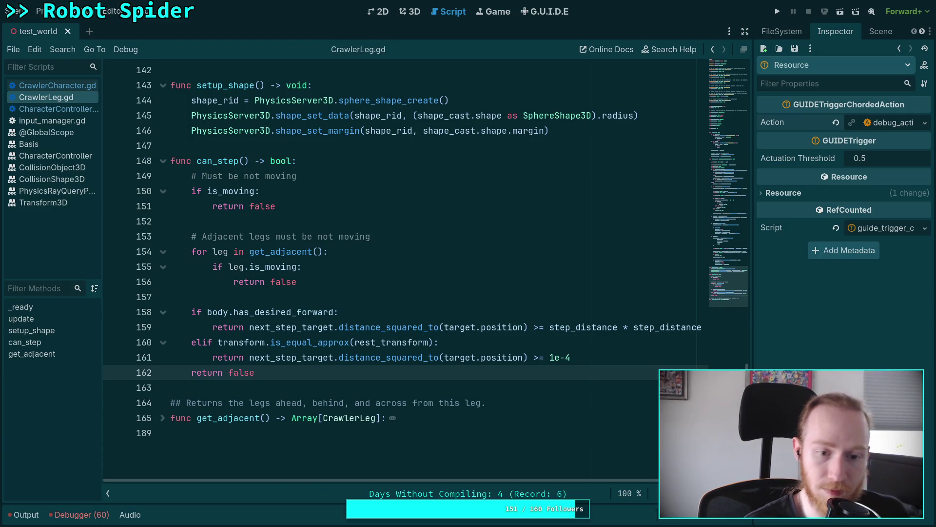